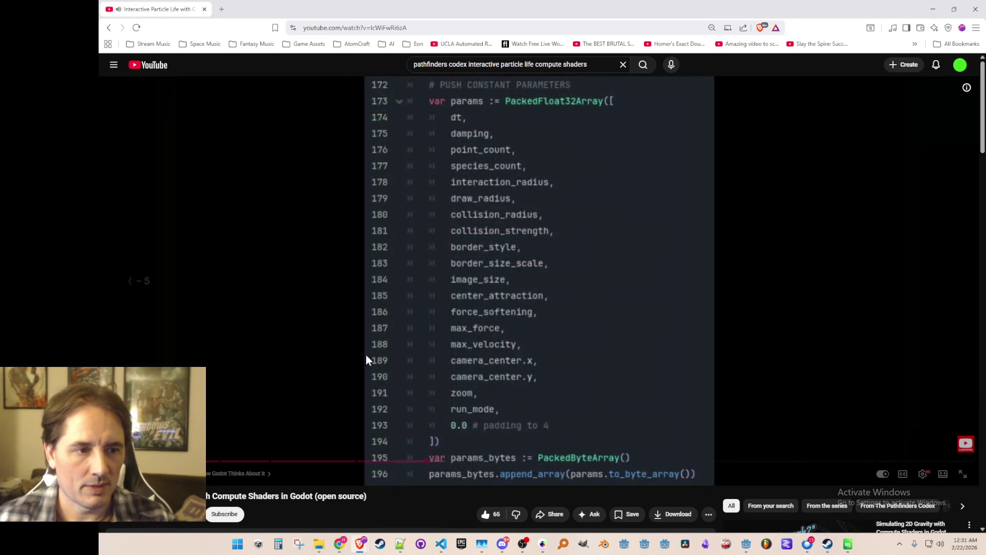
# Step: Rewind the particle life video 5 seconds, pause it, then resume playback
pyautogui.press('Left')
pyautogui.press('space')
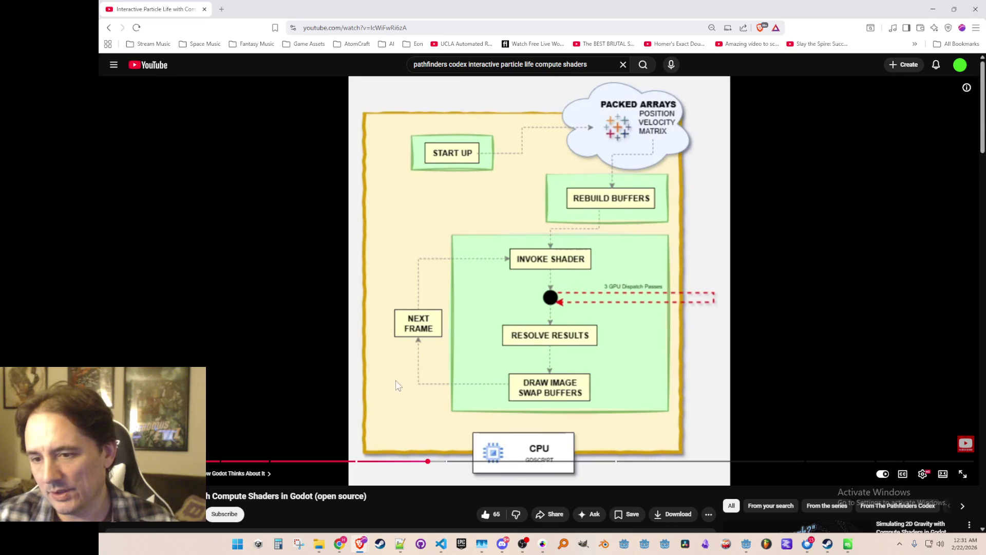
pyautogui.click(546, 360)
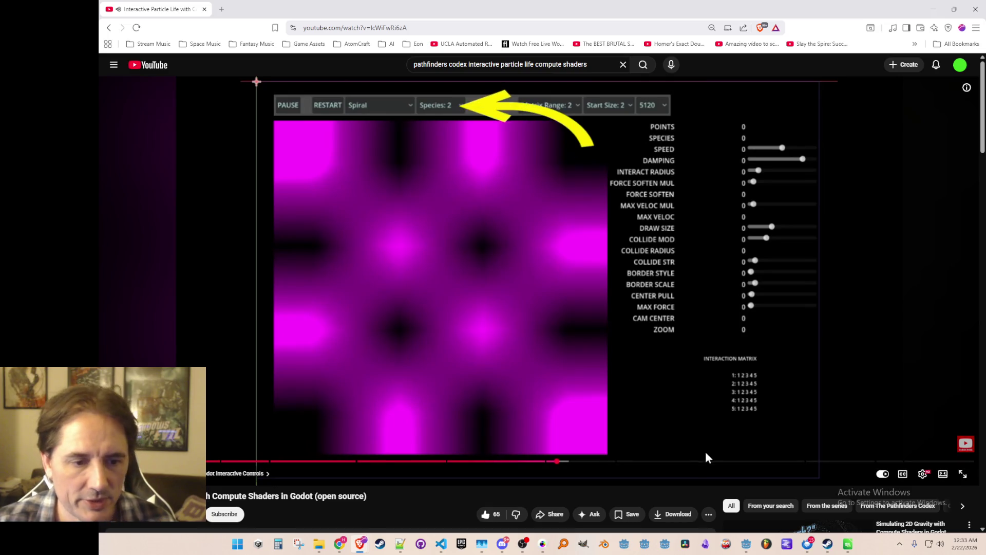
# Step: Pause the particle life demo and switch back to Gameplay.cs in the code editor
pyautogui.click(553, 283)
pyautogui.hotkey('alt', 'Tab')
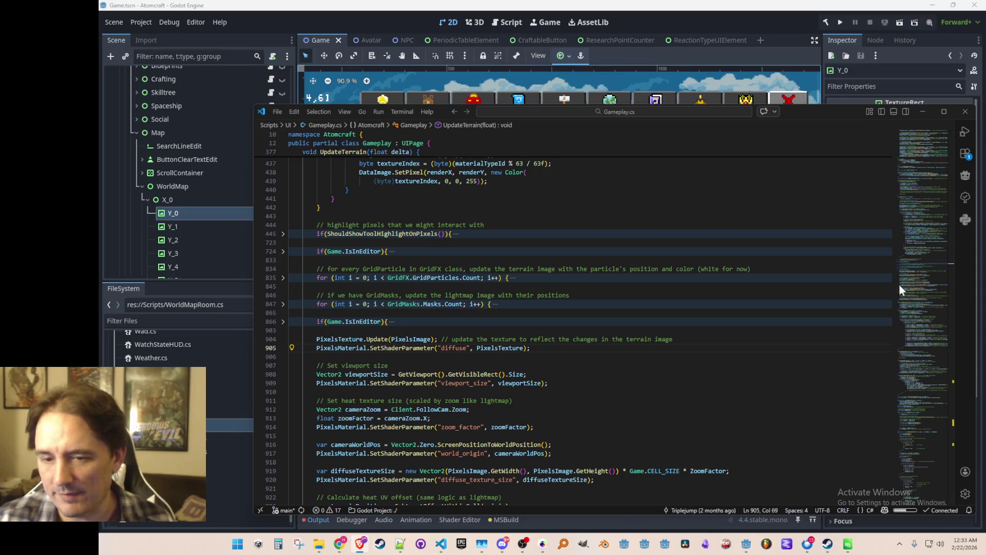
# Step: Find the PixelsTexture setup in ResizeDisplayTextures and copy those lines
pyautogui.click(509, 356)
pyautogui.scroll(2, 541, 360)
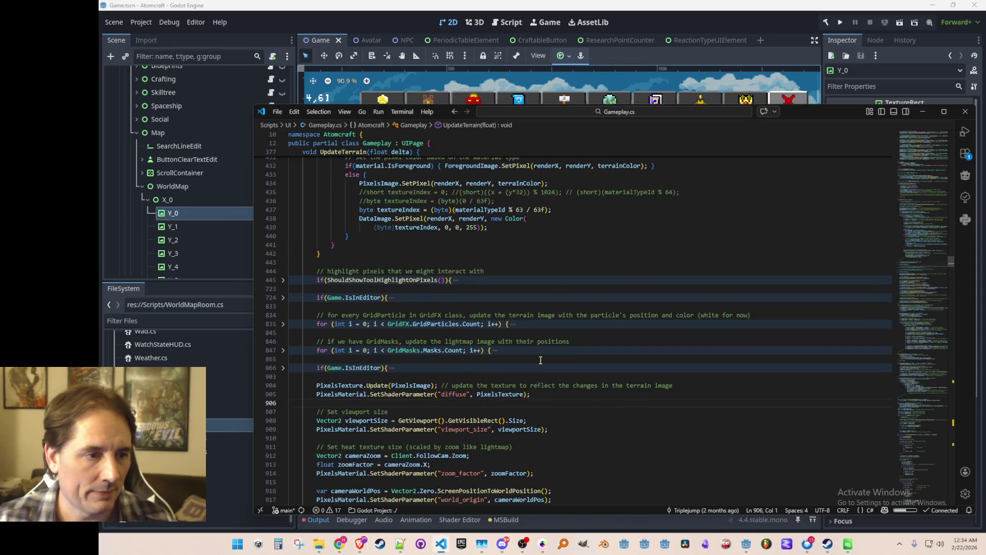
pyautogui.click(353, 385)
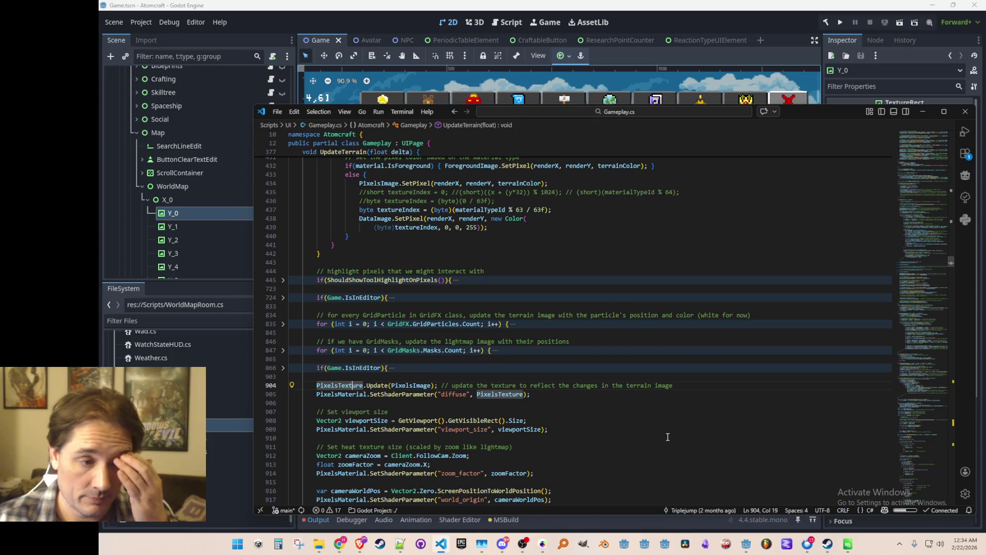
pyautogui.hotkey('ctrl', 'f')
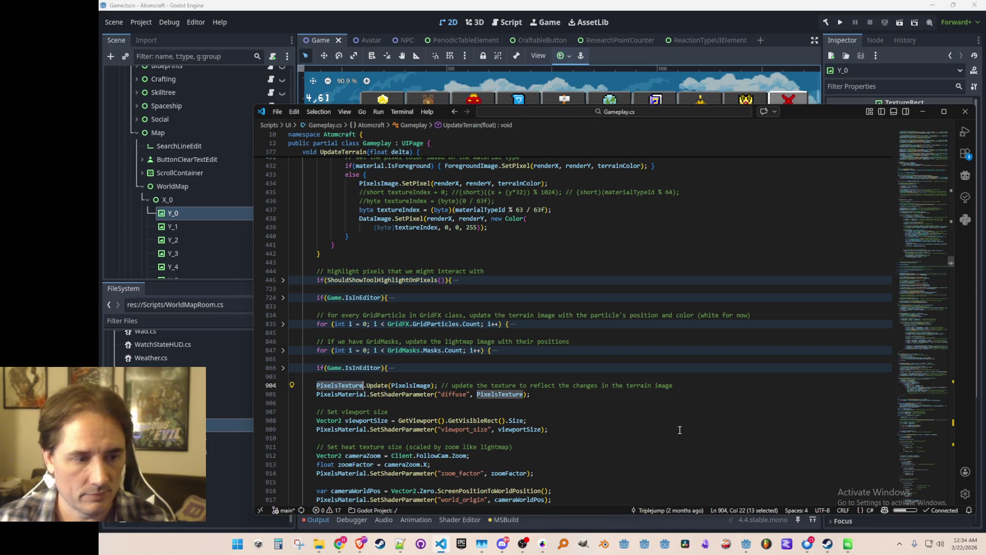
pyautogui.press('Return')
pyautogui.press('Return')
pyautogui.press('Return')
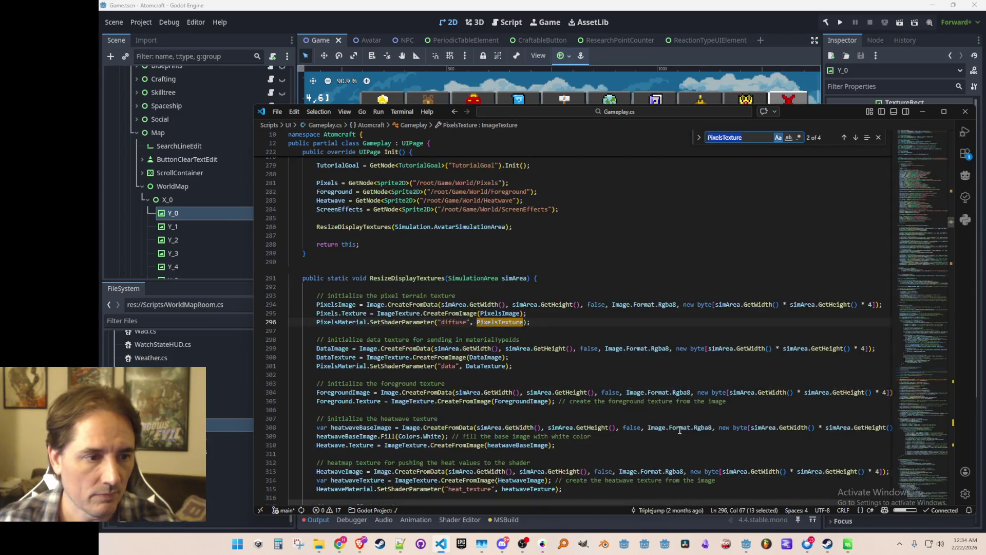
pyautogui.press('Escape')
pyautogui.press('Home')
pyautogui.hotkey('shift', 'Up')
pyautogui.hotkey('shift', 'Up')
pyautogui.hotkey('shift', 'Up')
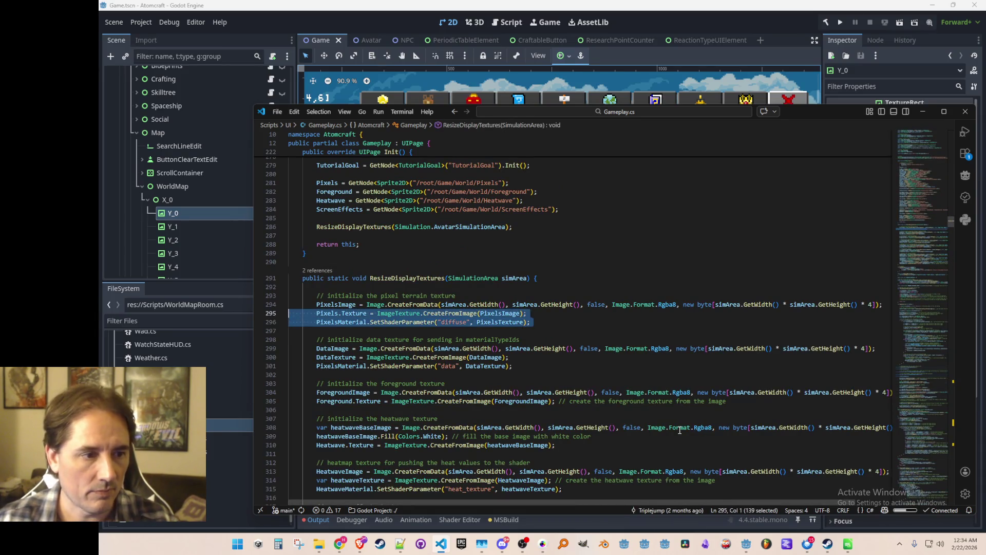
pyautogui.press('Escape')
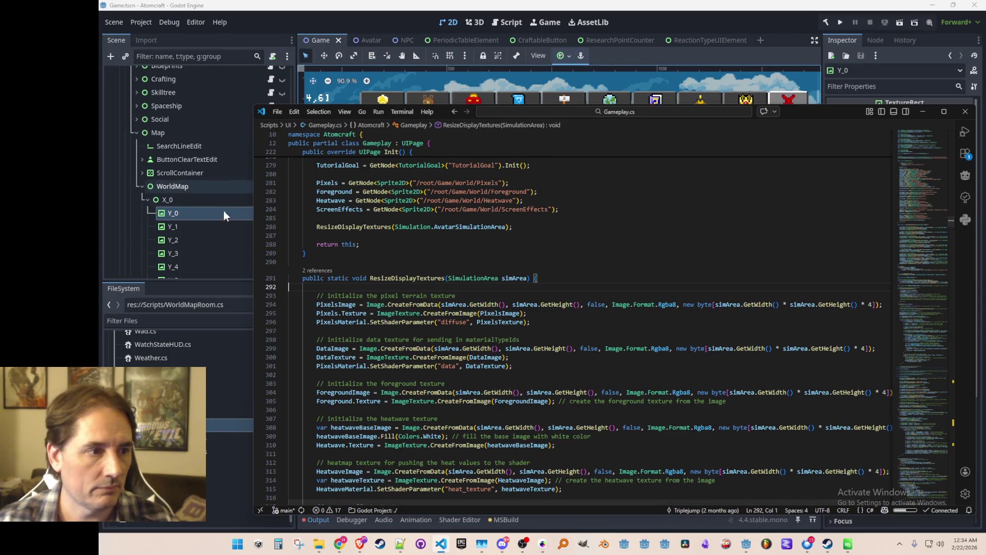
# Step: In Godot, attach WorldMapRoom.cs to the Y_0 room node and open it
pyautogui.click(231, 426)
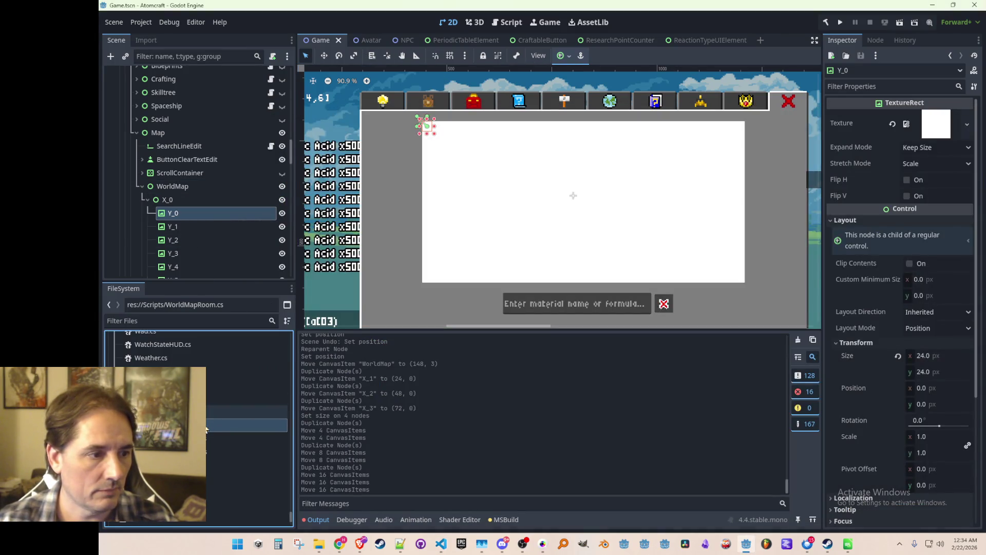
pyautogui.moveTo(231, 439)
pyautogui.mouseDown()
pyautogui.moveTo(244, 224)
pyautogui.moveTo(259, 202)
pyautogui.mouseUp()
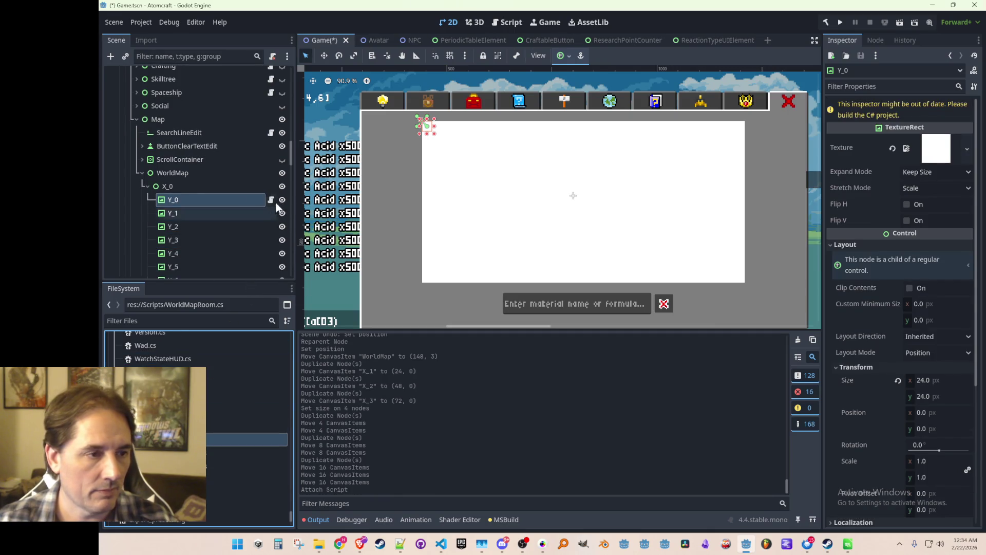
pyautogui.click(271, 199)
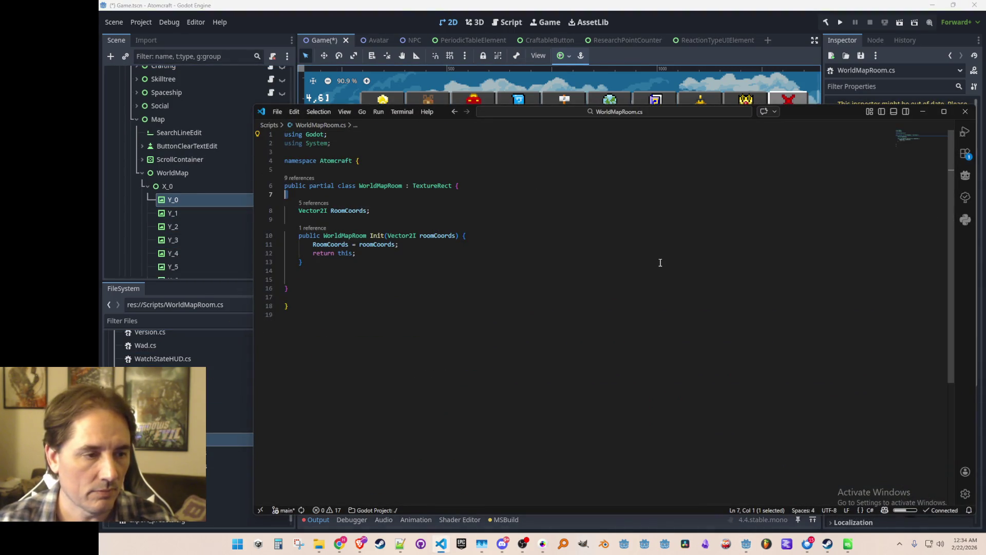
# Step: Paste the pixel terrain texture setup into Init after RoomCoords = roomCoords;
pyautogui.press('Down')
pyautogui.press('Down')
pyautogui.press('Return')
pyautogui.press('Up')
pyautogui.press('Up')
pyautogui.press('Return')
pyautogui.press('Home')
pyautogui.press('Return')
pyautogui.press('Return')
pyautogui.hotkey('ctrl', 'v')
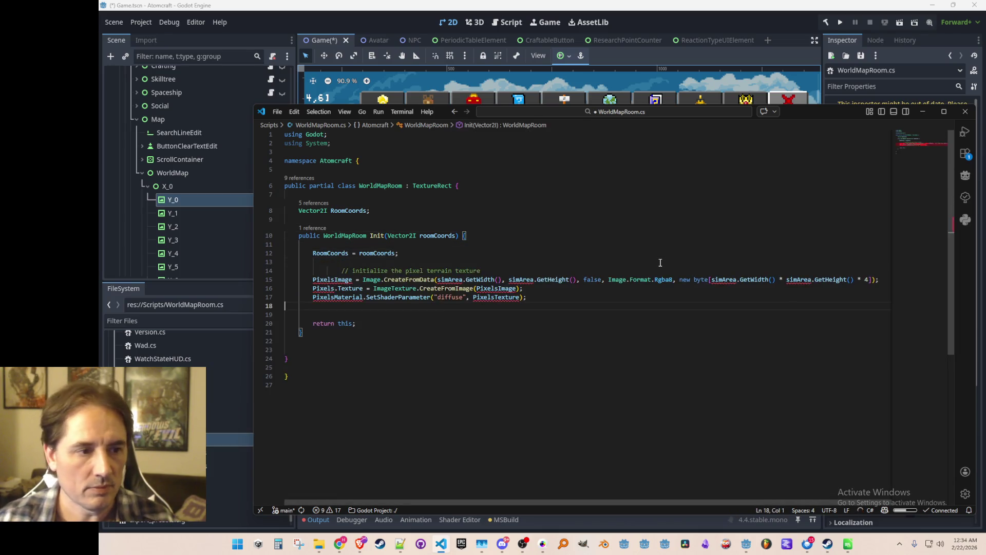
# Step: Fix the pasted block's indentation and extra blank line, then return to Godot
pyautogui.press('BackSpace')
pyautogui.press('Down')
pyautogui.press('Down')
pyautogui.press('Down')
pyautogui.press('BackSpace')
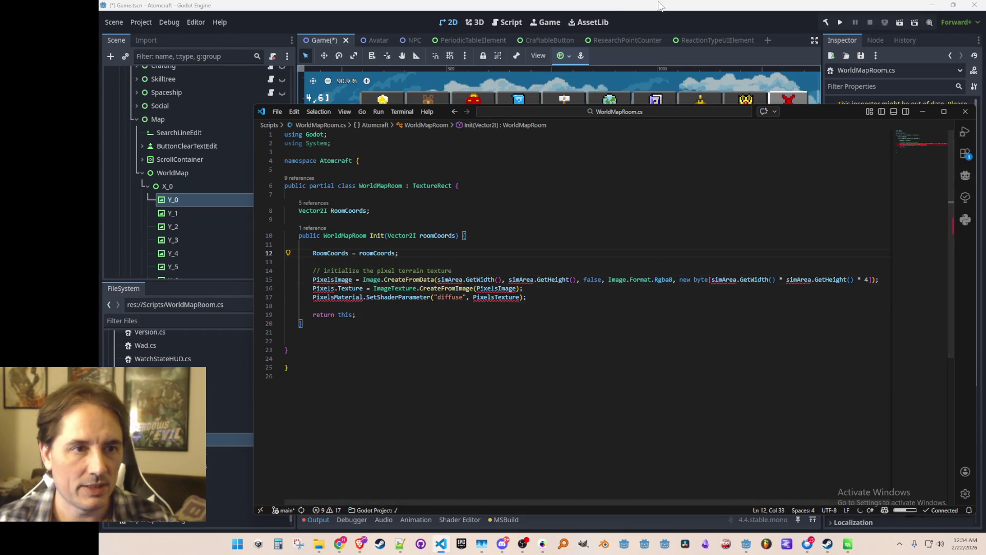
pyautogui.click(649, 49)
pyautogui.scroll(1, 645, 158)
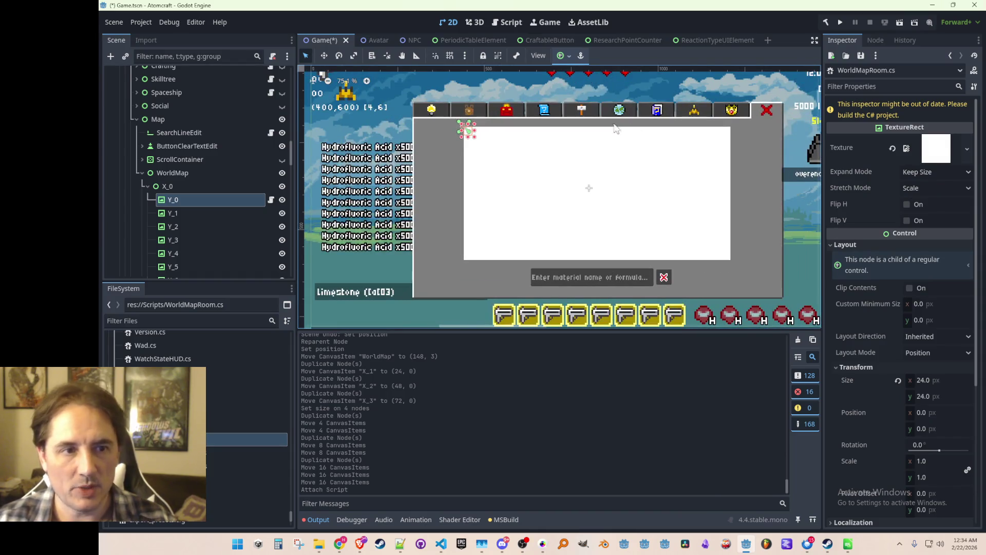
# Step: Zoom the 2D viewport onto the world map panel, then return to WorldMapRoom.cs
pyautogui.scroll(1, 613, 178)
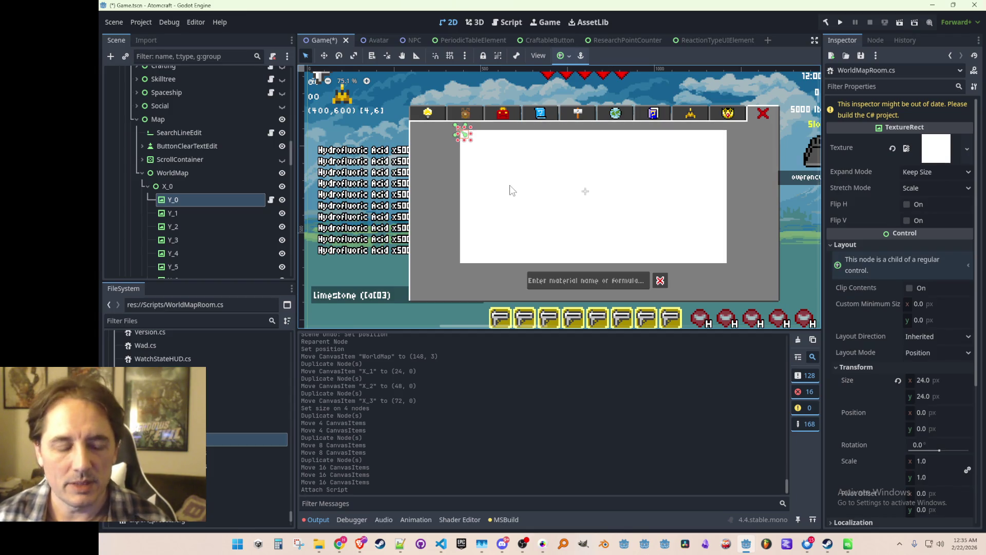
pyautogui.hotkey('alt', 'Tab')
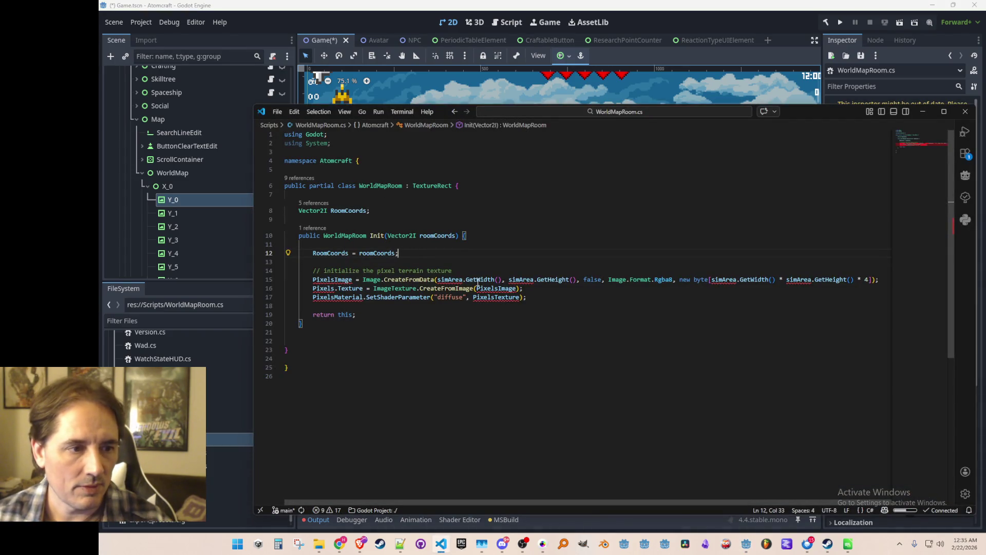
# Step: Add an Image PixelsImage field below the RoomCoords declaration
pyautogui.click(425, 280)
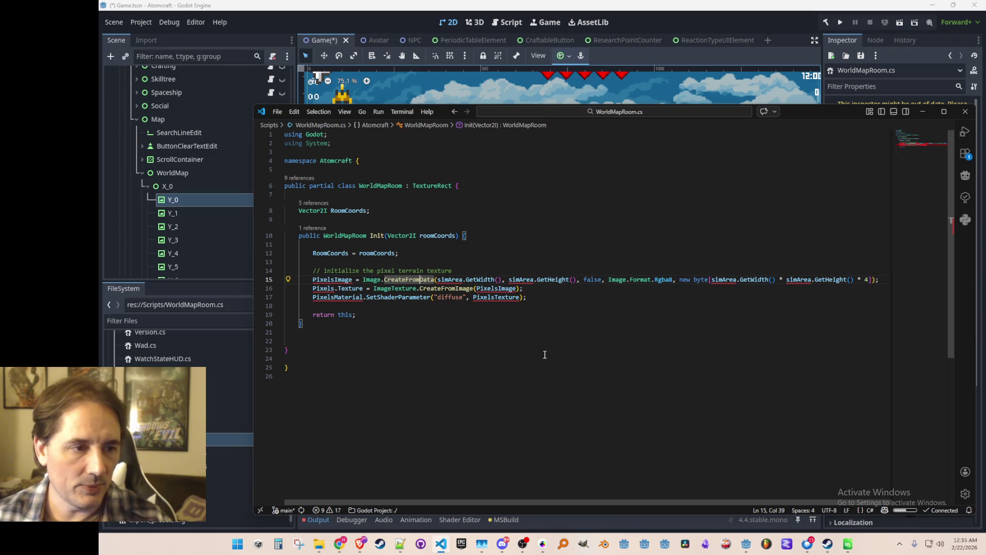
pyautogui.press('Up')
pyautogui.press('Up')
pyautogui.press('Up')
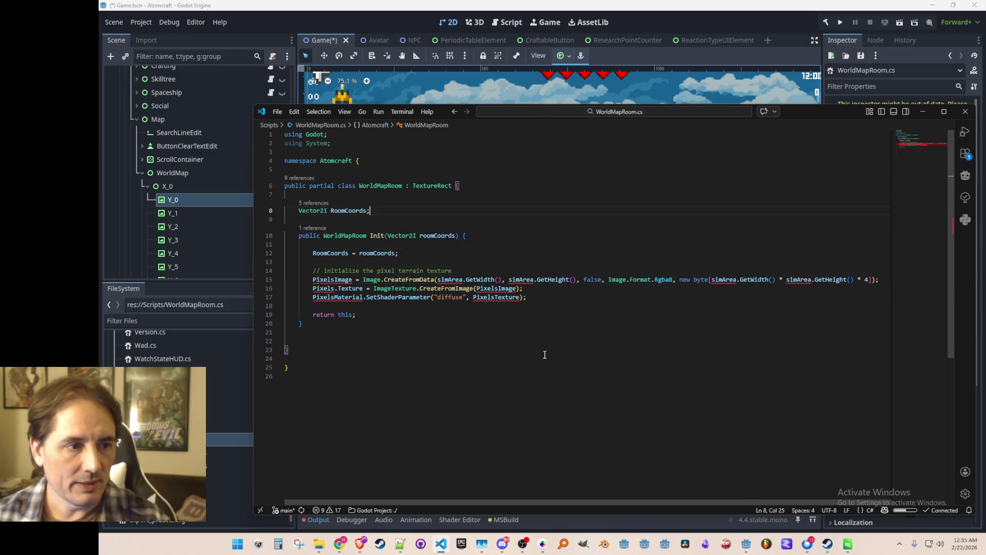
pyautogui.press('Return')
pyautogui.press('Tab')
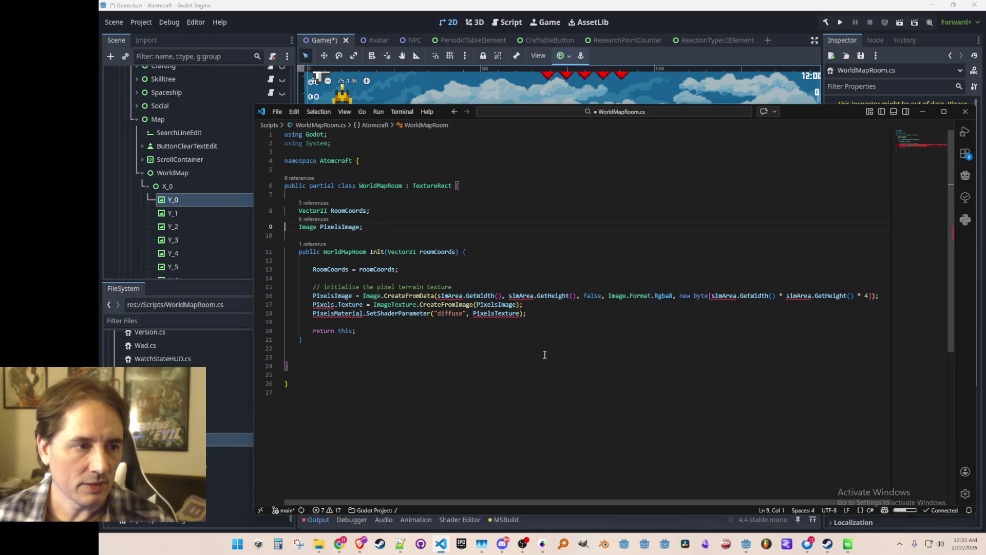
pyautogui.press('Up')
pyautogui.press('Up')
pyautogui.press('Down')
pyautogui.press('Down')
pyautogui.press('End')
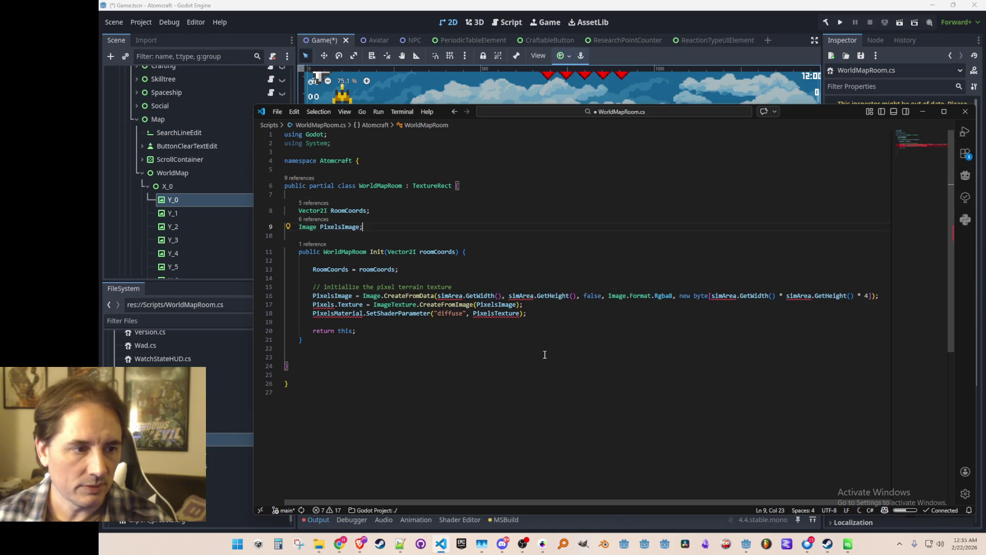
# Step: Create the image at 24 by 24 pixels with a 24 * 24 * 4 buffer
pyautogui.press('Down')
pyautogui.press('Down')
pyautogui.press('Down')
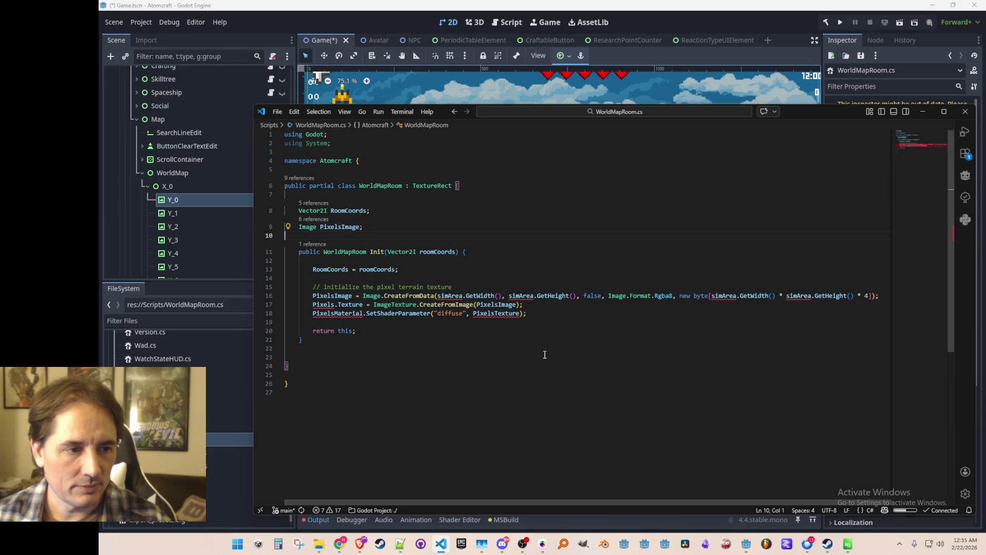
pyautogui.press('Down')
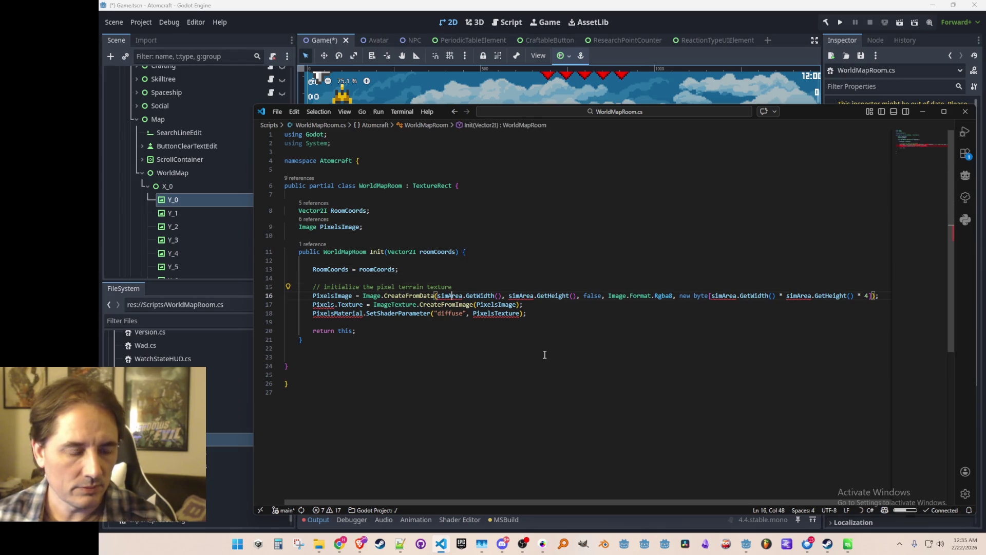
pyautogui.hotkey('ctrl', 'shift', 'Right')
pyautogui.hotkey('ctrl', 'shift', 'Right')
pyautogui.hotkey('ctrl', 'shift', 'Right')
pyautogui.hotkey('shift', 'Left')
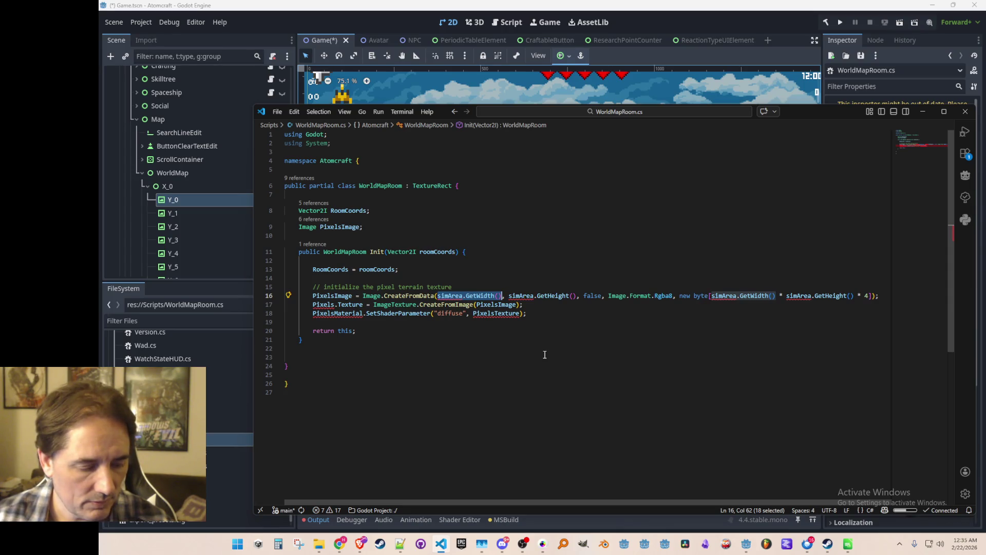
pyautogui.write('24')
pyautogui.hotkey('ctrl', 'Right')
pyautogui.hotkey('ctrl', 'Left')
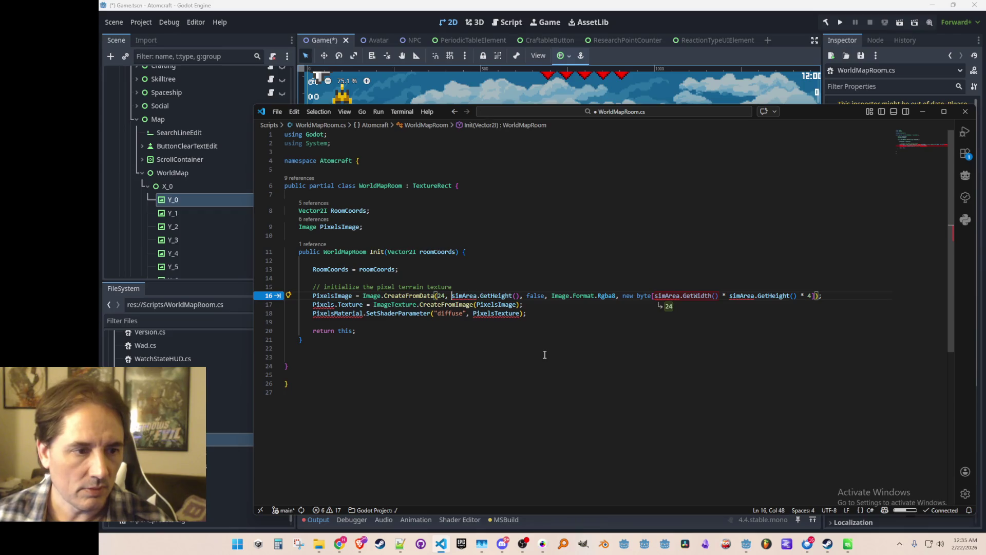
pyautogui.hotkey('ctrl', 'shift', 'Right')
pyautogui.hotkey('ctrl', 'shift', 'Right')
pyautogui.hotkey('shift', 'Right')
pyautogui.hotkey('shift', 'Right')
pyautogui.write('24')
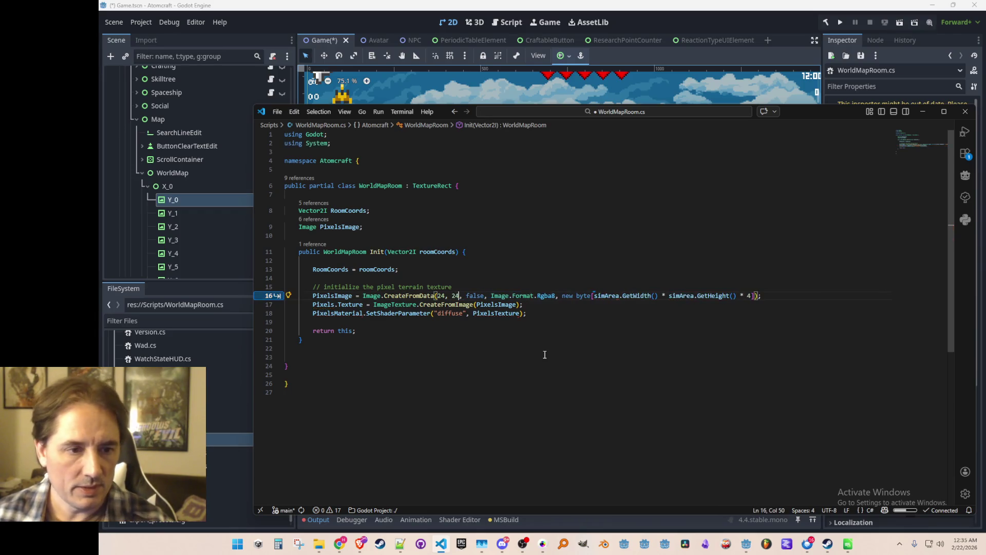
pyautogui.hotkey('ctrl', 's')
pyautogui.press('Tab')
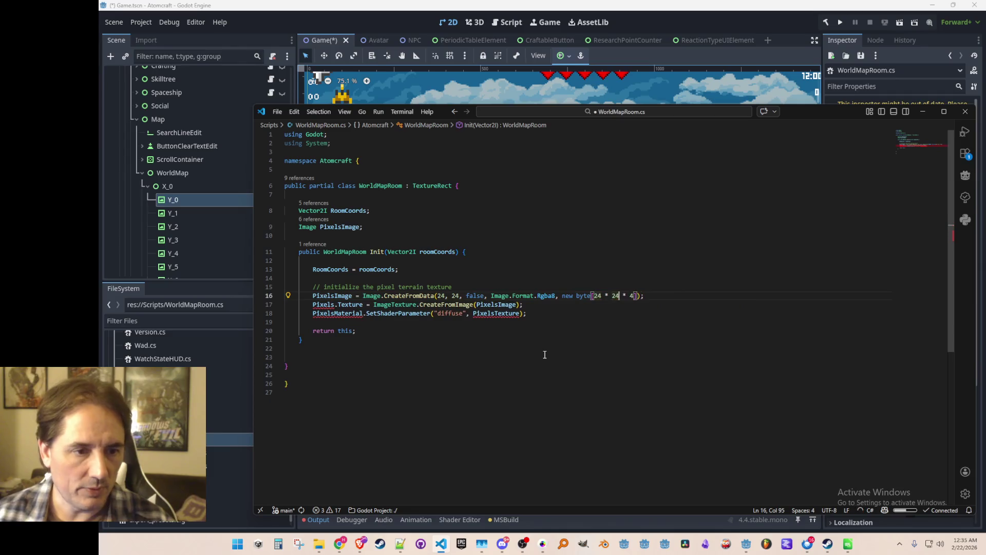
# Step: Add a ROOM_PIXEL_SIZE constant of 24 and use it in the image creation
pyautogui.press('Home')
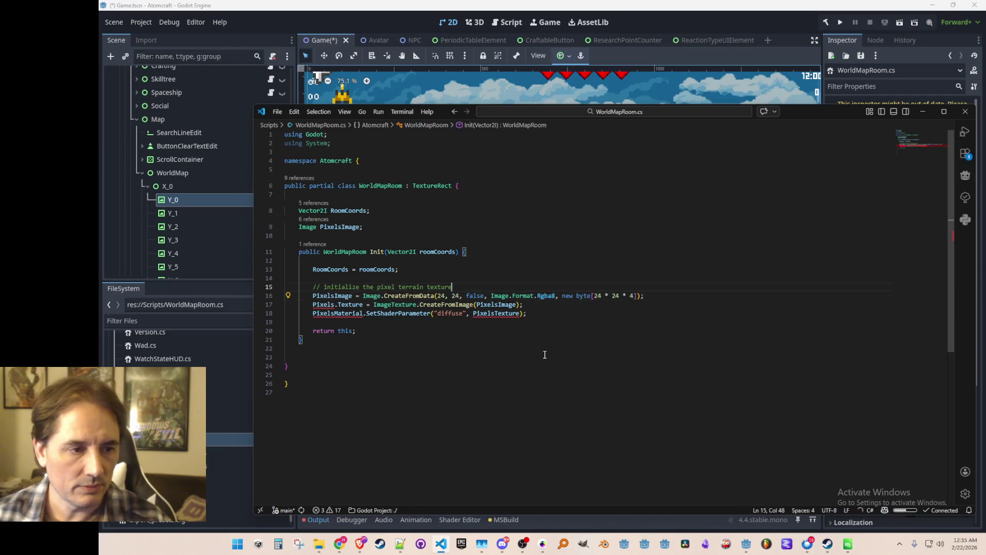
pyautogui.press('Return')
pyautogui.press('Up')
pyautogui.write('const')
pyautogui.press('Tab')
pyautogui.press('Left')
pyautogui.press('Left')
pyautogui.press('Left')
pyautogui.press('Tab')
pyautogui.hotkey('ctrl', 's')
pyautogui.press('Down')
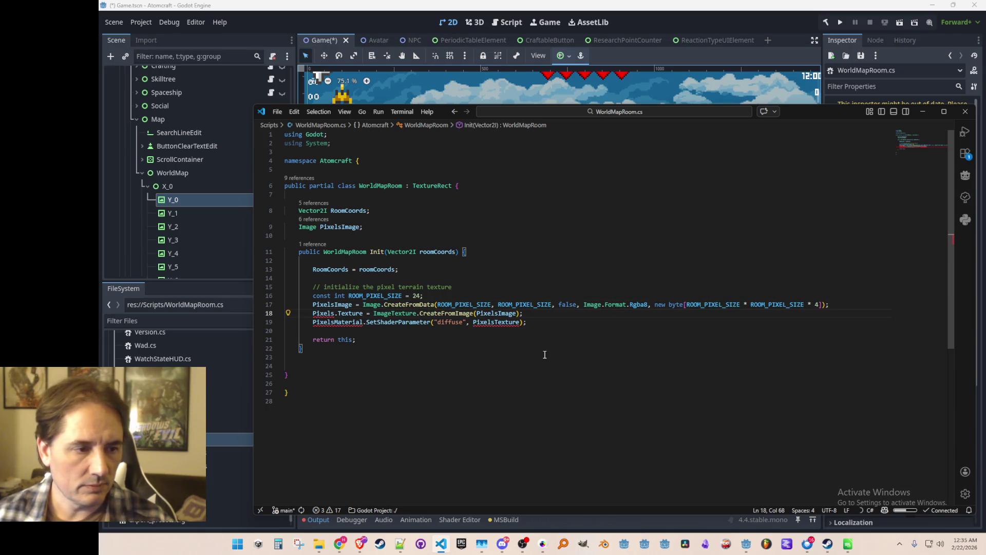
# Step: Assign Texture directly without the Pixels prefix and delete the PixelsMaterial shader-parameter line
pyautogui.press('Tab')
pyautogui.press('Tab')
pyautogui.press('Tab')
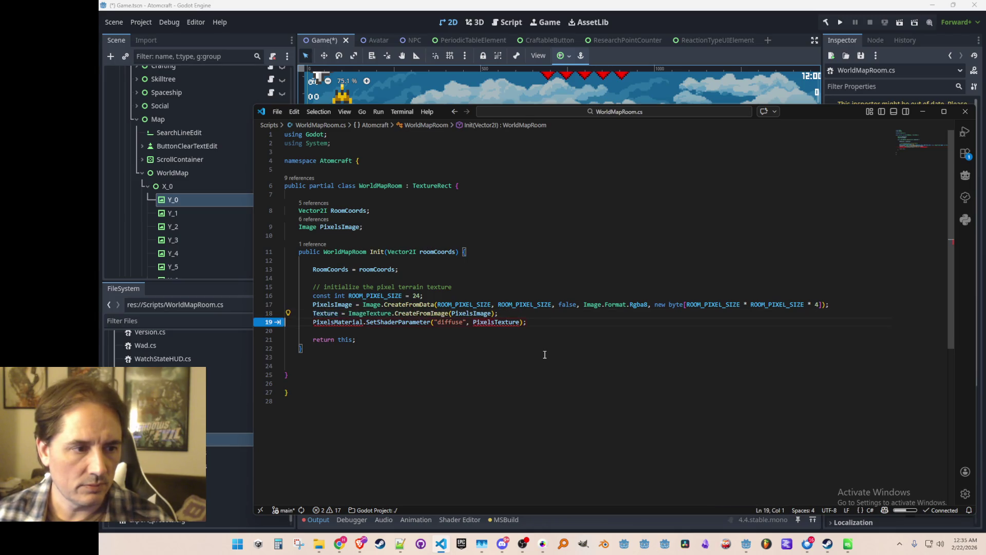
pyautogui.press('Up')
pyautogui.press('Up')
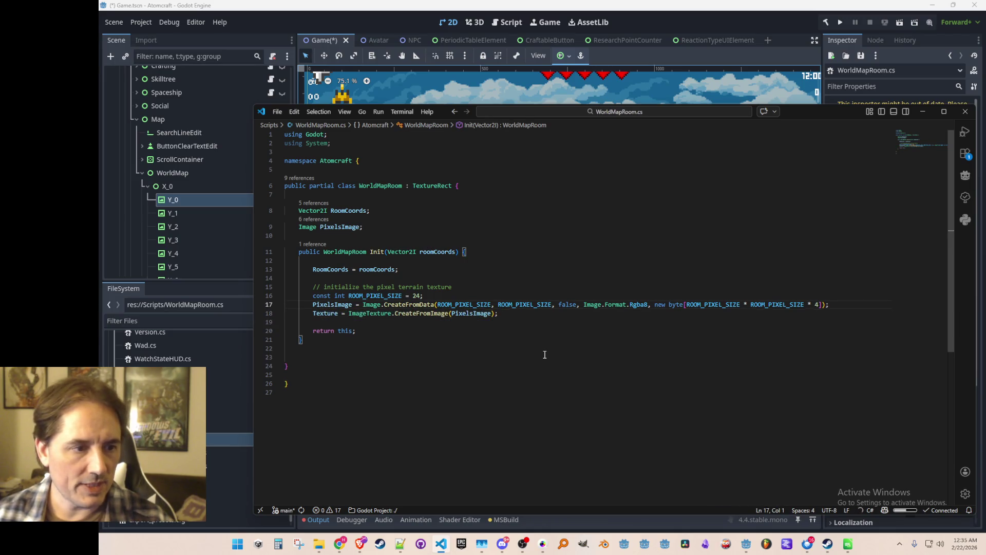
pyautogui.press('Down')
pyautogui.press('Down')
pyautogui.press('Down')
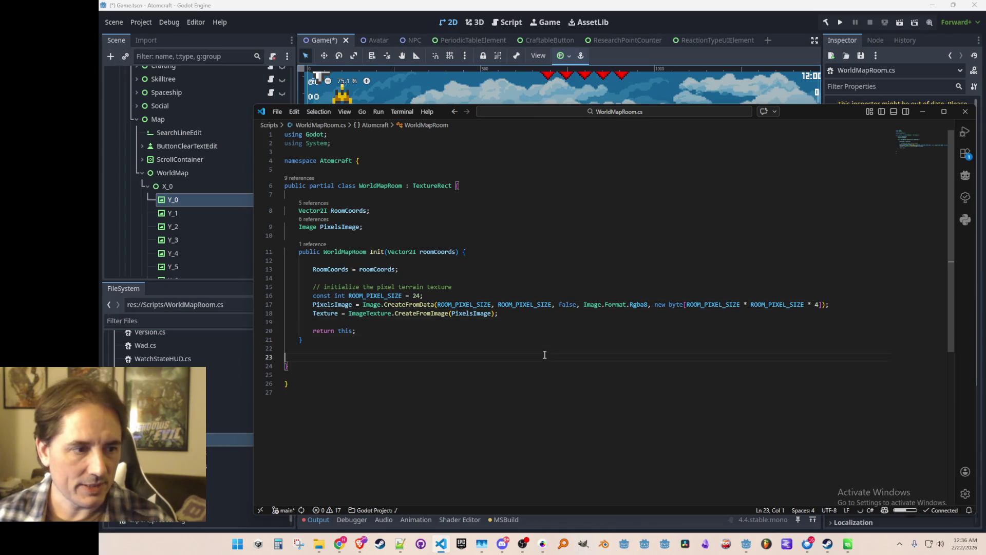
# Step: Add the suggested public UpdatePixels method and delete its roomTypeId and roomType lines
pyautogui.write('public void UpdatePixels() {')
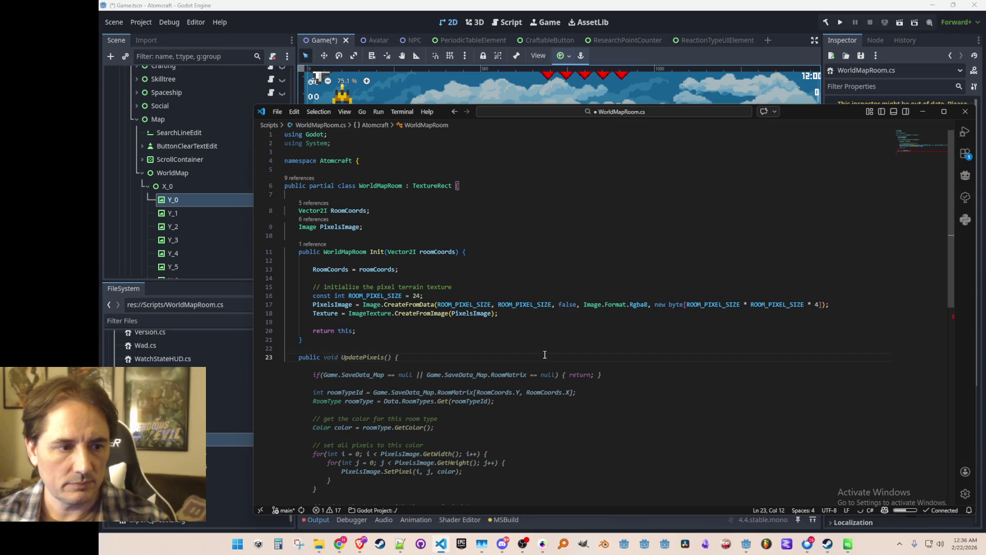
pyautogui.press('Tab')
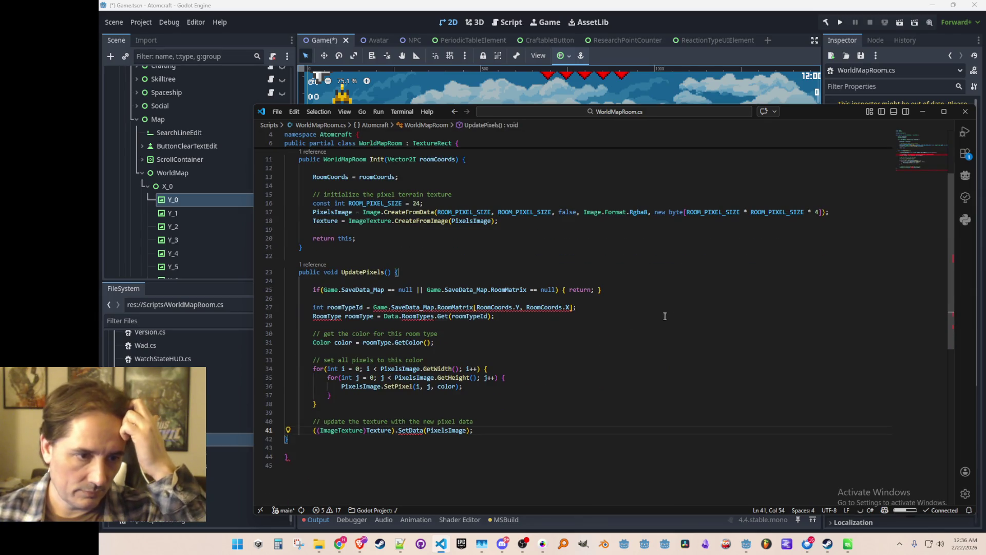
pyautogui.click(444, 291)
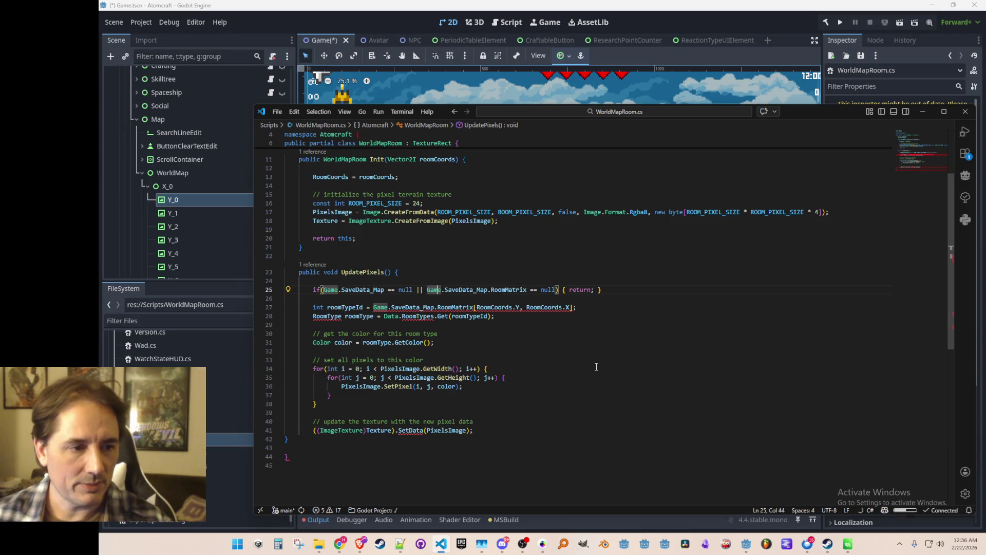
pyautogui.hotkey('ctrl', 'shift', 'Right')
pyautogui.hotkey('ctrl', 'shift', 'Right')
pyautogui.hotkey('ctrl', 'shift', 'Right')
pyautogui.press('Down')
pyautogui.press('Down')
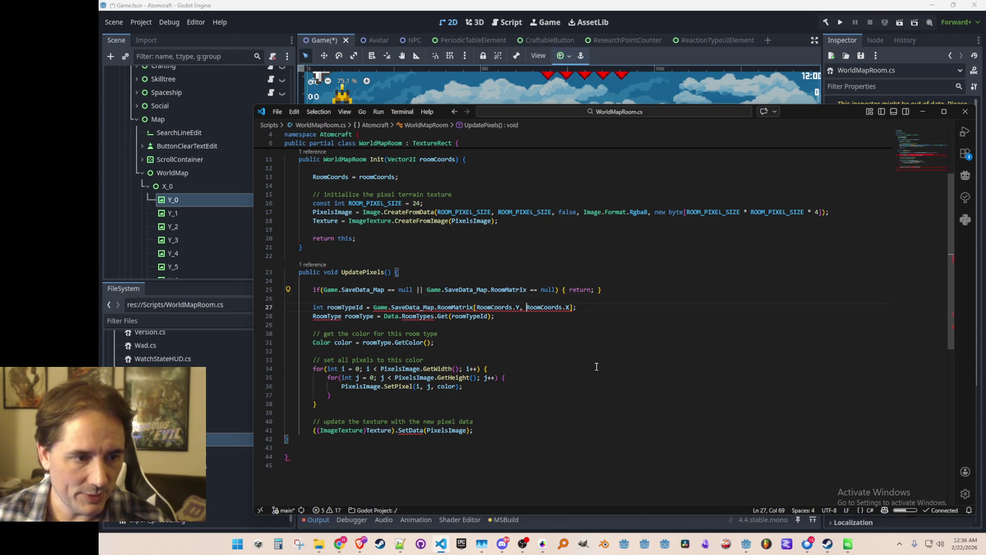
pyautogui.press('Down')
pyautogui.press('Down')
pyautogui.hotkey('shift', 'Up')
pyautogui.hotkey('shift', 'Up')
pyautogui.hotkey('shift', 'Up')
pyautogui.press('Delete')
# Step: Remove the RoomMatrix null test and the whole early-return check, then save
pyautogui.press('Up')
pyautogui.hotkey('ctrl', 'Right')
pyautogui.hotkey('ctrl', 'Right')
pyautogui.hotkey('ctrl', 'Right')
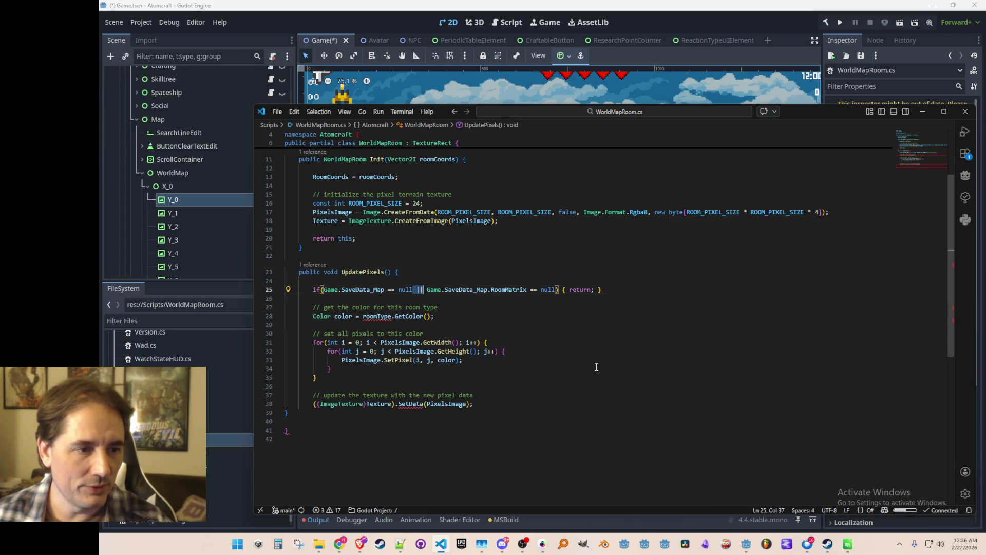
pyautogui.hotkey('ctrl', 'shift', 'Right')
pyautogui.hotkey('ctrl', 'shift', 'Right')
pyautogui.hotkey('ctrl', 'shift', 'Right')
pyautogui.press('Delete')
pyautogui.press('Home')
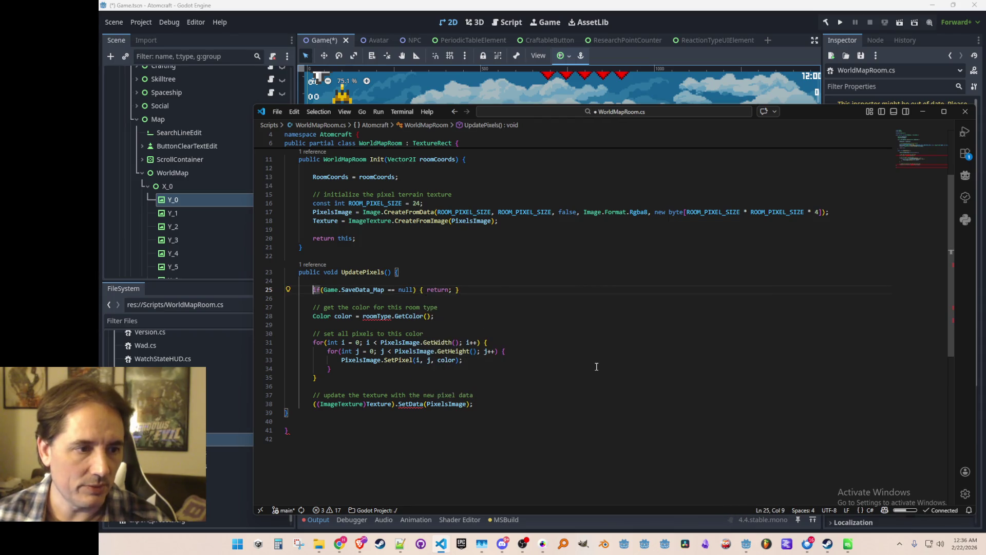
pyautogui.hotkey('ctrl', 'shift', 'k')
pyautogui.press('Up')
pyautogui.hotkey('ctrl', 's')
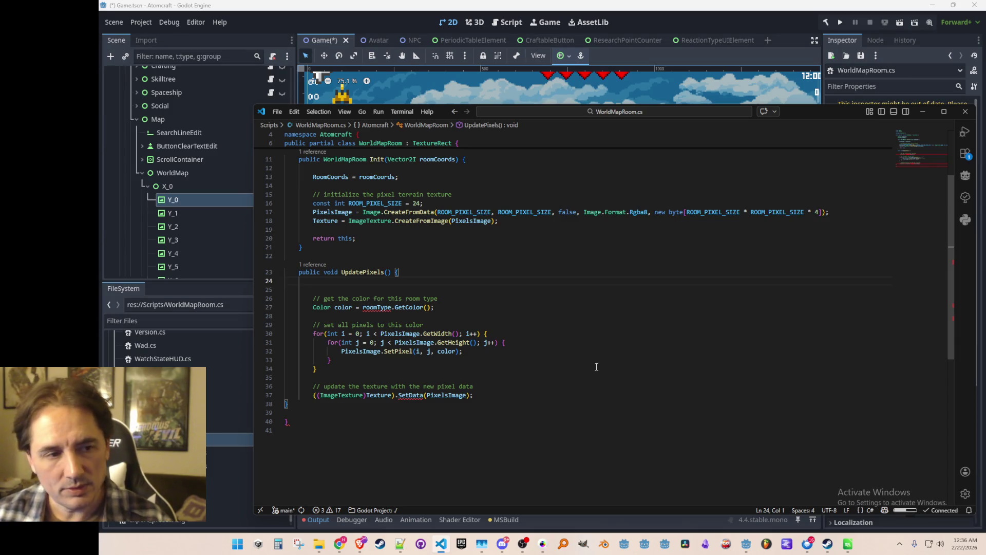
# Step: Write a Simulation.CurrentState.Field.Get( room lookup on a new line
pyautogui.press('Return')
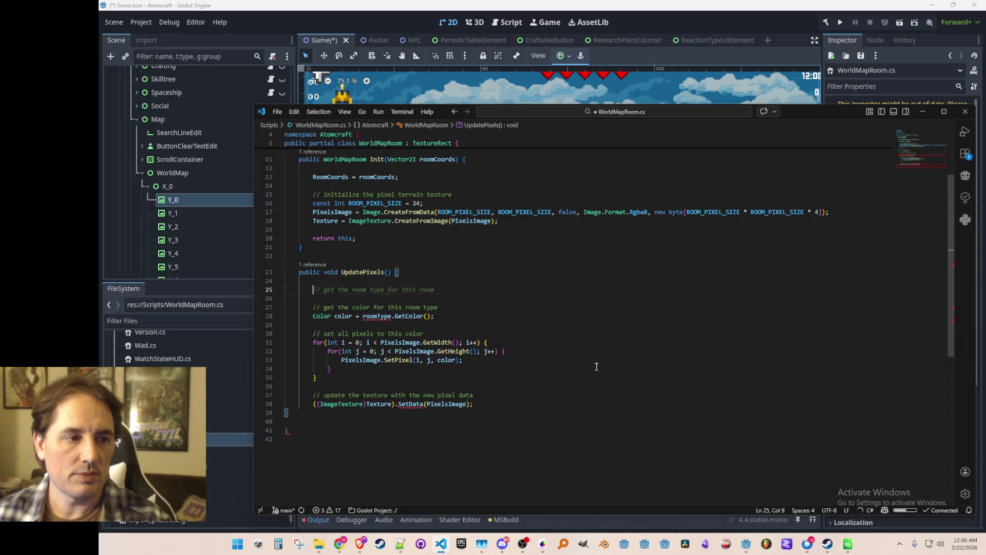
pyautogui.press('Tab')
pyautogui.press('BackSpace')
pyautogui.hotkey('shift', 'Home')
pyautogui.press('BackSpace')
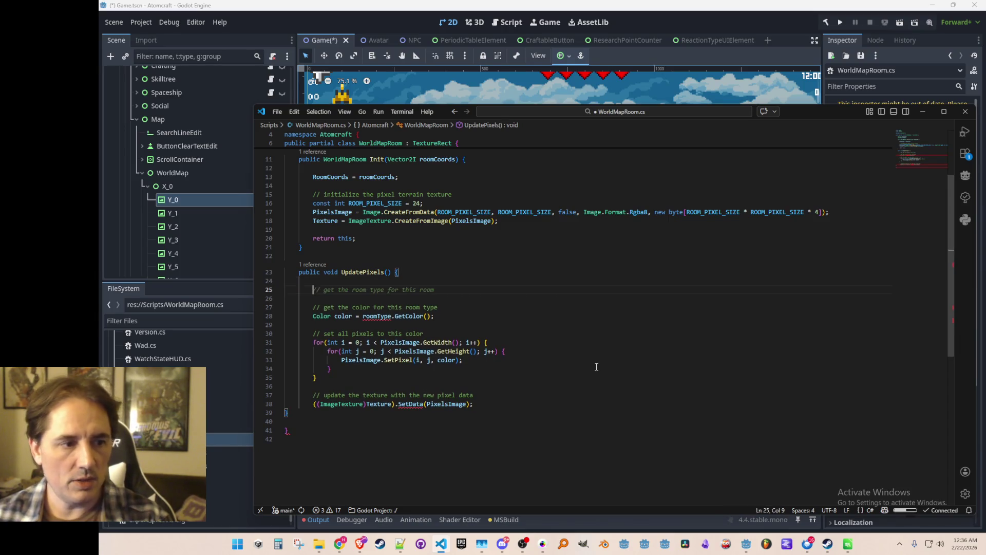
pyautogui.write('Simulation')
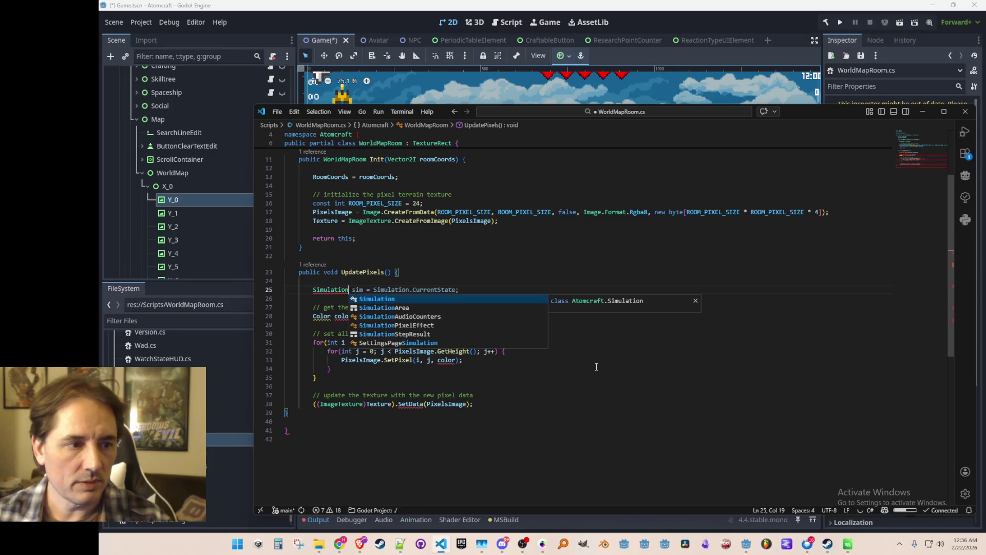
pyautogui.write('.CurrentState')
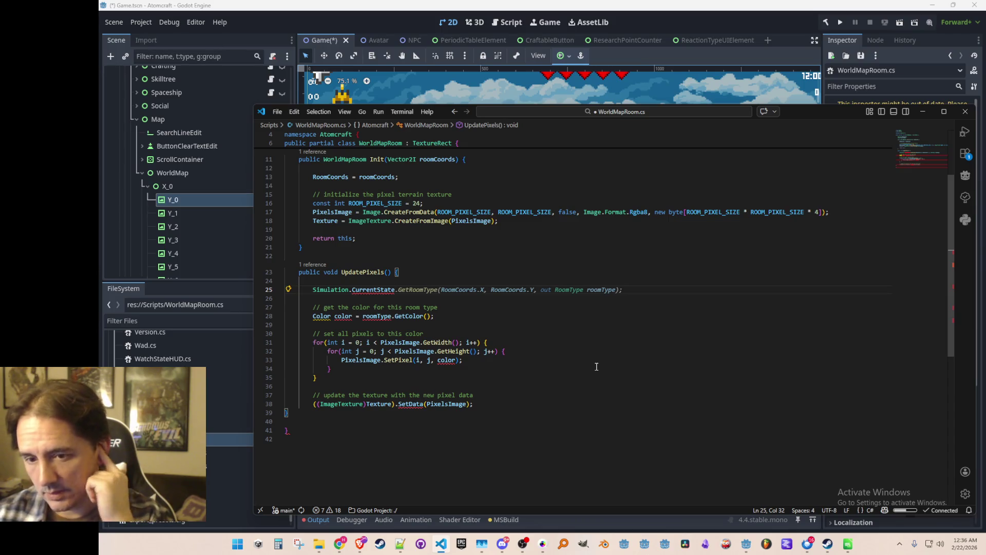
pyautogui.write('.Ge')
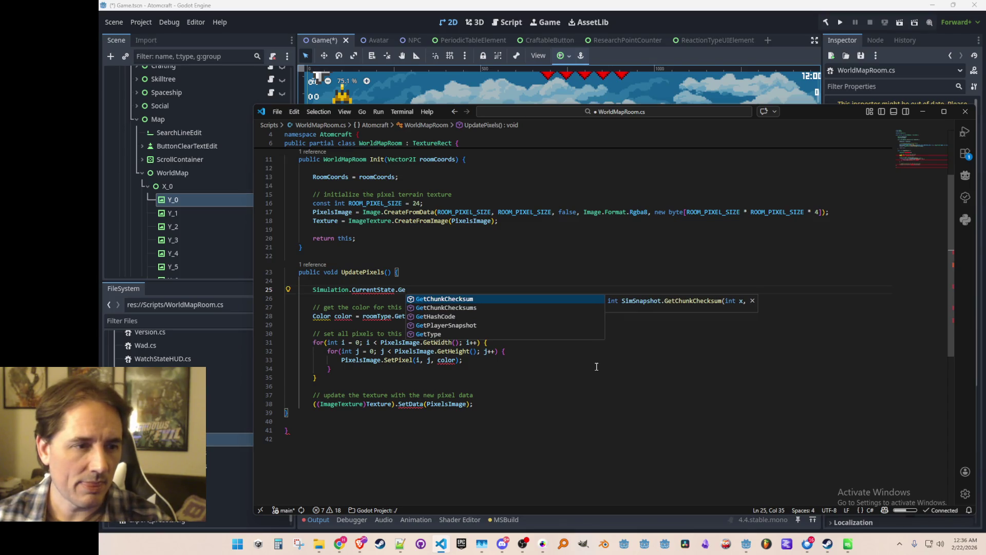
pyautogui.press('BackSpace')
pyautogui.press('BackSpace')
pyautogui.write('Fie')
pyautogui.press('Tab')
pyautogui.write('.Get')
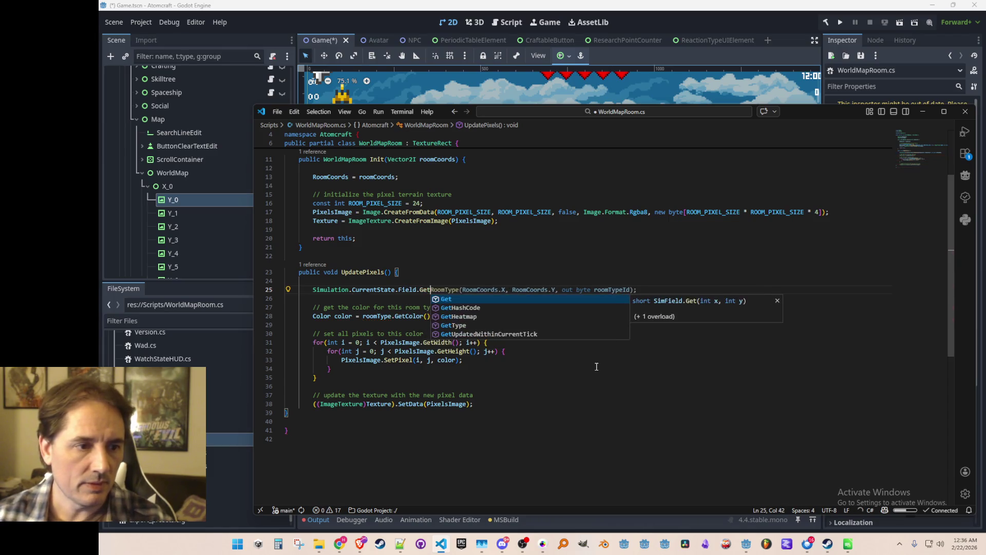
pyautogui.write('(')
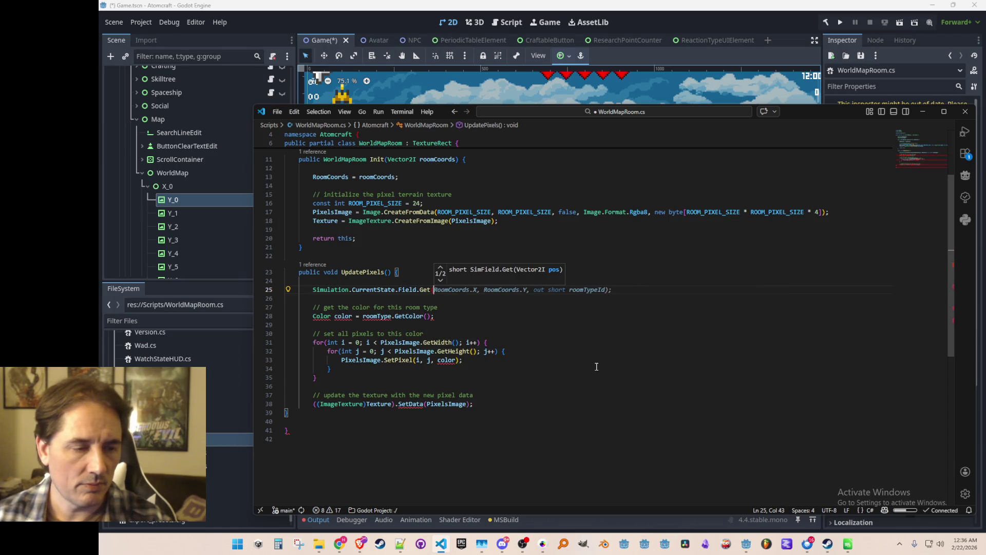
# Step: Comment out the unfinished Field.Get line
pyautogui.press('Escape')
pyautogui.hotkey('shift', 'Home')
pyautogui.hotkey('ctrl', '/')
pyautogui.press('Up')
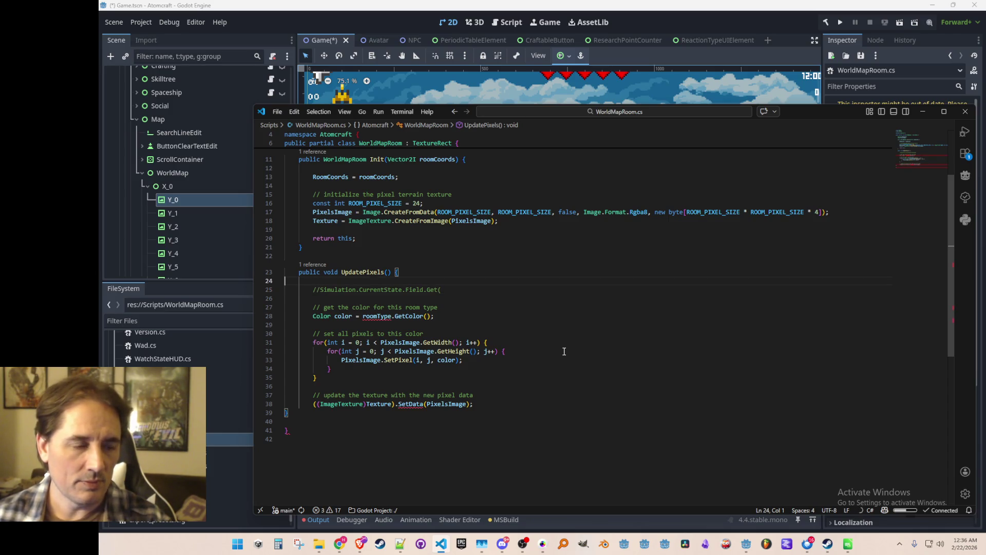
pyautogui.scroll(3, 564, 351)
pyautogui.click(654, 191)
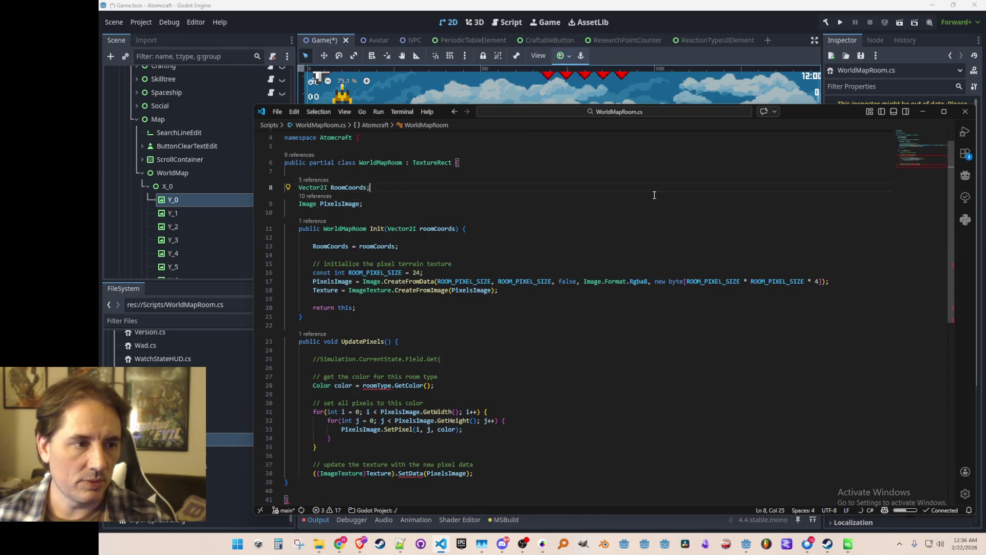
# Step: Add the suggested Vector2I property scaling RoomCoords by ROOM_WIDTH and ROOM_HEIGHT
pyautogui.press('Return')
pyautogui.write('Vector')
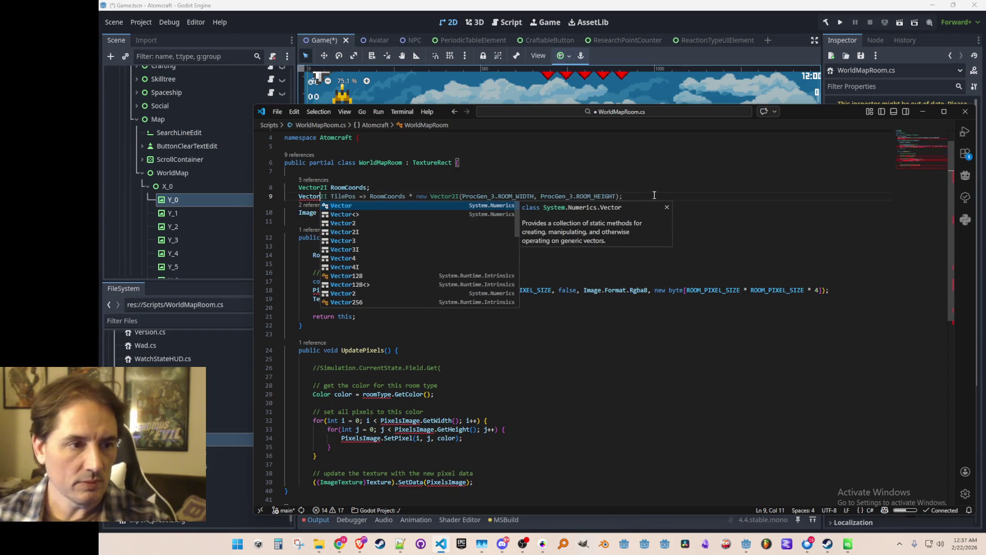
pyautogui.press('Tab')
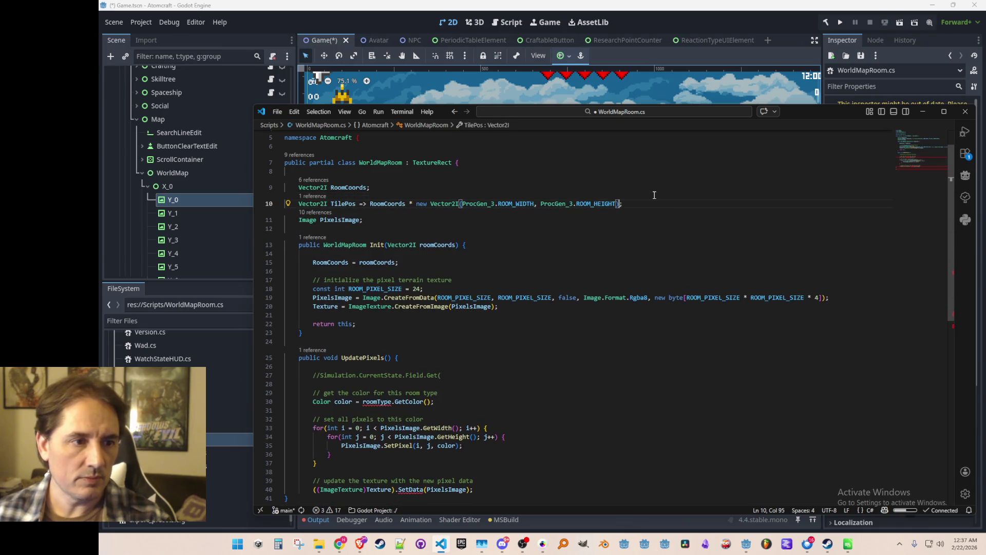
pyautogui.click(609, 203)
pyautogui.moveTo(589, 203)
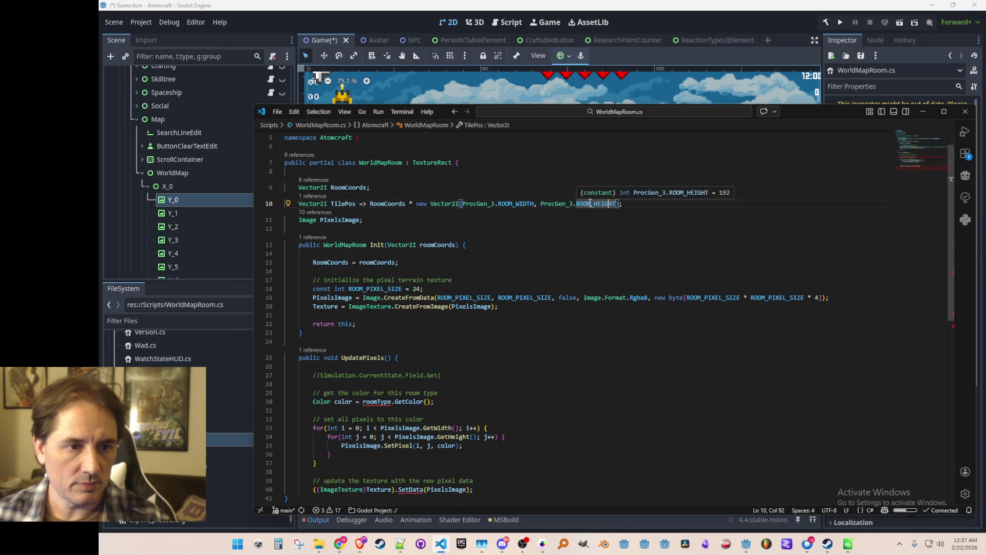
pyautogui.click(519, 204)
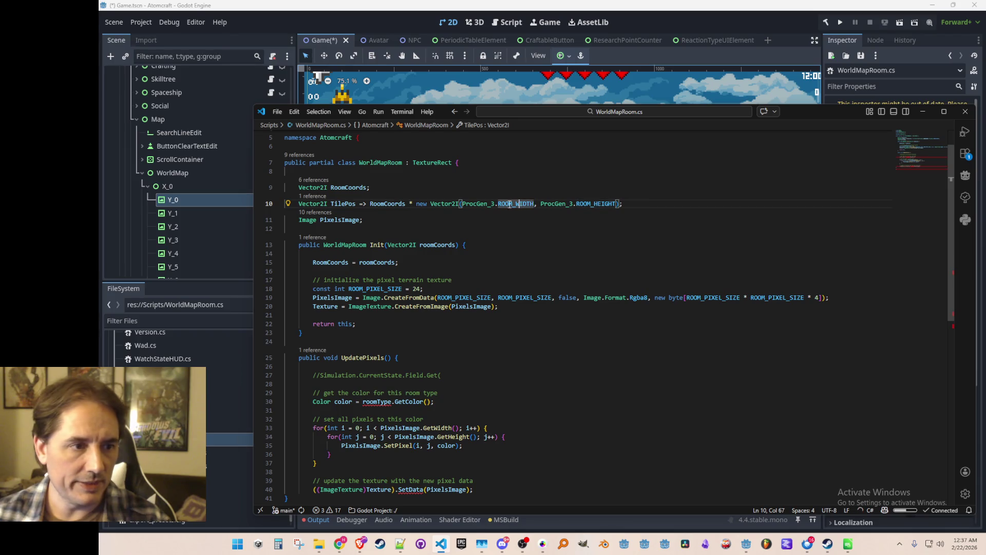
# Step: Rename the property to RoomOrigin with comment '// room origin in absolute pixel coordinates' and save
pyautogui.click(397, 204)
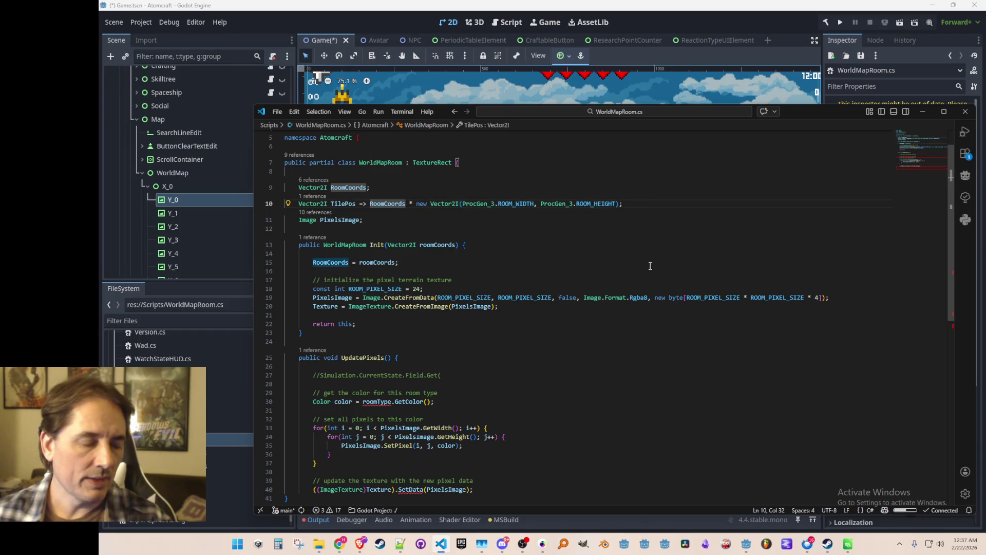
pyautogui.hotkey('ctrl', 'Left')
pyautogui.hotkey('ctrl', 'Left')
pyautogui.hotkey('ctrl', 'Left')
pyautogui.hotkey('ctrl', 'shift', 'Right')
pyautogui.write('RoomC')
pyautogui.press('BackSpace')
pyautogui.write('OriginInAbsolute')
pyautogui.write('l')
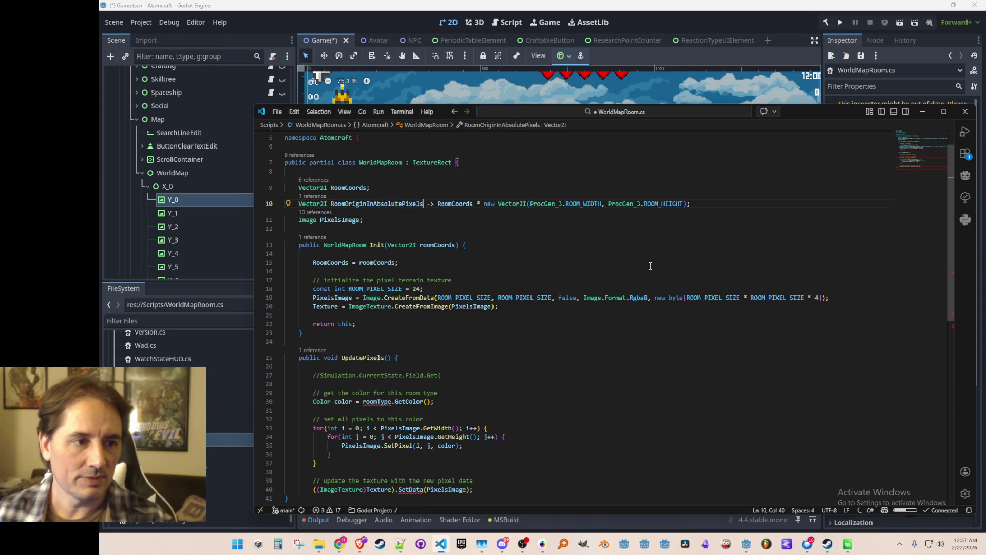
pyautogui.press('BackSpace')
pyautogui.press('BackSpace')
pyautogui.press('BackSpace')
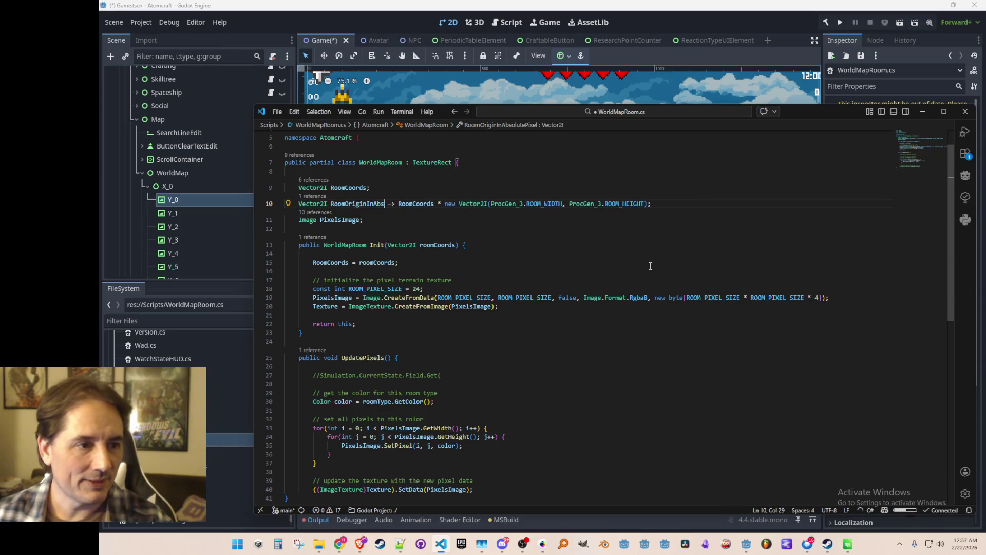
pyautogui.press('End')
pyautogui.write('// ro')
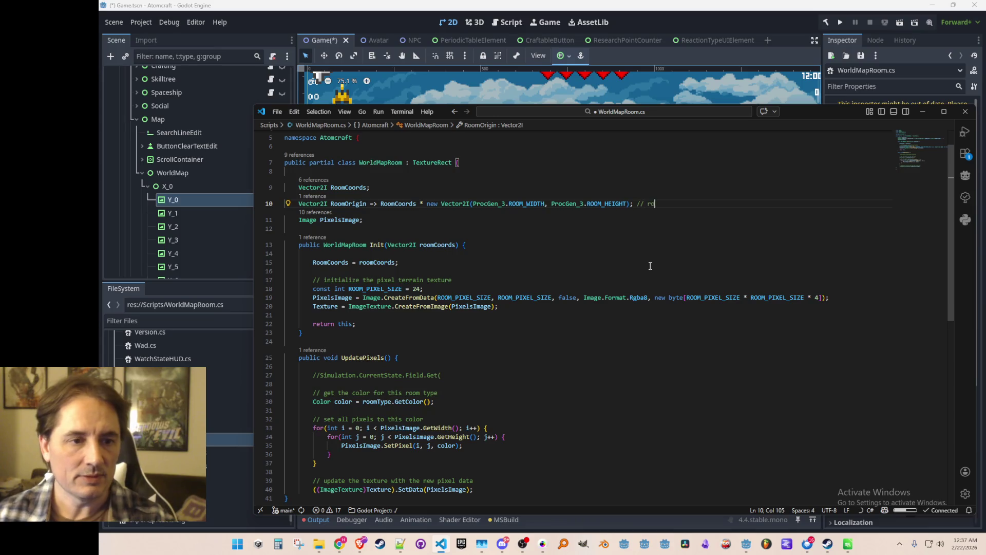
pyautogui.write('om origin in ')
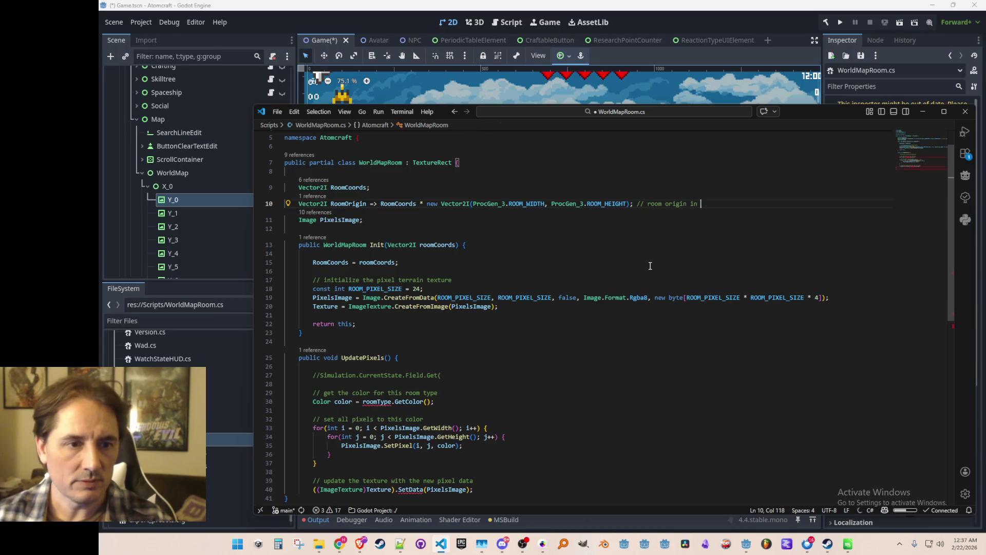
pyautogui.write('absolute pixel coordinates')
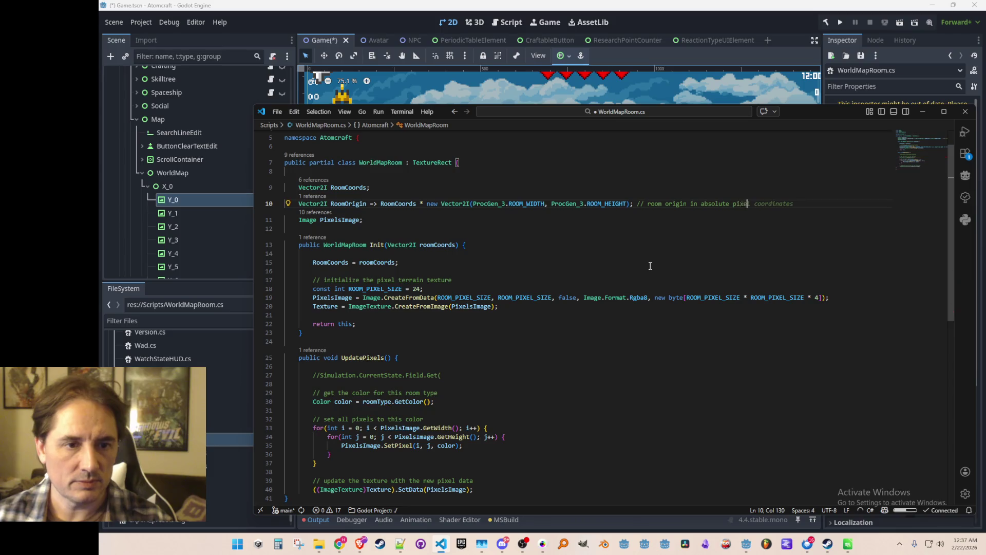
pyautogui.press('Home')
pyautogui.press('Down')
pyautogui.press('Home')
pyautogui.hotkey('ctrl', 's')
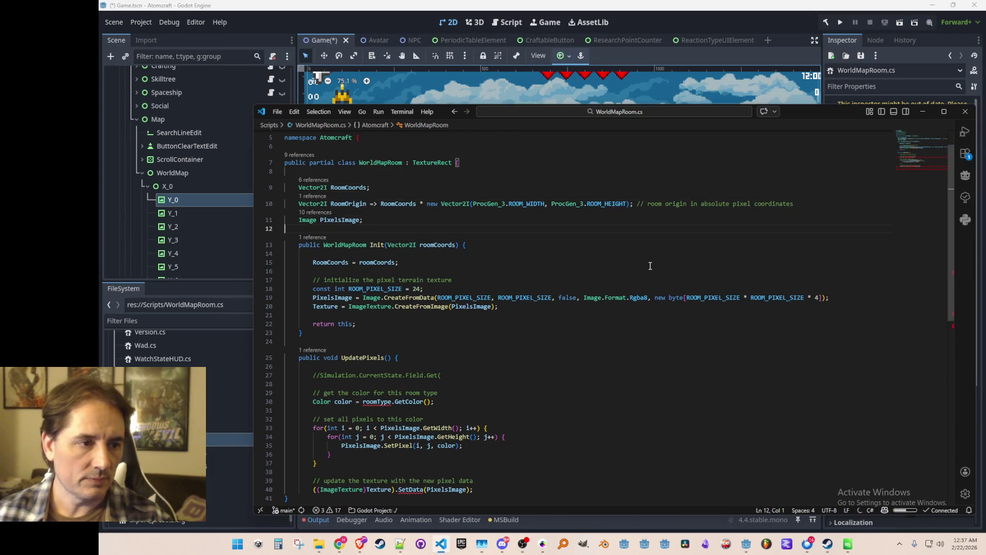
# Step: Delete the unfinished Color line under the room-colour comment in UpdatePixels
pyautogui.scroll(-3, 650, 266)
pyautogui.click(673, 301)
pyautogui.press('Down')
pyautogui.scroll(-1, 673, 293)
pyautogui.hotkey('shift', 'Home')
pyautogui.press('BackSpace')
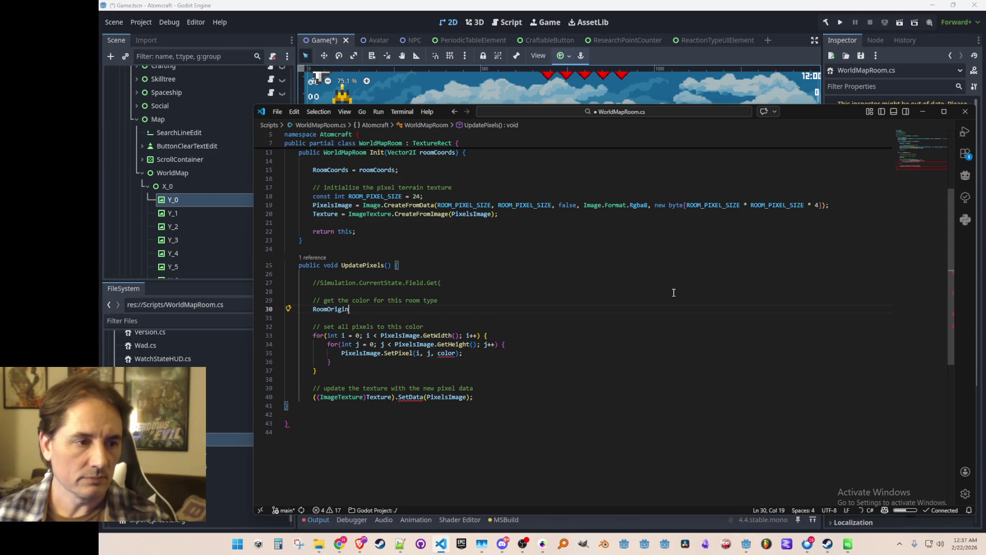
pyautogui.press('Up')
pyautogui.press('Up')
pyautogui.press('Up')
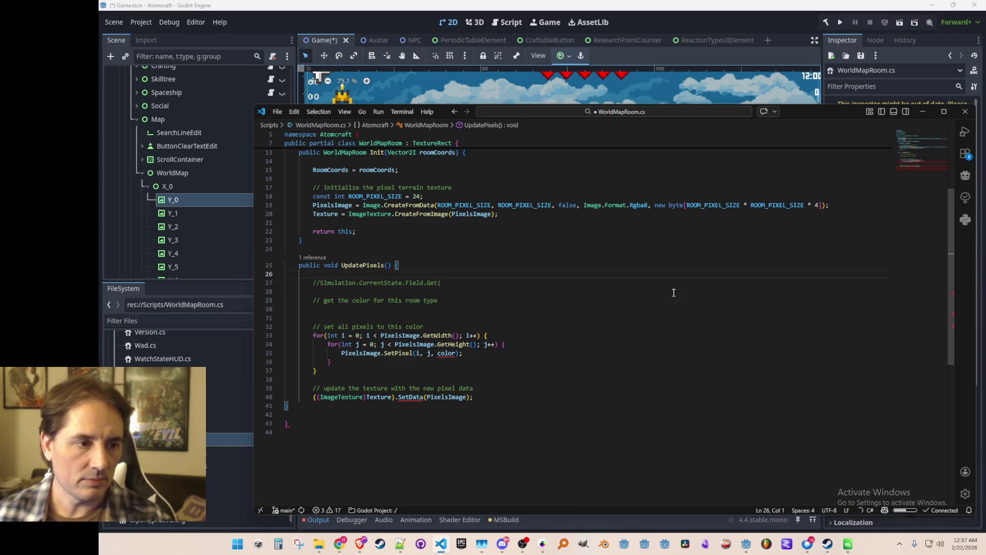
# Step: Begin a 'for' line above the Simulation comment, then erase it
pyautogui.press('Return')
pyautogui.press('Up')
pyautogui.write('for')
pyautogui.press('BackSpace')
pyautogui.press('BackSpace')
pyautogui.press('BackSpace')
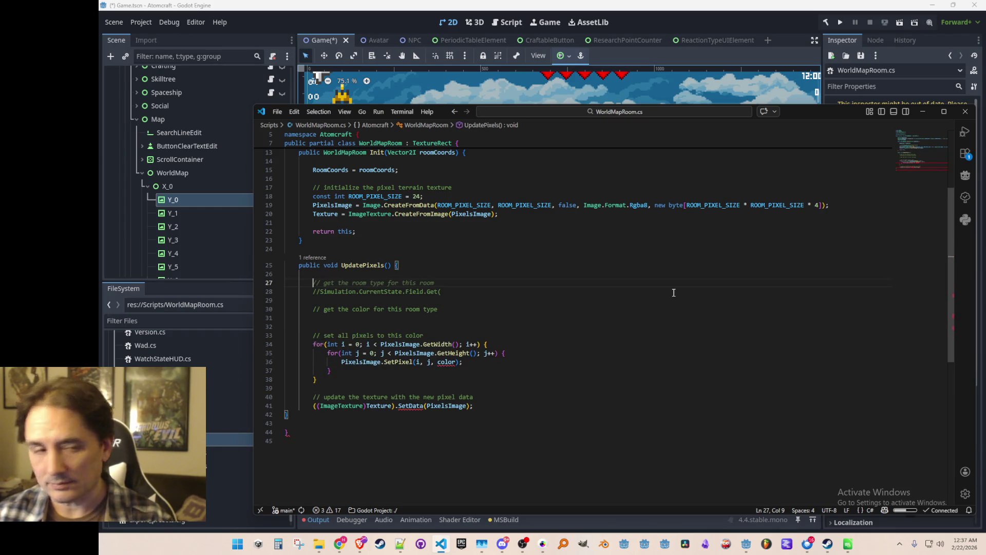
pyautogui.scroll(5, 641, 294)
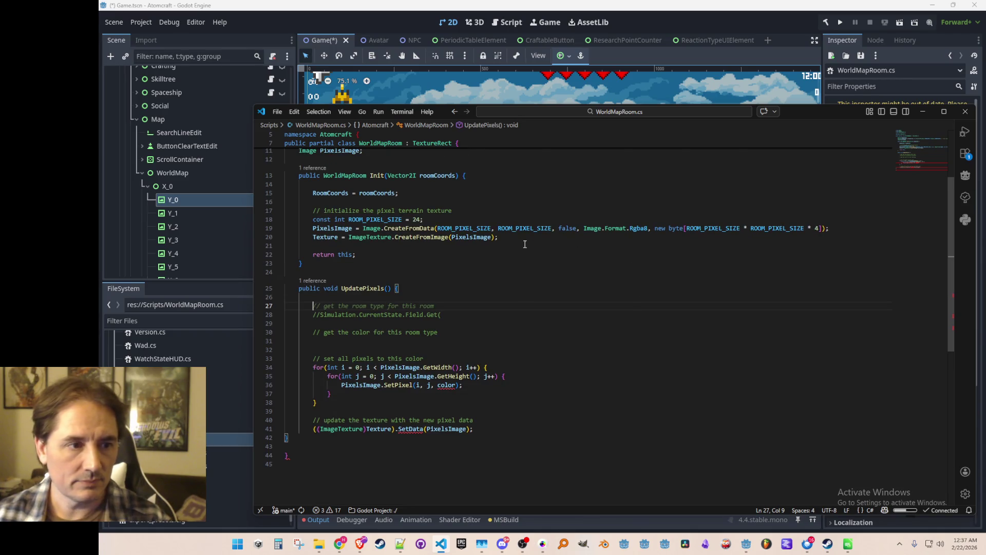
pyautogui.scroll(-1, 554, 285)
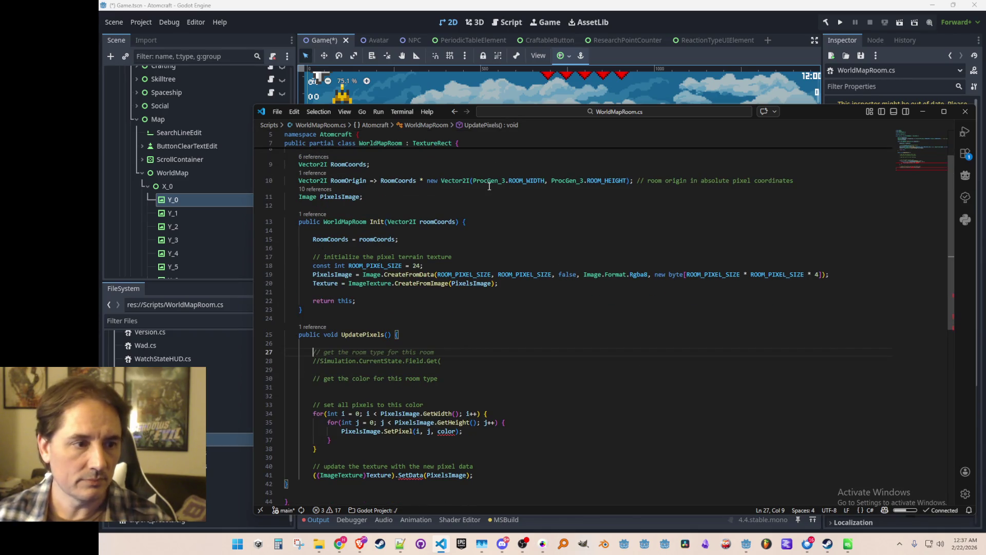
# Step: Bring forward the YouTube window playing Jazz Jackrabbit 2's 'Fast Track'
pyautogui.moveTo(529, 178)
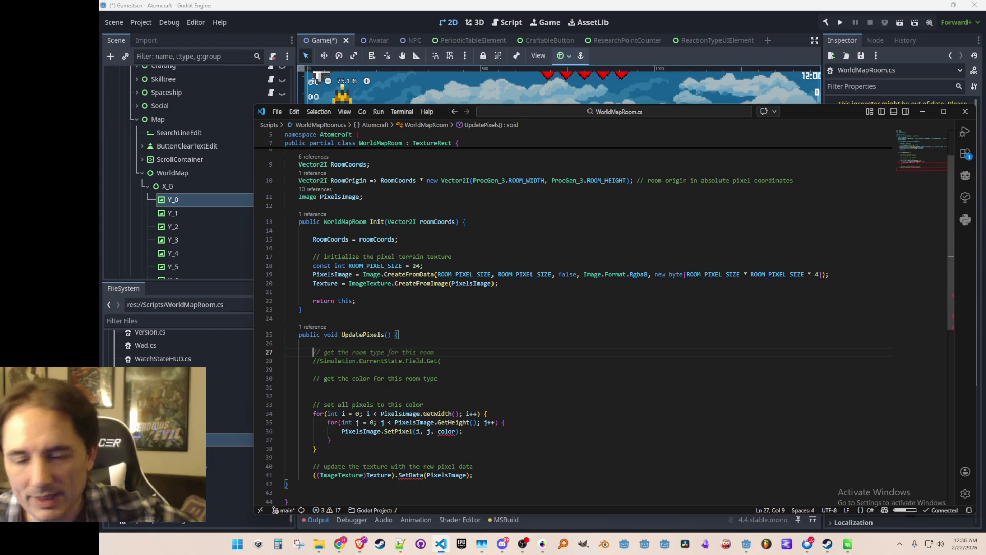
pyautogui.hotkey('alt', 'Tab')
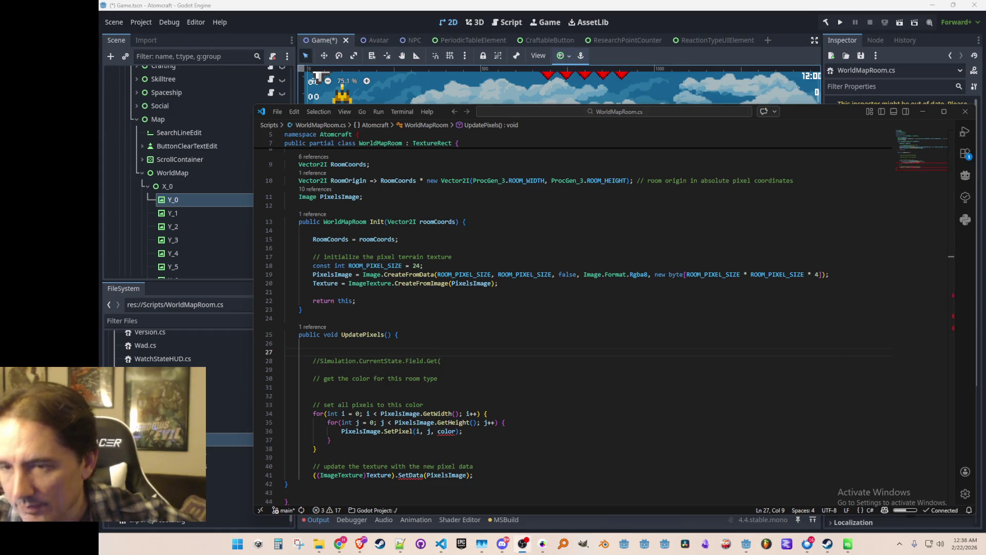
pyautogui.click(360, 544)
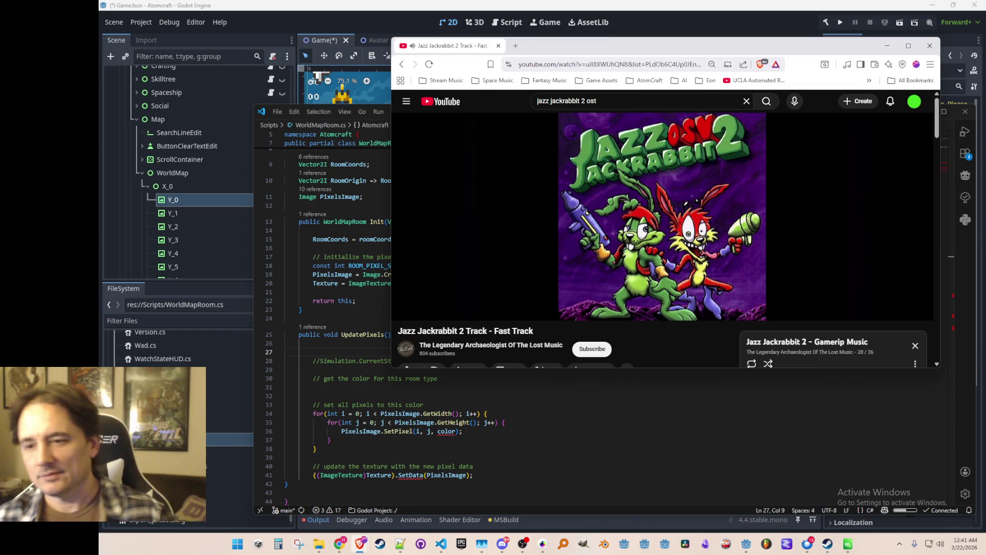
# Step: Slide the Chrome YouTube window mostly off-screen and return to the texture creation line
pyautogui.moveTo(465, 46); pyautogui.dragTo(985, 47)
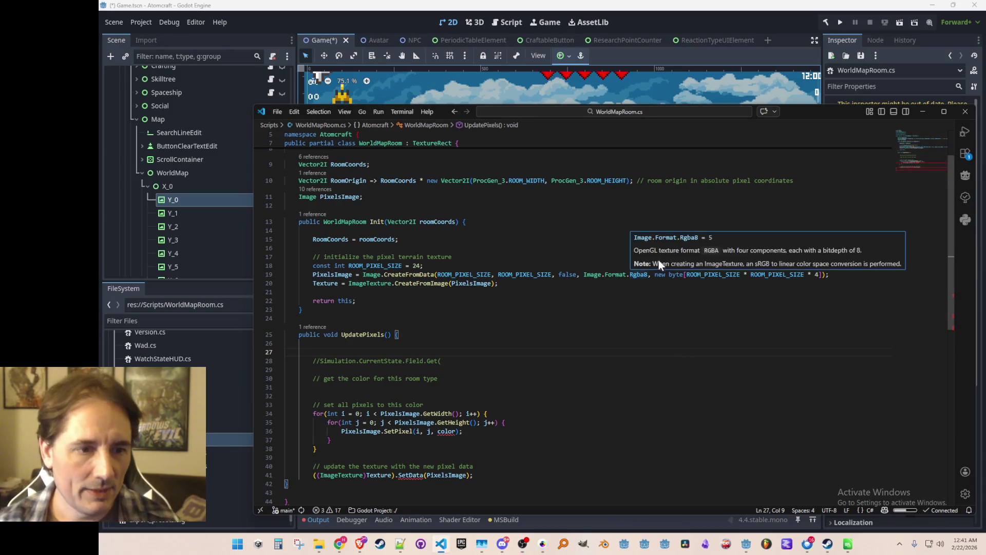
pyautogui.click(678, 283)
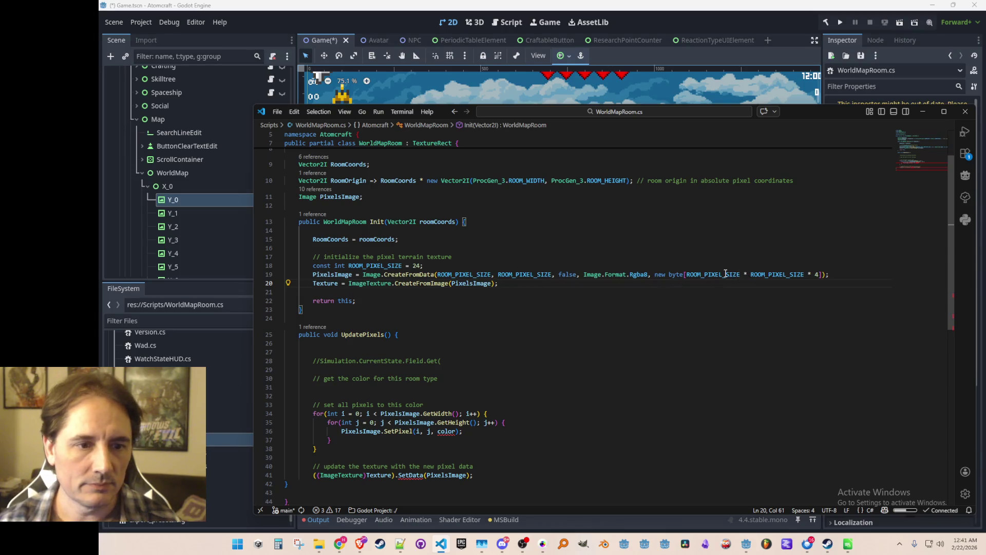
pyautogui.moveTo(726, 274)
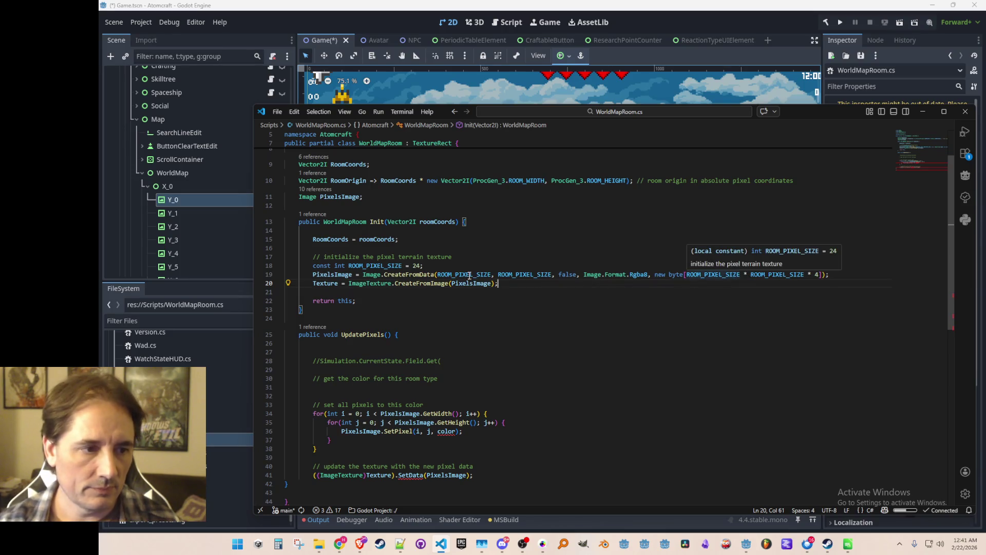
pyautogui.scroll(-2, 632, 382)
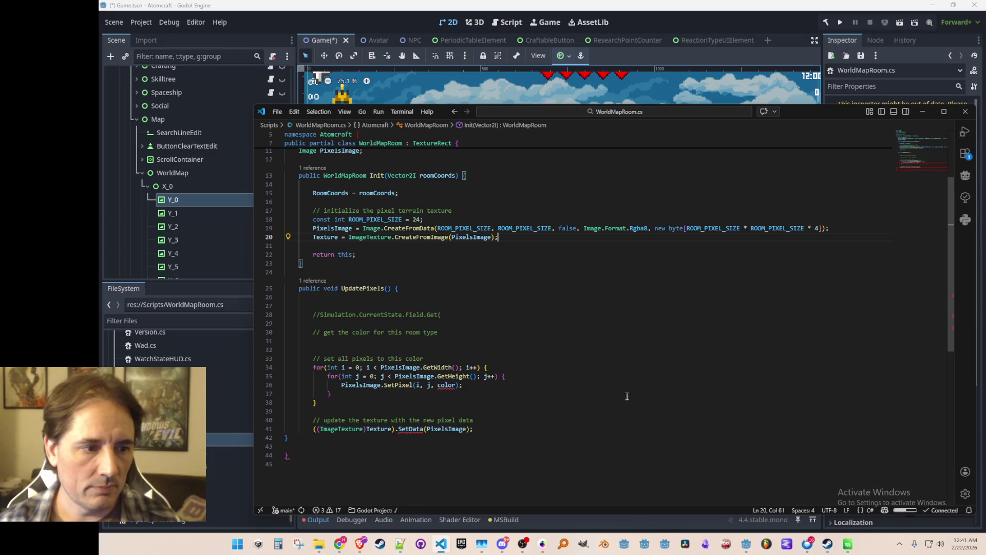
pyautogui.click(626, 420)
pyautogui.press('Down')
pyautogui.press('Left')
pyautogui.press('Left')
pyautogui.hotkey('ctrl', 'Left')
pyautogui.hotkey('ctrl', 'Left')
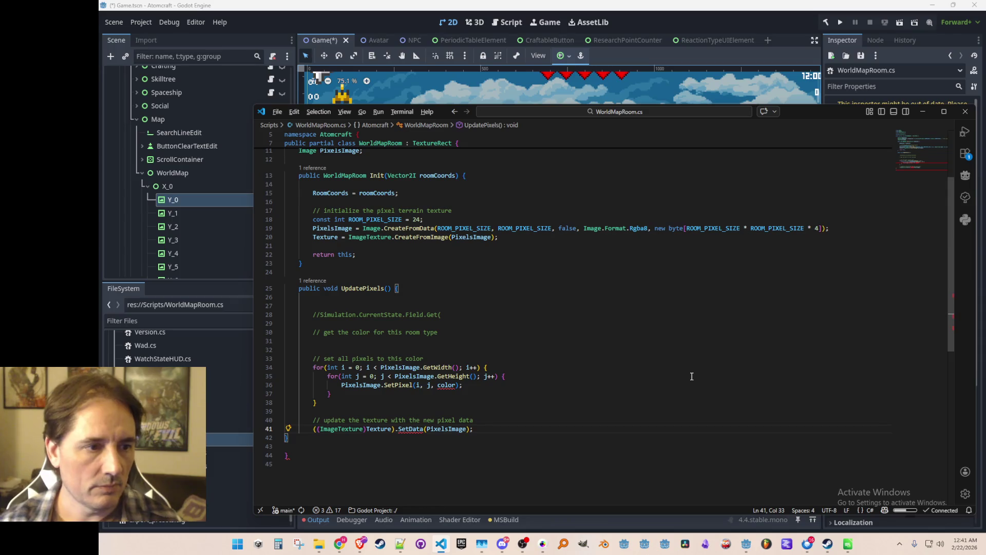
pyautogui.hotkey('ctrl', 'z')
pyautogui.hotkey('ctrl', 'z')
pyautogui.hotkey('ctrl', 'z')
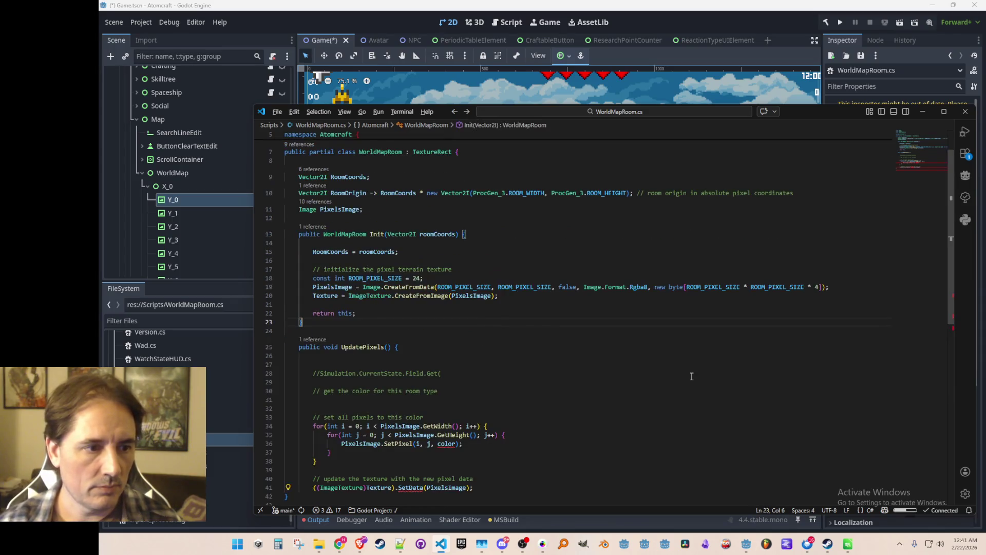
pyautogui.hotkey('ctrl', 'Tab')
pyautogui.press('Down')
pyautogui.press('Down')
pyautogui.hotkey('ctrl', 'f')
pyautogui.press('Return')
pyautogui.press('Return')
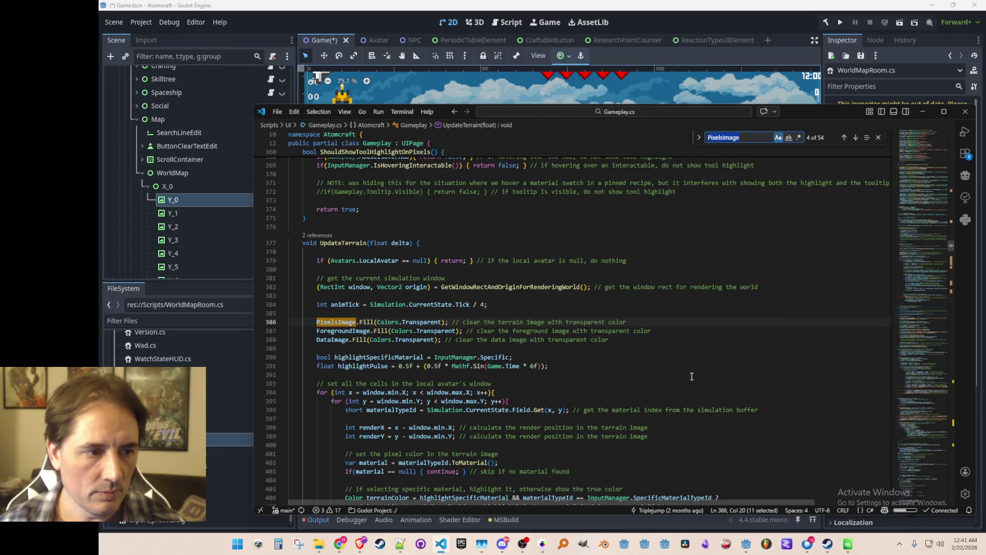
pyautogui.press('Return')
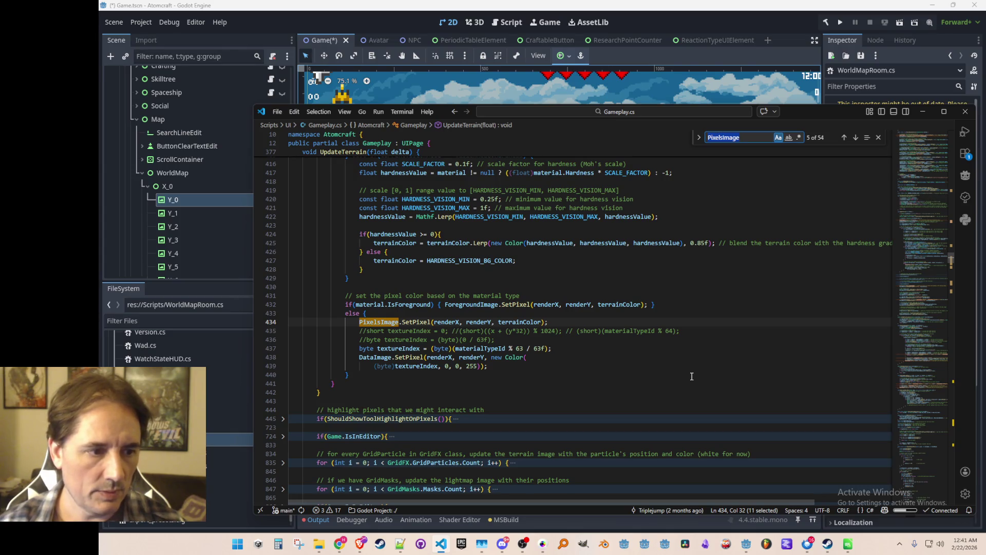
pyautogui.press('Return')
pyautogui.press('Escape')
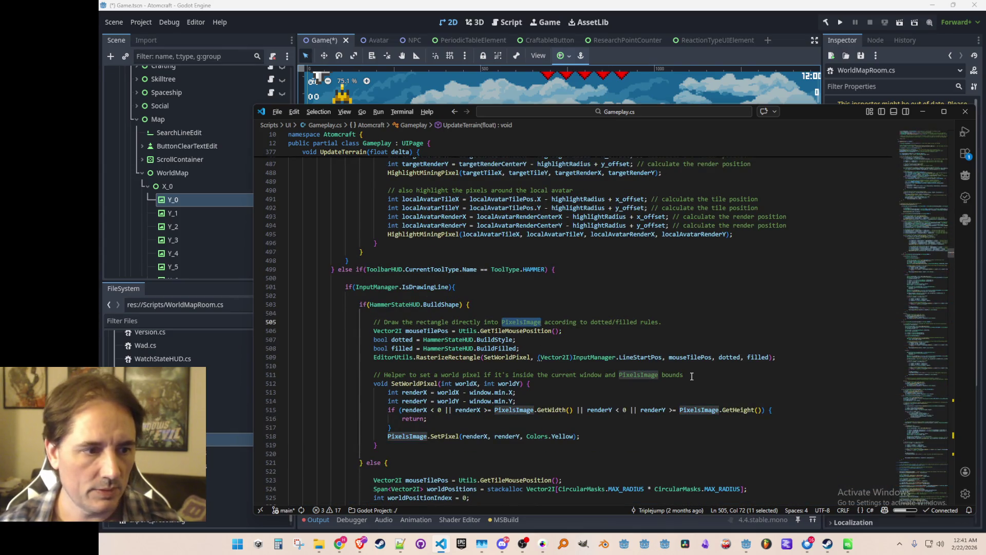
pyautogui.hotkey('shift', 'F3')
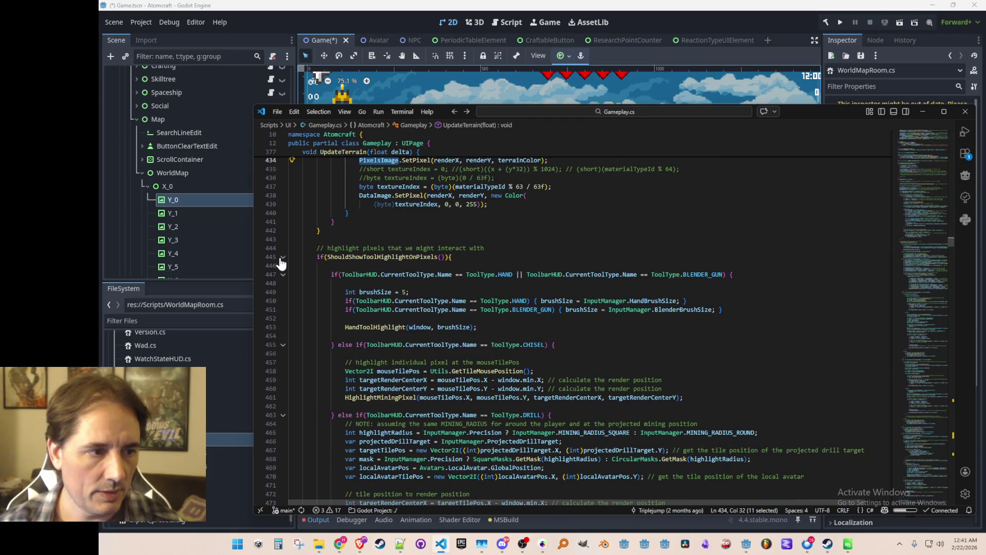
pyautogui.click(283, 257)
pyautogui.scroll(-1, 507, 282)
pyautogui.click(607, 315)
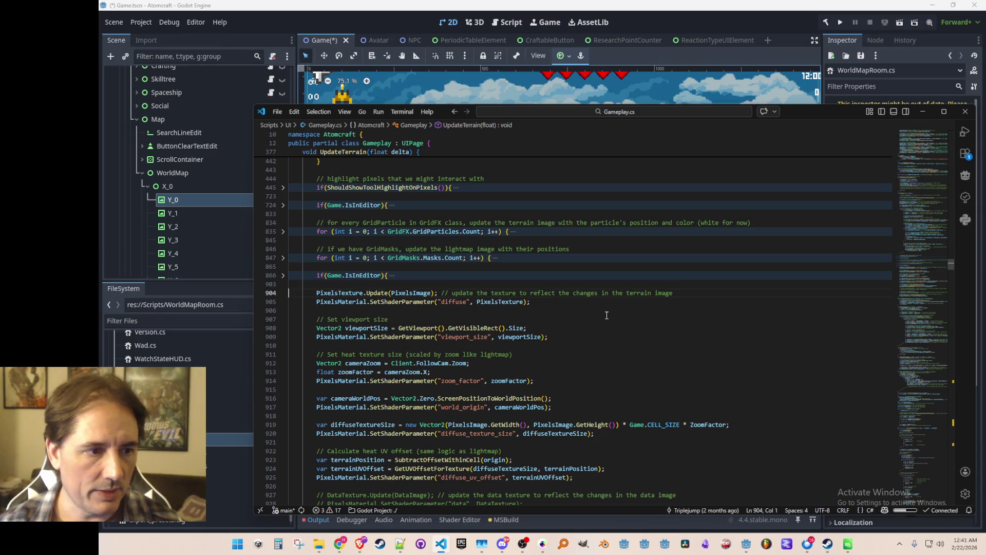
pyautogui.hotkey('alt', 'Left')
pyautogui.hotkey('alt', 'Right')
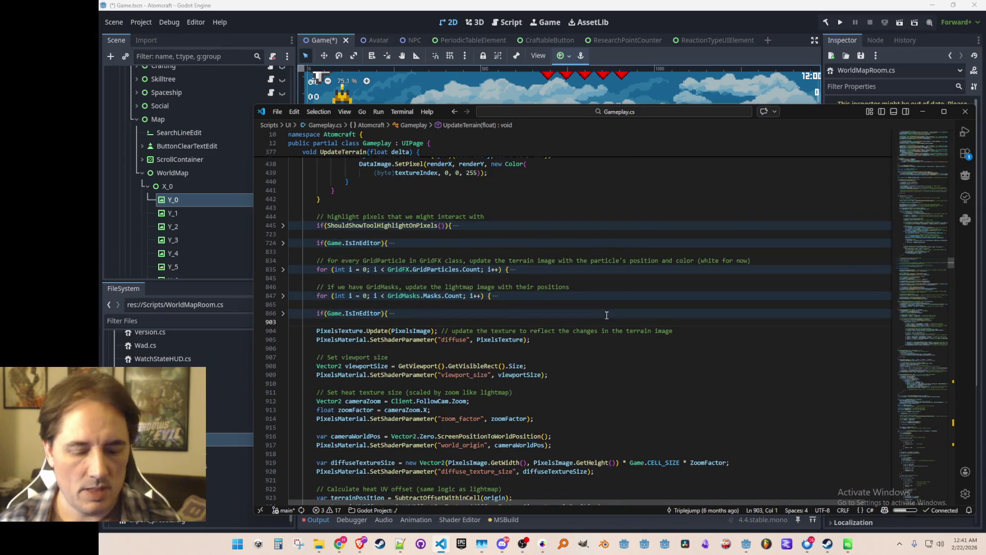
pyautogui.hotkey('ctrl', 'p')
pyautogui.press('Escape')
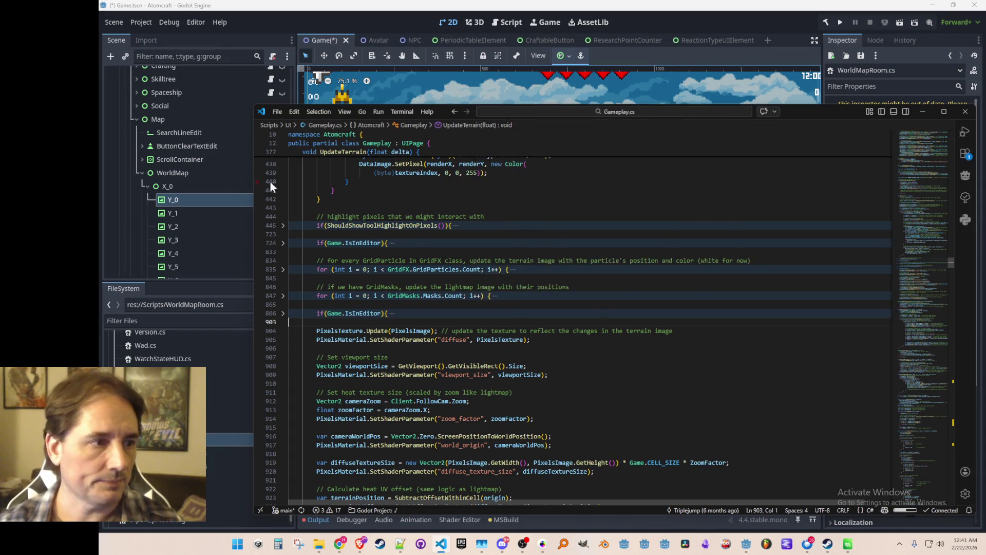
pyautogui.click(224, 200)
pyautogui.click(269, 199)
pyautogui.scroll(-6, 612, 324)
pyautogui.click(605, 372)
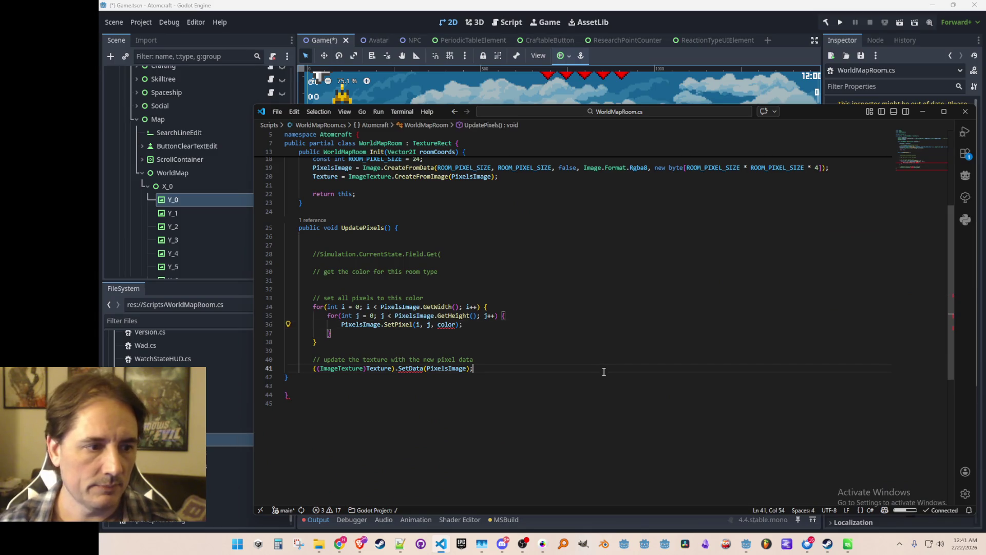
# Step: Rewrite the line 41 texture call as Texture., removing the extra PixelsTexture prefix
pyautogui.hotkey('shift', 'Home')
pyautogui.press('BackSpace')
pyautogui.write('Texture')
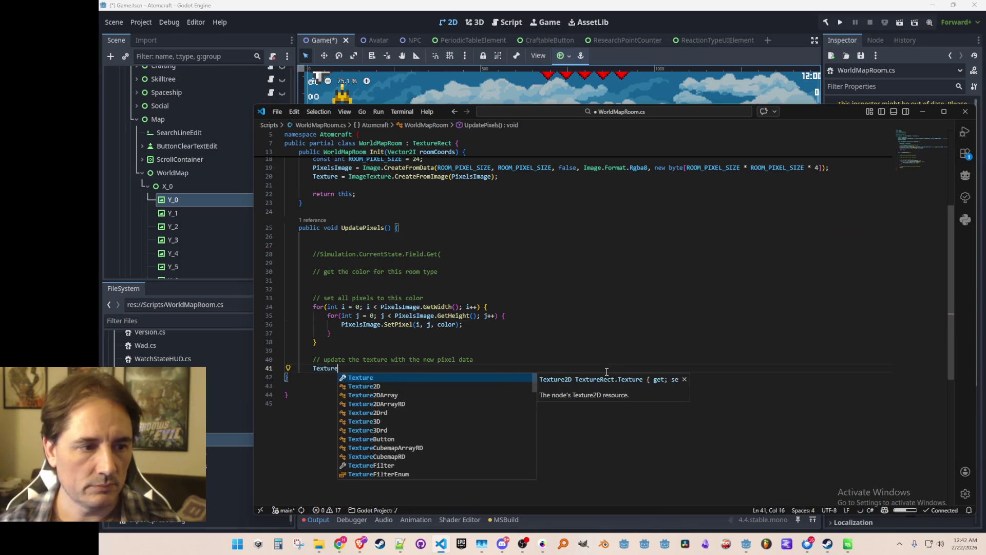
pyautogui.write('.')
pyautogui.press('Return')
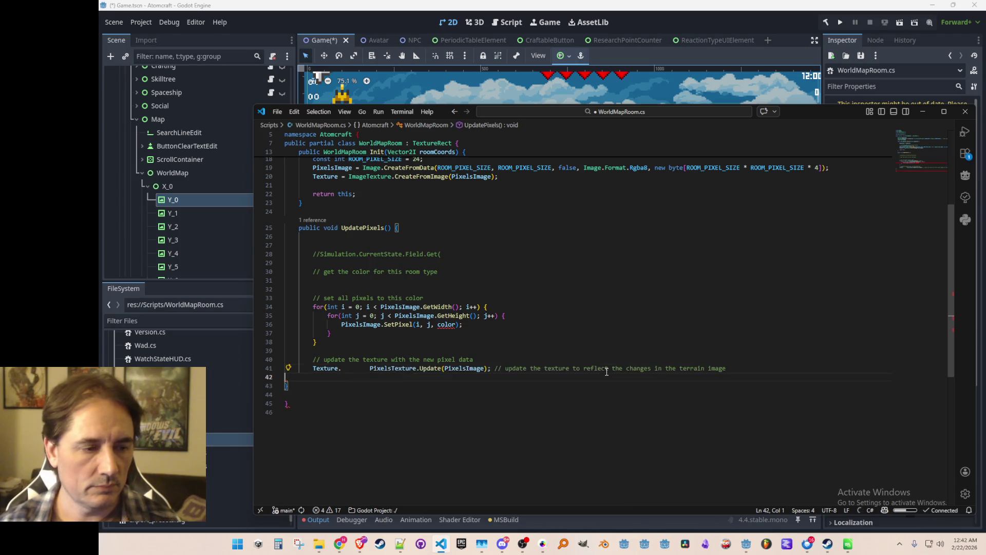
pyautogui.hotkey('ctrl', 'z')
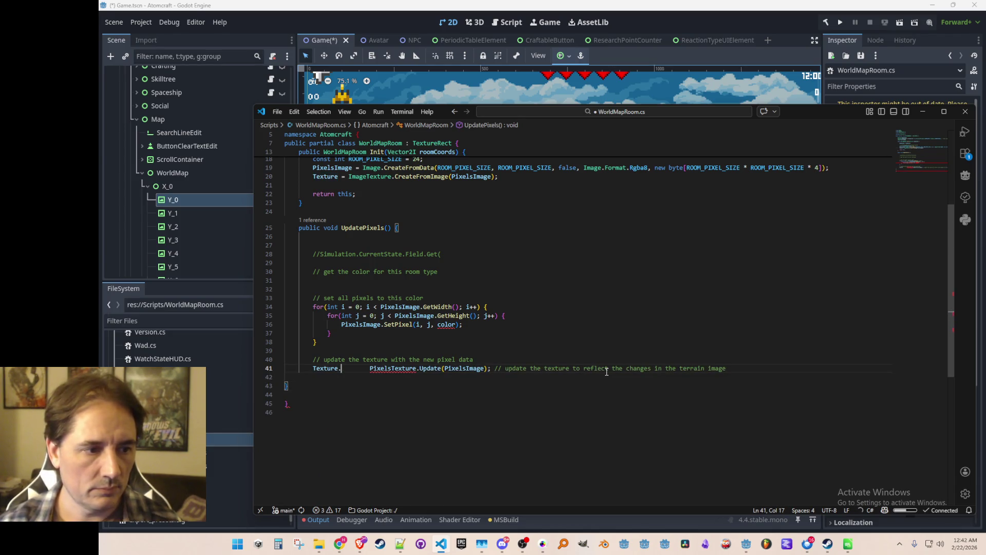
pyautogui.hotkey('ctrl', 'shift', 'Right')
pyautogui.hotkey('ctrl', 'shift', 'Right')
pyautogui.hotkey('ctrl', 'shift', 'Right')
pyautogui.hotkey('ctrl', 'shift', 'Left')
pyautogui.press('Delete')
pyautogui.press('Home')
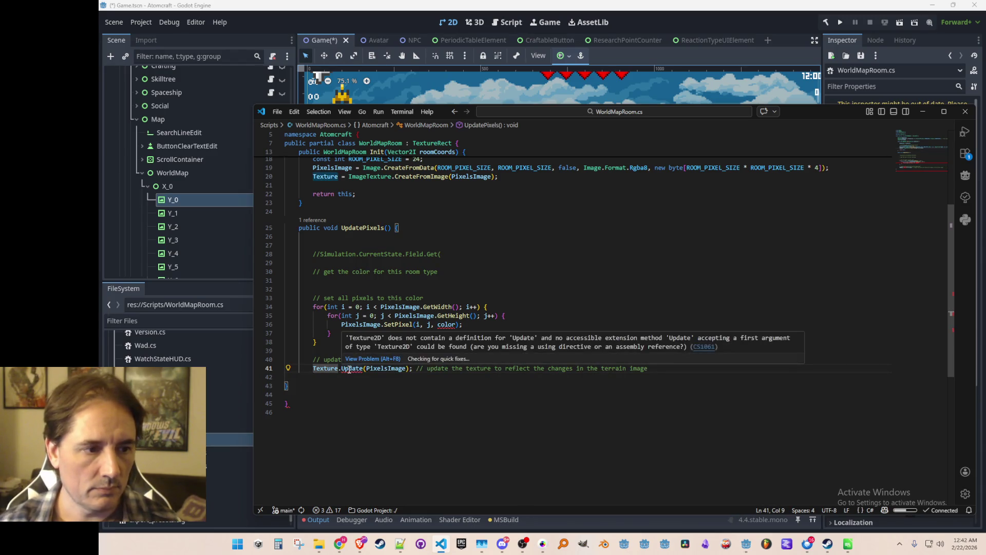
# Step: Check the error on Update and change SetData to Update on the cast texture
pyautogui.click(349, 369)
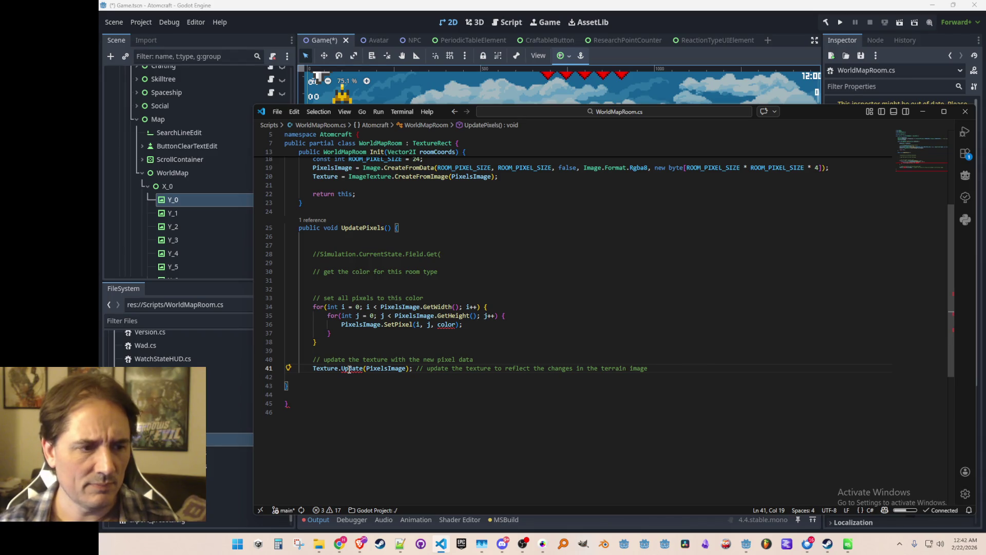
pyautogui.moveTo(328, 370)
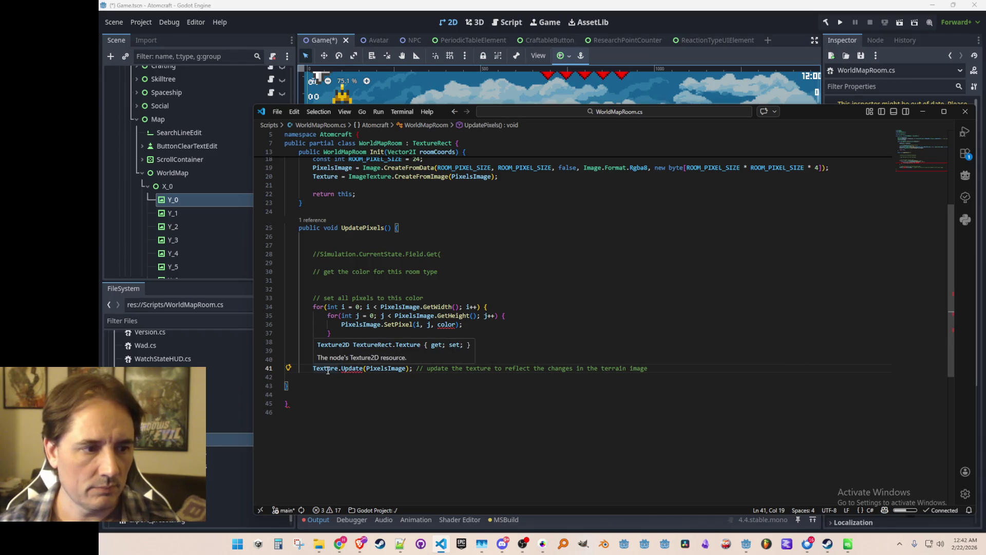
pyautogui.press('Home')
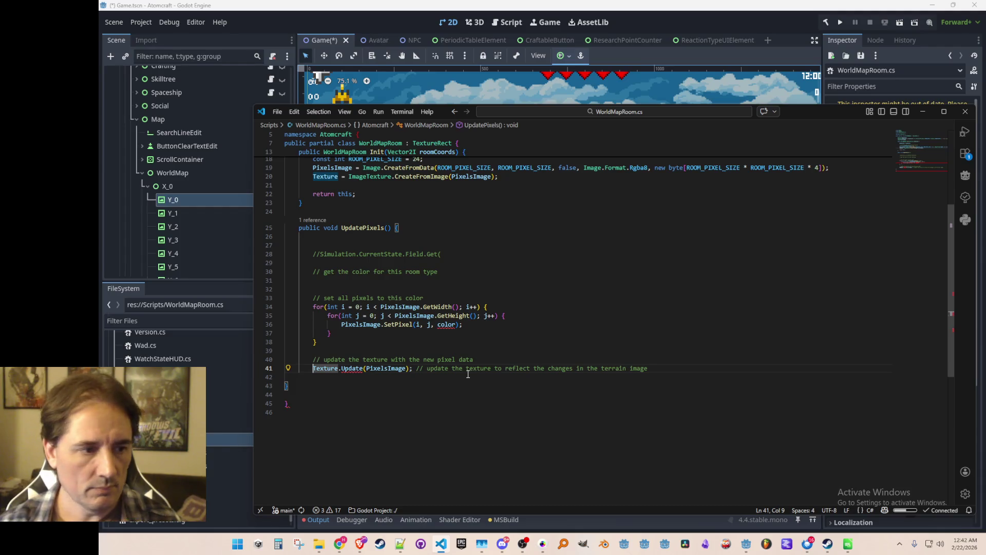
pyautogui.press('Tab')
pyautogui.hotkey('ctrl', 'd')
pyautogui.write('Update')
pyautogui.press('End')
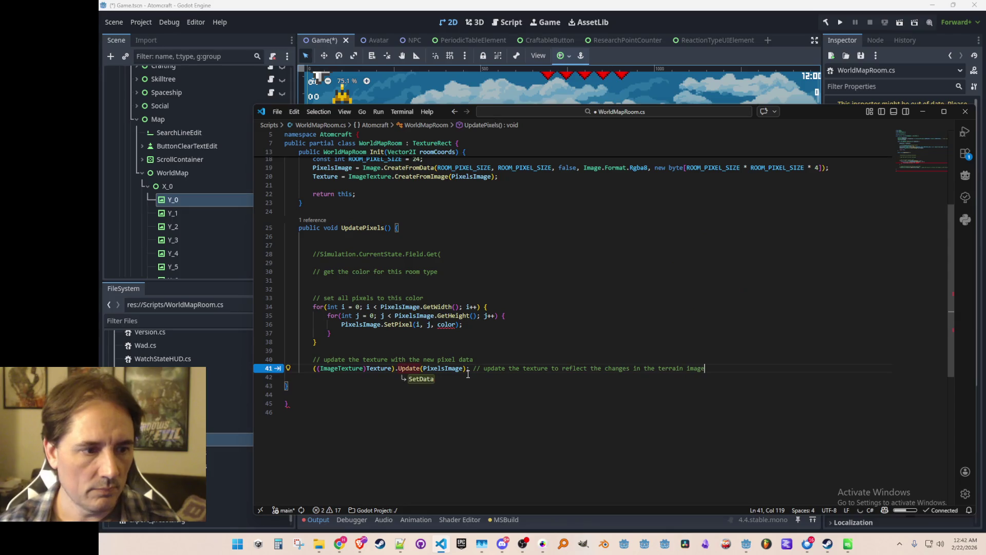
# Step: Remove the blank line and the trailing comment after the texture update call
pyautogui.press('Up')
pyautogui.press('Up')
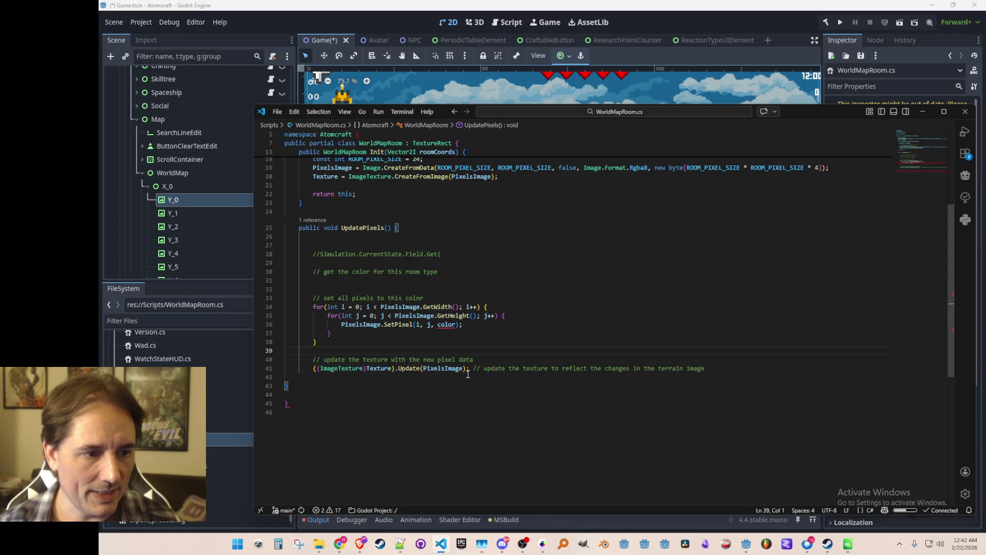
pyautogui.press('Down')
pyautogui.press('Down')
pyautogui.press('End')
pyautogui.press('Delete')
pyautogui.press('Up')
pyautogui.press('Left')
pyautogui.press('Down')
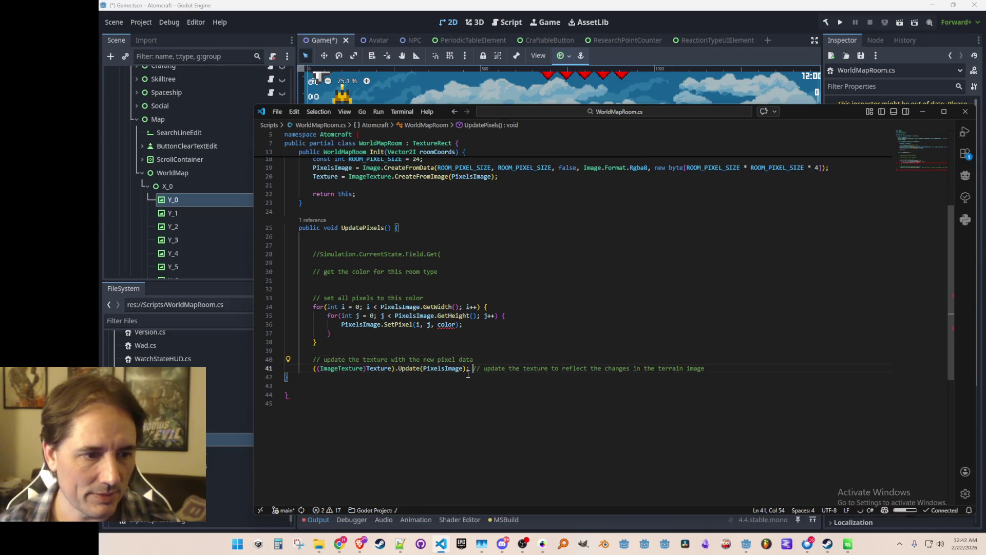
pyautogui.hotkey('shift', 'End')
pyautogui.press('Delete')
pyautogui.press('Home')
pyautogui.press('Home')
pyautogui.press('Up')
# Step: Comment out the SetPixel call inside the loops
pyautogui.scroll(1, 570, 394)
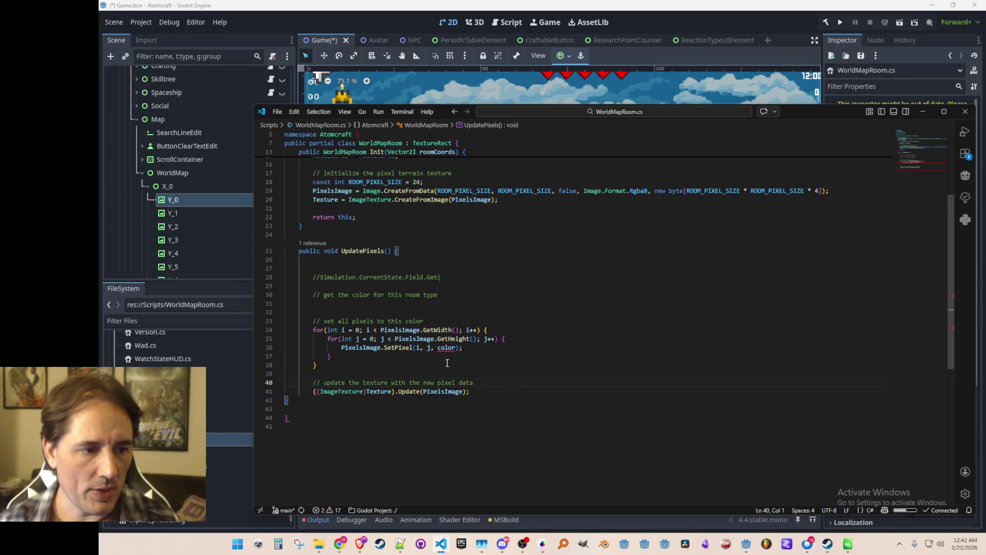
pyautogui.click(571, 351)
pyautogui.scroll(-1, 622, 353)
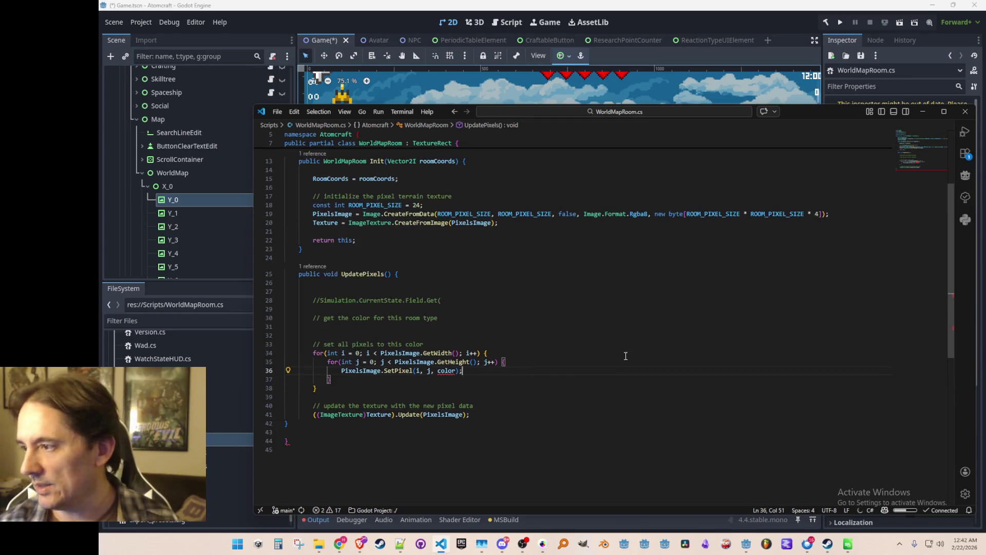
pyautogui.scroll(2, 622, 353)
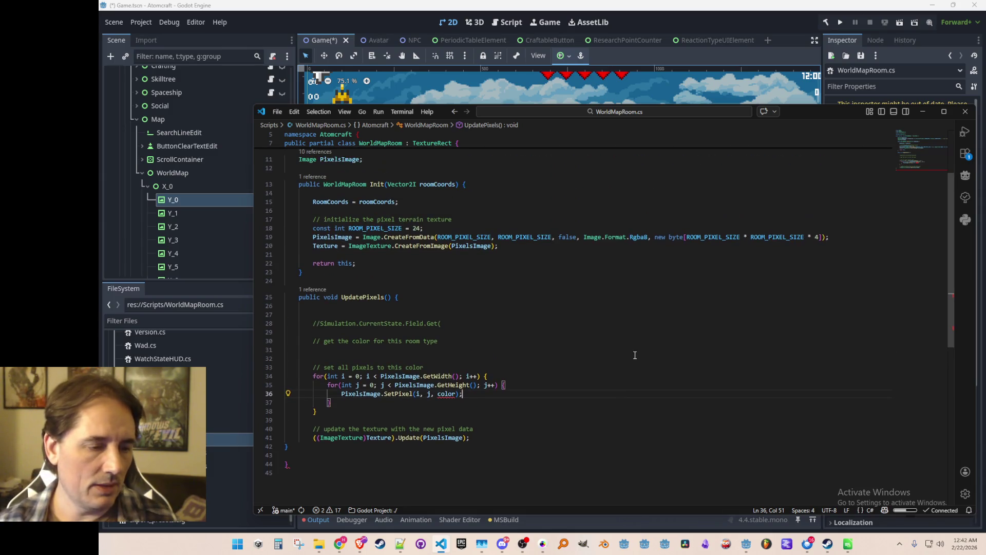
pyautogui.press('Left')
pyautogui.press('Left')
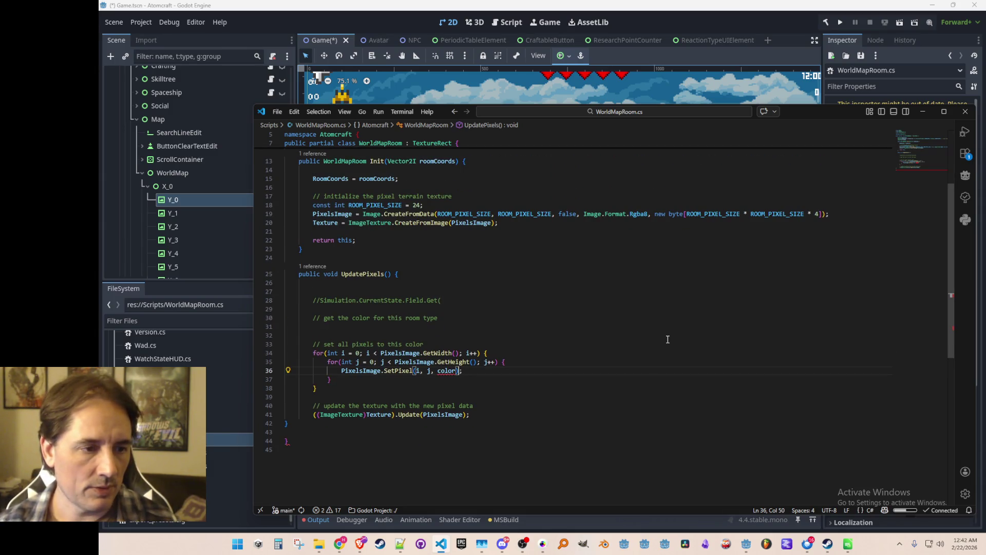
pyautogui.press('Home')
pyautogui.hotkey('ctrl', '/')
pyautogui.press('End')
pyautogui.hotkey('shift', 'Home')
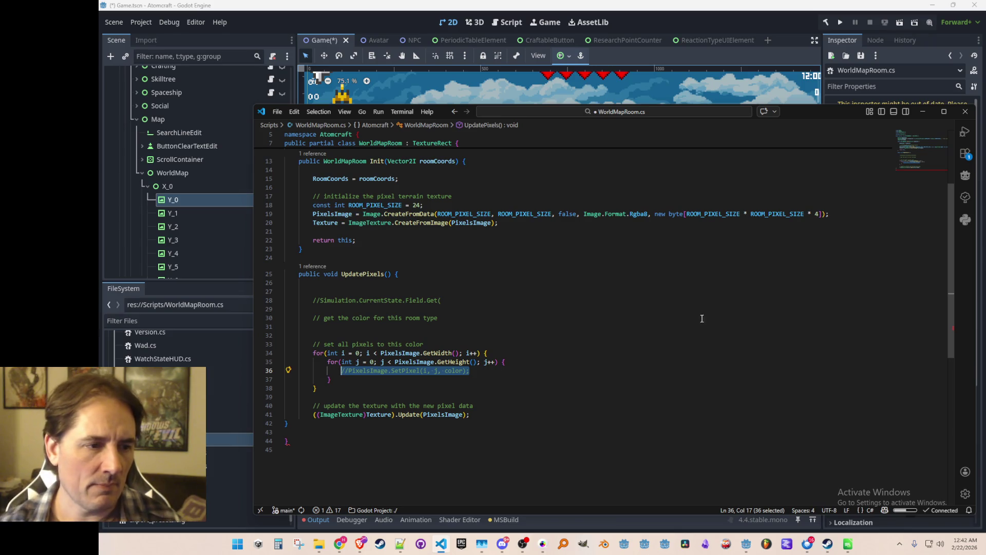
# Step: Use ProcGen_3.ROOM_WIDTH and ProcGen_3.ROOM_HEIGHT as loop bounds, dropping the set-all-pixels comment
pyautogui.scroll(-1, 672, 356)
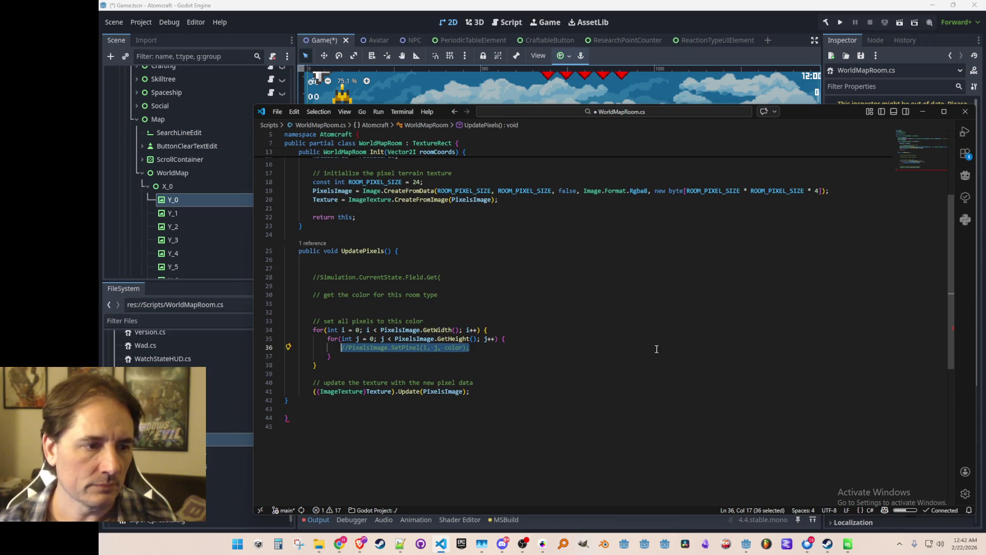
pyautogui.scroll(1, 657, 349)
pyautogui.doubleClick(415, 353)
pyautogui.hotkey('ctrl', 'shift', 'Right')
pyautogui.hotkey('ctrl', 'shift', 'Right')
pyautogui.hotkey('shift', 'Right')
pyautogui.hotkey('shift', 'Right')
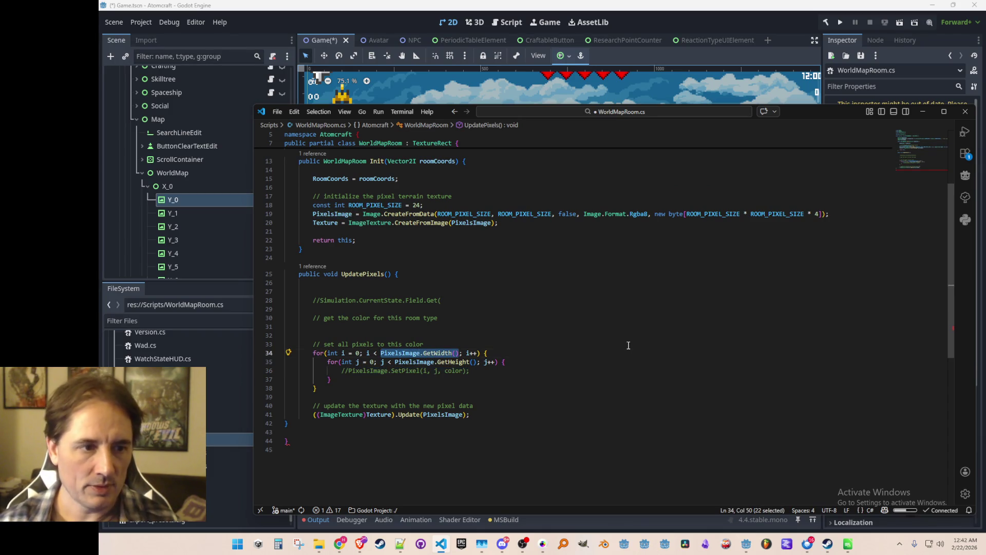
pyautogui.scroll(3, 627, 345)
pyautogui.click(490, 189)
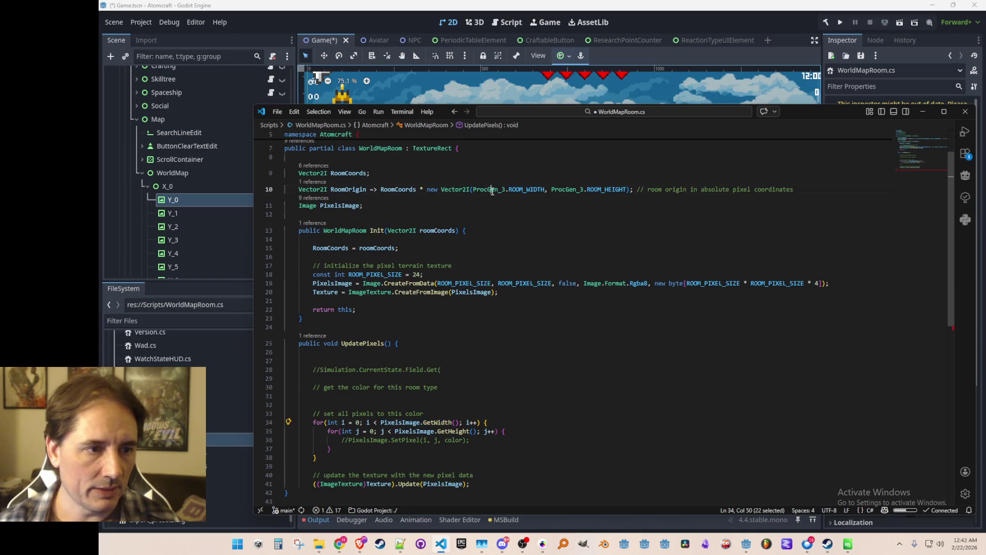
pyautogui.hotkey('ctrl', 'Left')
pyautogui.hotkey('ctrl', 'shift', 'Right')
pyautogui.hotkey('ctrl', 'shift', 'Right')
pyautogui.hotkey('ctrl', 'c')
pyautogui.scroll(-3, 552, 263)
pyautogui.click(405, 353)
pyautogui.hotkey('ctrl', 'Left')
pyautogui.hotkey('ctrl', 'shift', 'Right')
pyautogui.hotkey('ctrl', 'shift', 'Right')
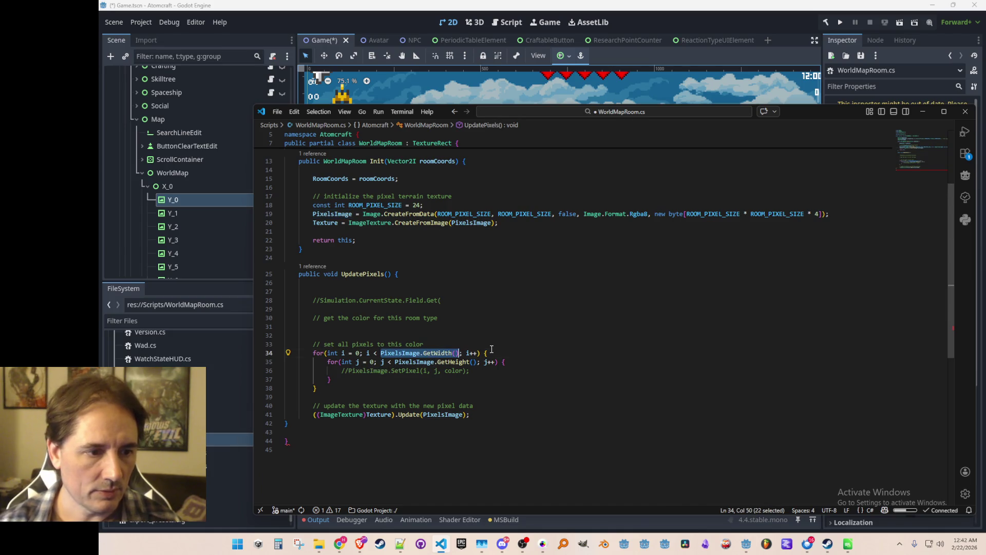
pyautogui.hotkey('ctrl', 'v')
pyautogui.press('Down')
pyautogui.hotkey('ctrl', 'Left')
pyautogui.hotkey('ctrl', 'Left')
pyautogui.press('Tab')
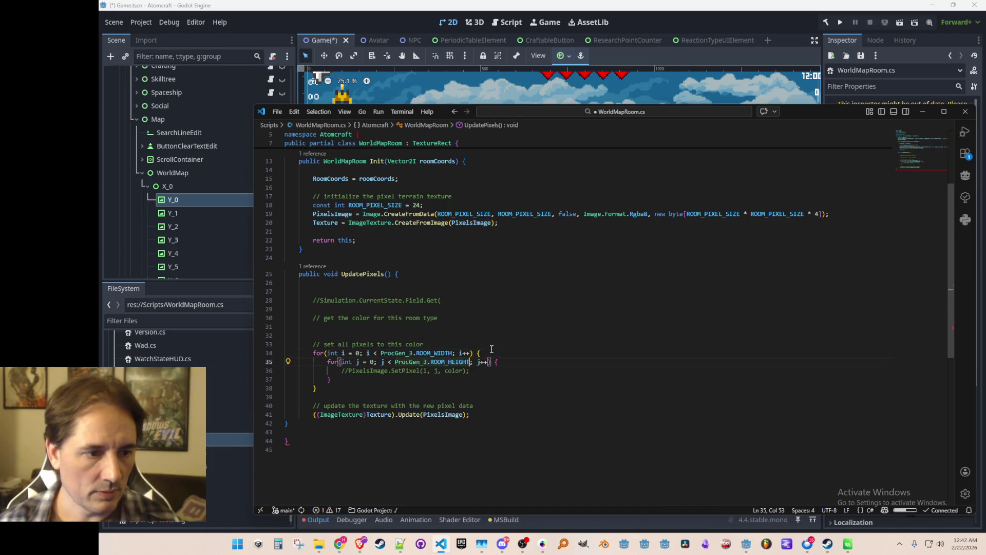
pyautogui.press('Tab')
# Step: Move the commented SetPixel line out of the loop body to below the loops
pyautogui.press('Down')
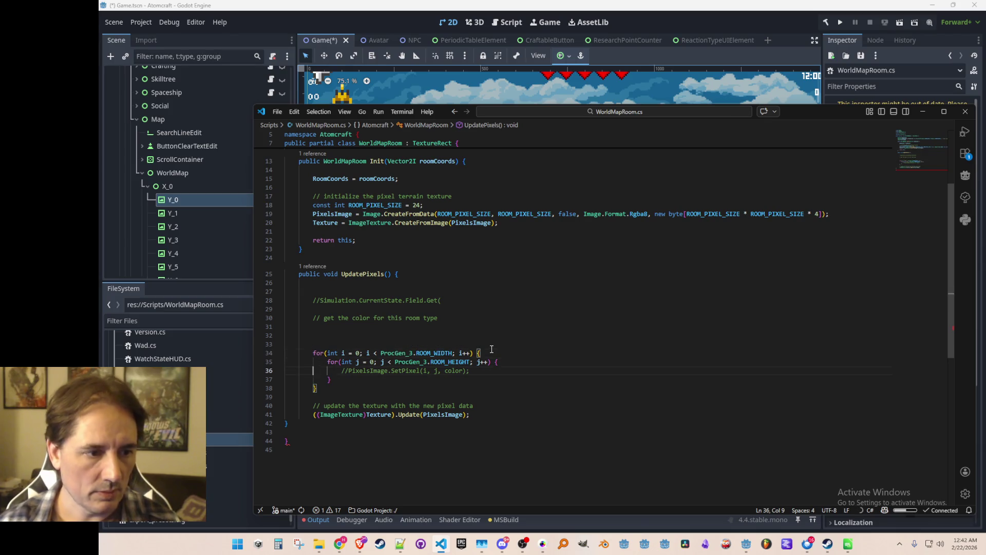
pyautogui.press('Home')
pyautogui.hotkey('shift', 'End')
pyautogui.press('BackSpace')
pyautogui.press('Down')
pyautogui.press('Down')
pyautogui.press('Down')
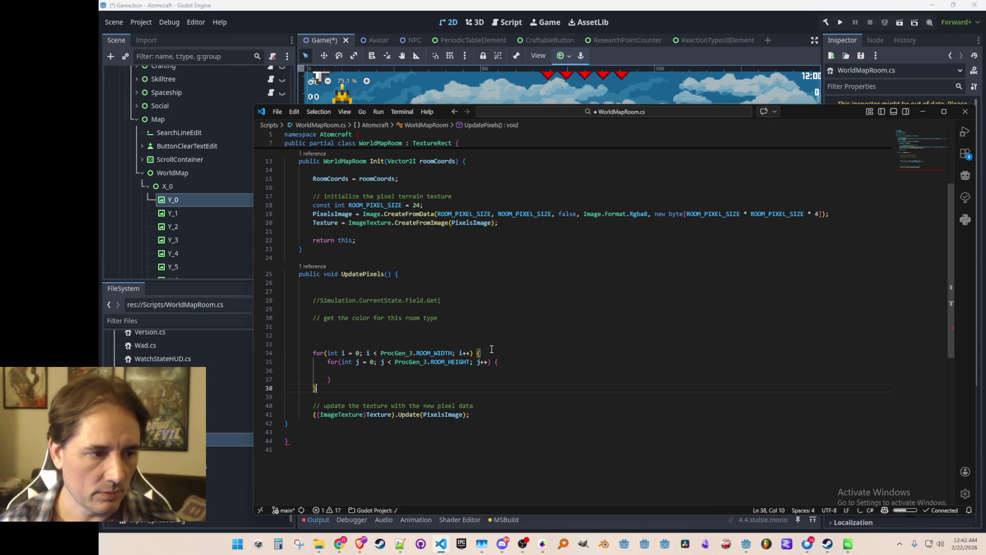
pyautogui.press('Return')
pyautogui.write('//PixelsImage.SetPixel(i, j, color);')
pyautogui.press('Up')
pyautogui.press('Up')
pyautogui.press('Up')
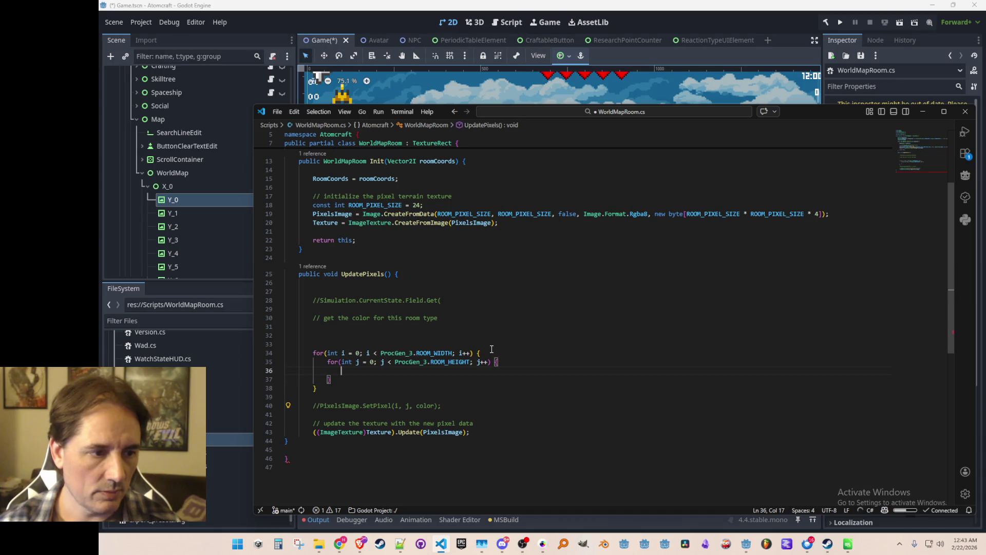
pyautogui.press('Up')
pyautogui.press('Up')
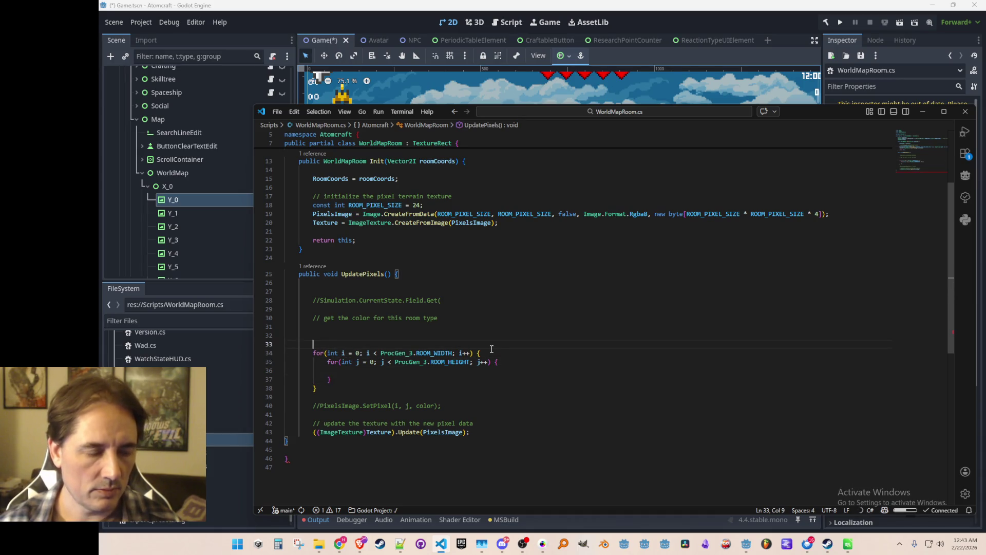
pyautogui.scroll(-1, 464, 344)
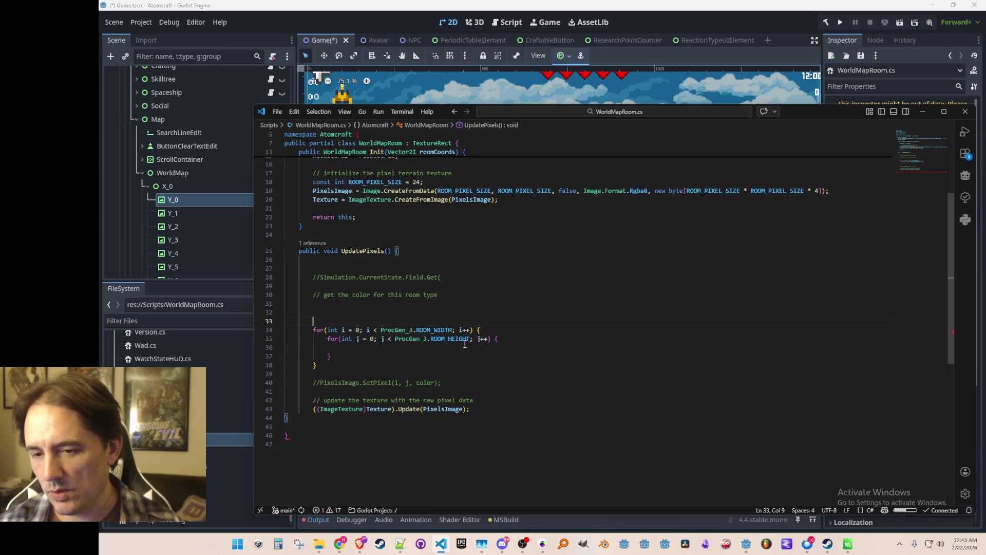
pyautogui.scroll(4, 465, 344)
pyautogui.click(624, 208)
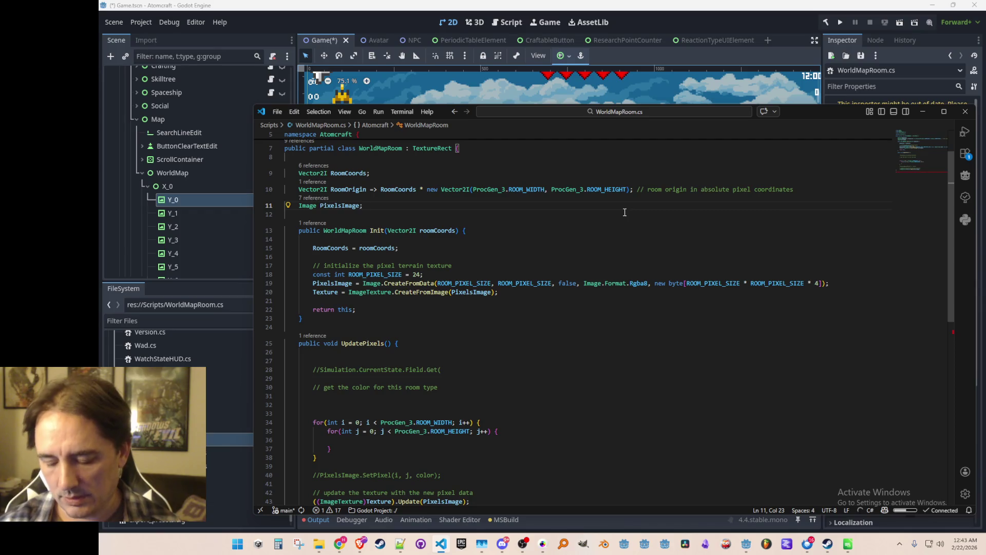
pyautogui.press('Return')
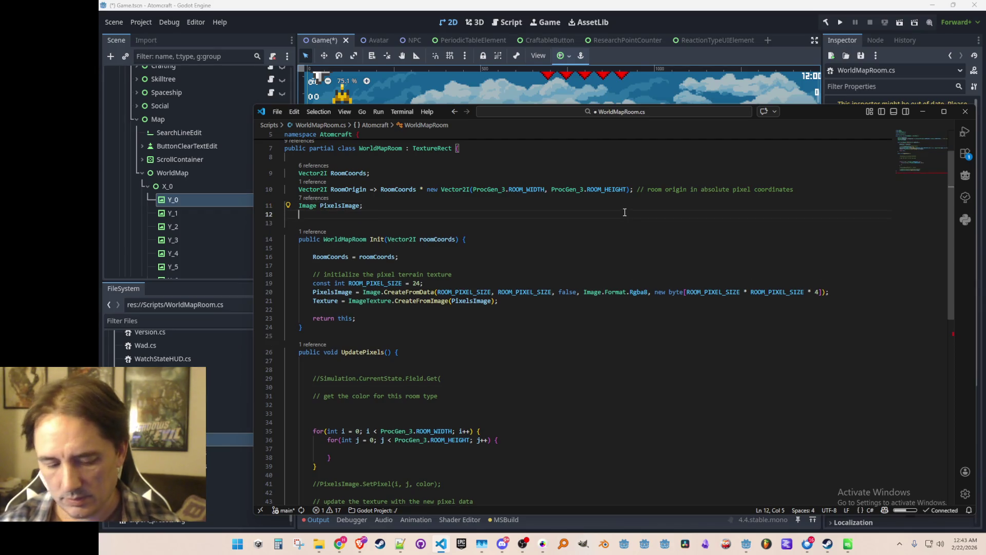
pyautogui.write('Diction')
pyautogui.press('Tab')
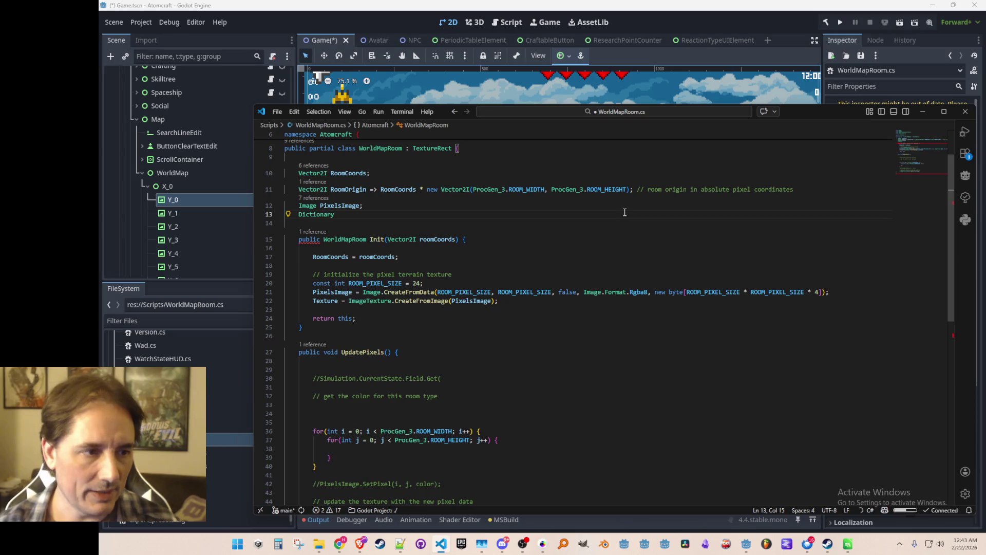
pyautogui.write('<s')
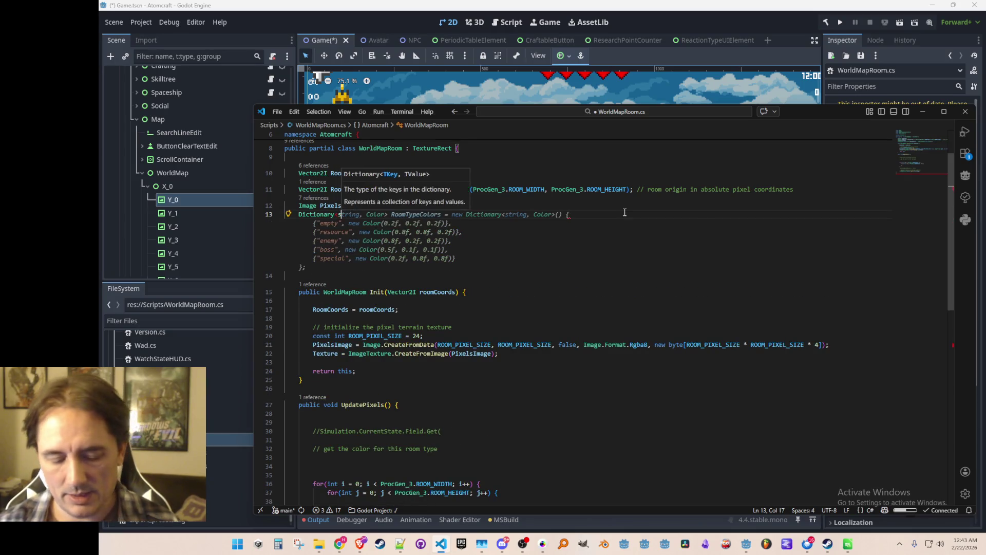
pyautogui.write('hort, int> ')
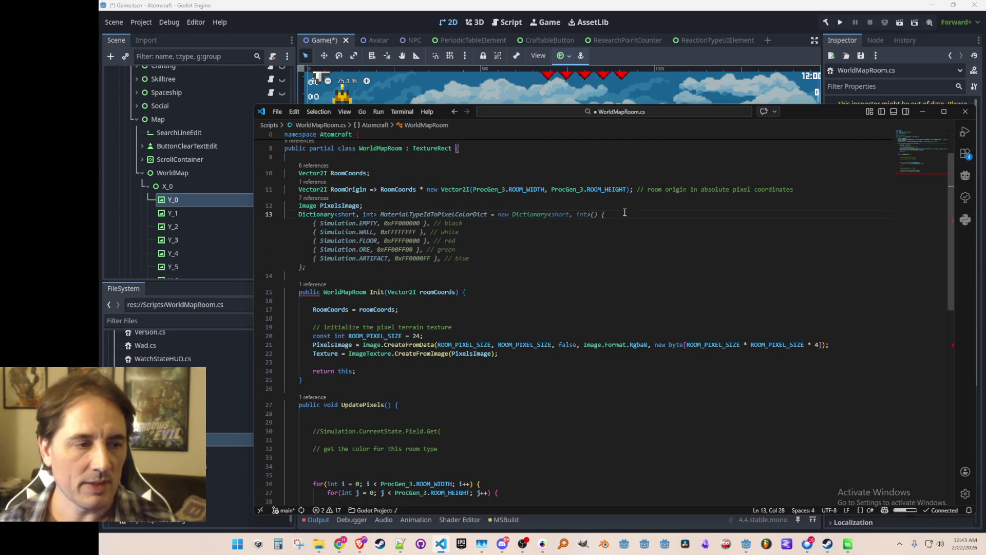
pyautogui.write('MaterialTypeI')
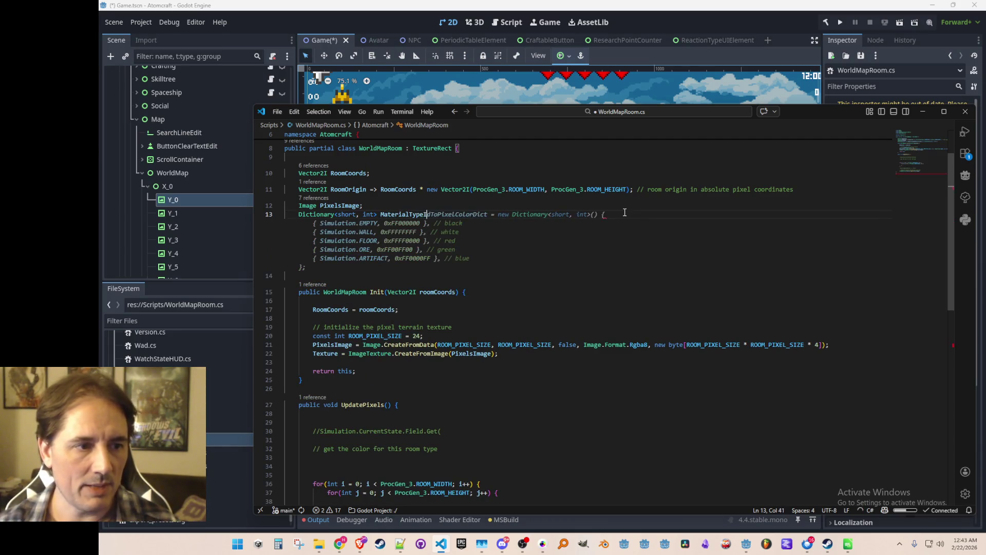
pyautogui.write('dToCountDict; // for debugging, the count of each material type in this room')
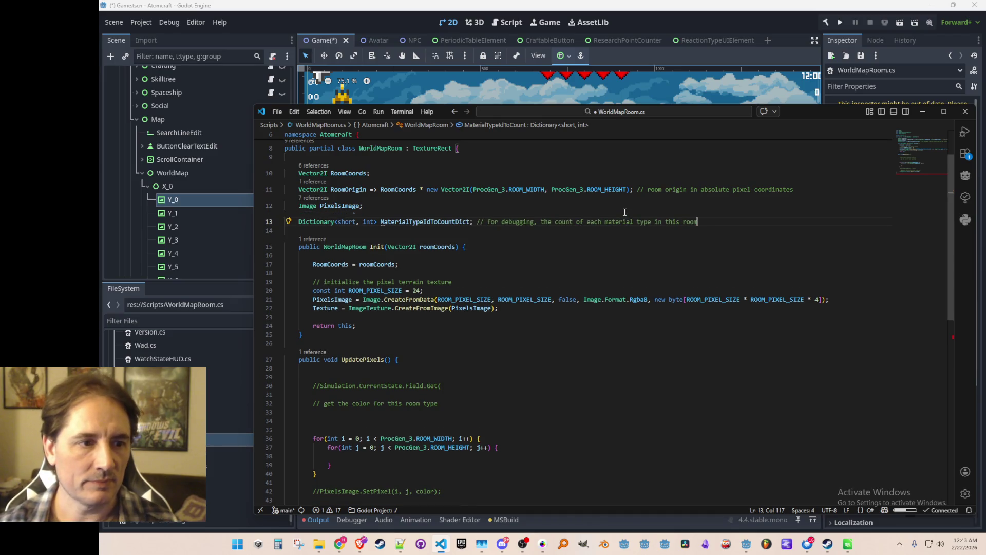
pyautogui.press('Tab')
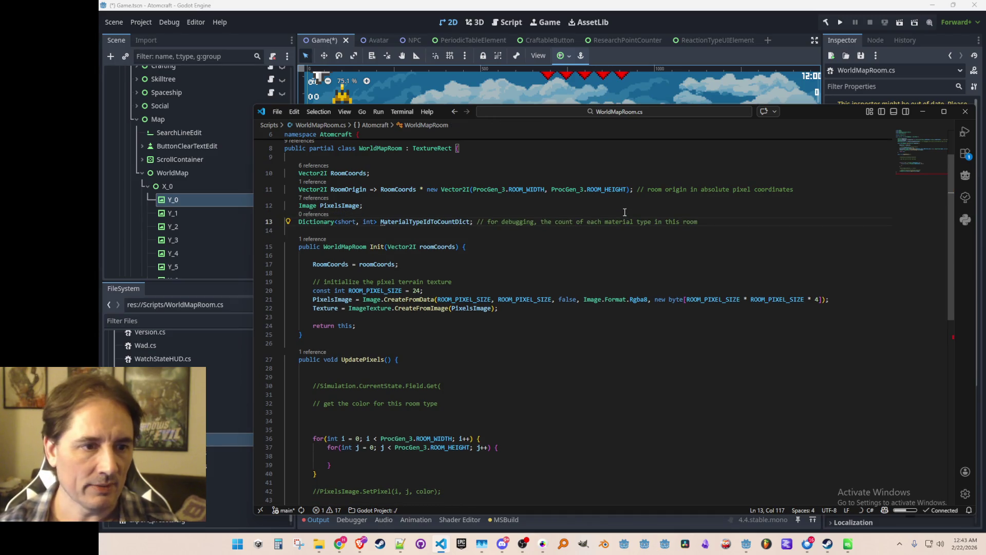
pyautogui.hotkey('ctrl', 'Left')
pyautogui.hotkey('ctrl', 'Left')
pyautogui.hotkey('ctrl', 'Left')
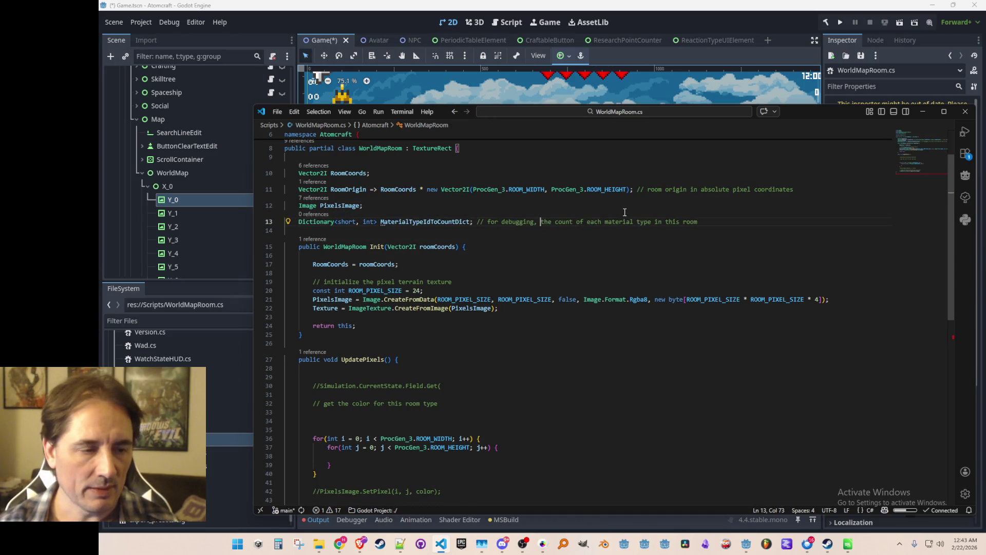
pyautogui.hotkey('shift', 'End')
pyautogui.press('Delete')
pyautogui.press('Down')
pyautogui.press('Down')
pyautogui.press('Down')
pyautogui.press('Down')
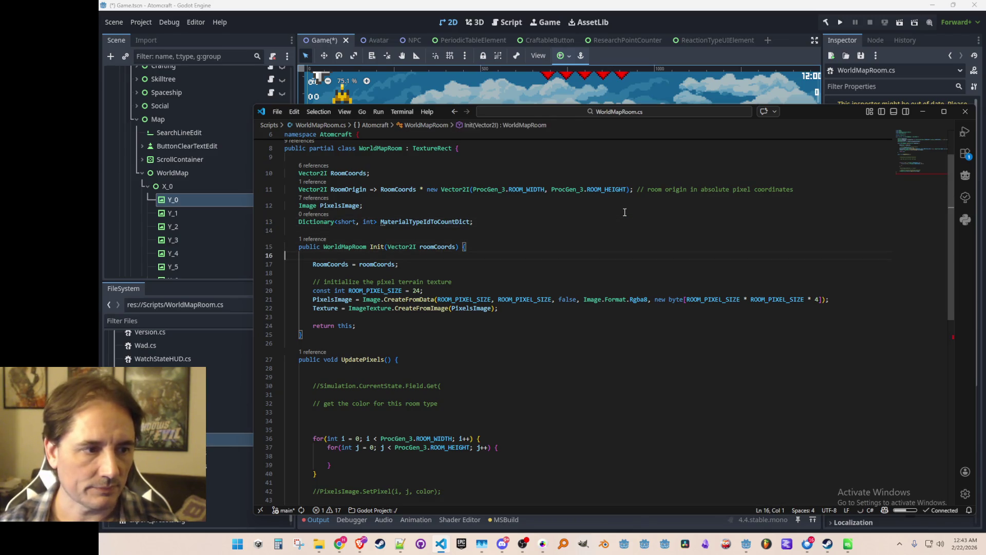
pyautogui.press('Down')
pyautogui.press('Down')
pyautogui.press('Down')
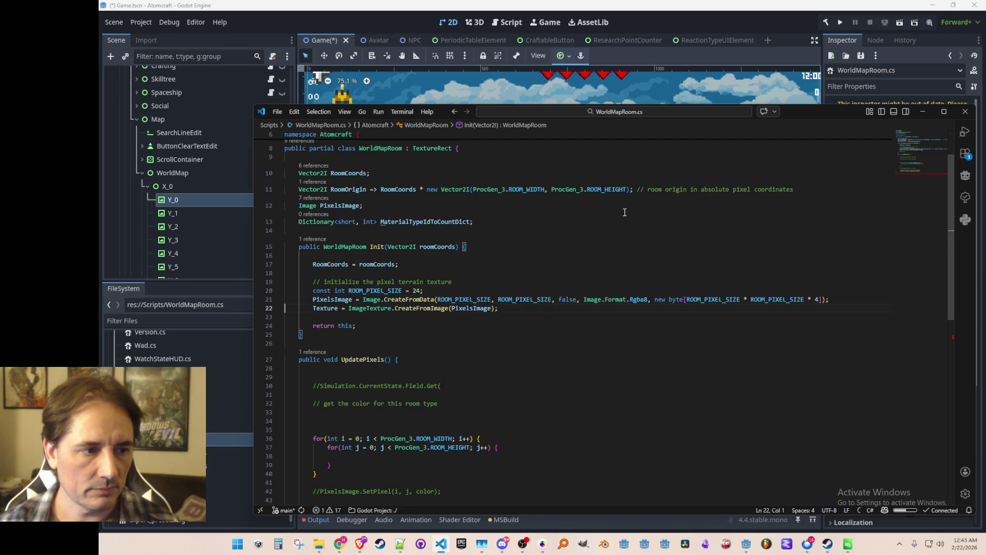
pyautogui.write('MaterialTypeIdToCountDict')
pyautogui.press('Return')
pyautogui.press('Up')
pyautogui.press('End')
pyautogui.write('= new Dictionary<short, int>();')
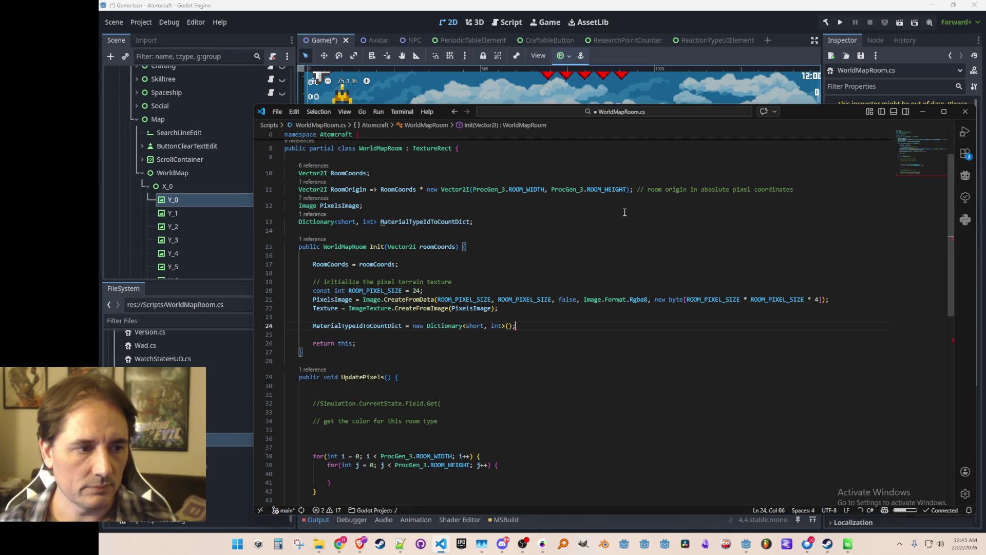
pyautogui.press('Down')
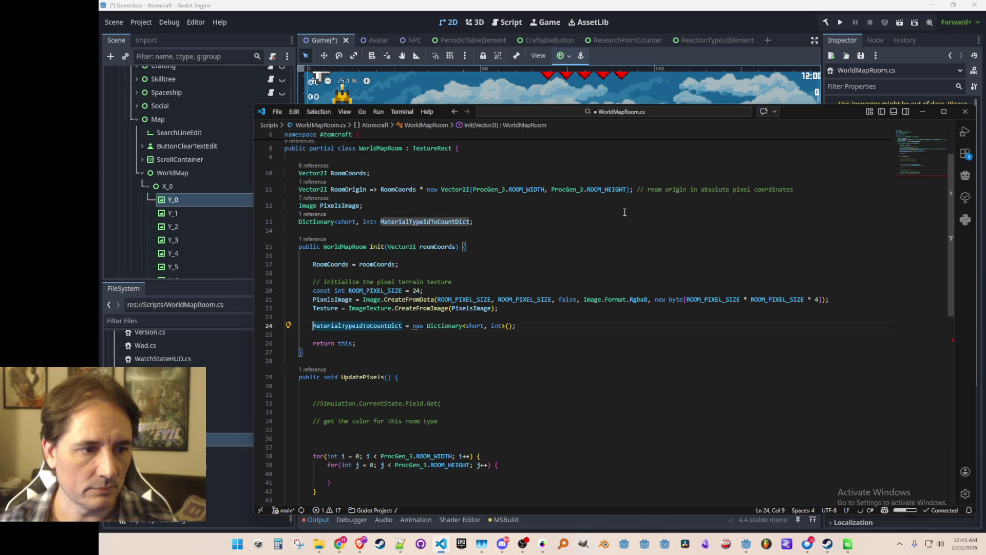
pyautogui.hotkey('ctrl', 's')
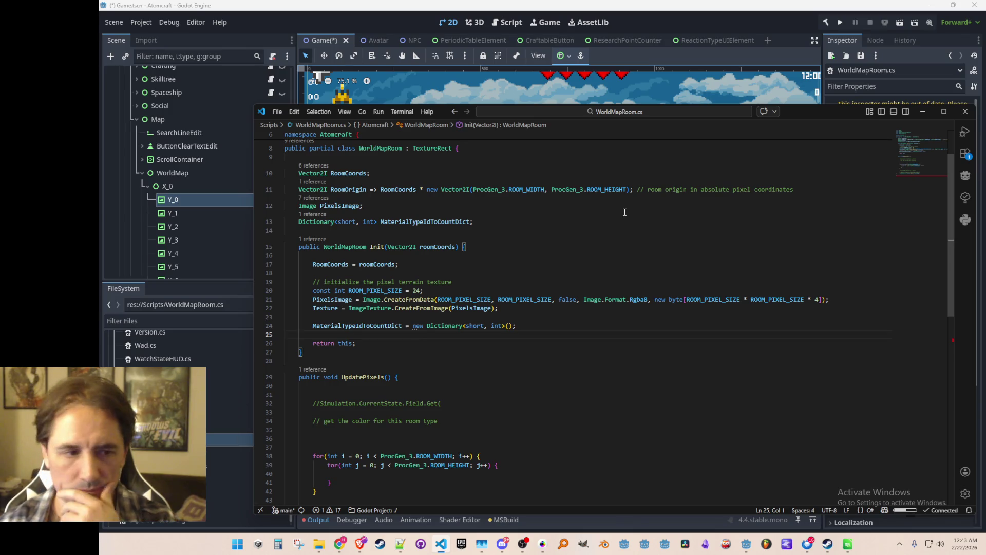
pyautogui.click(643, 325)
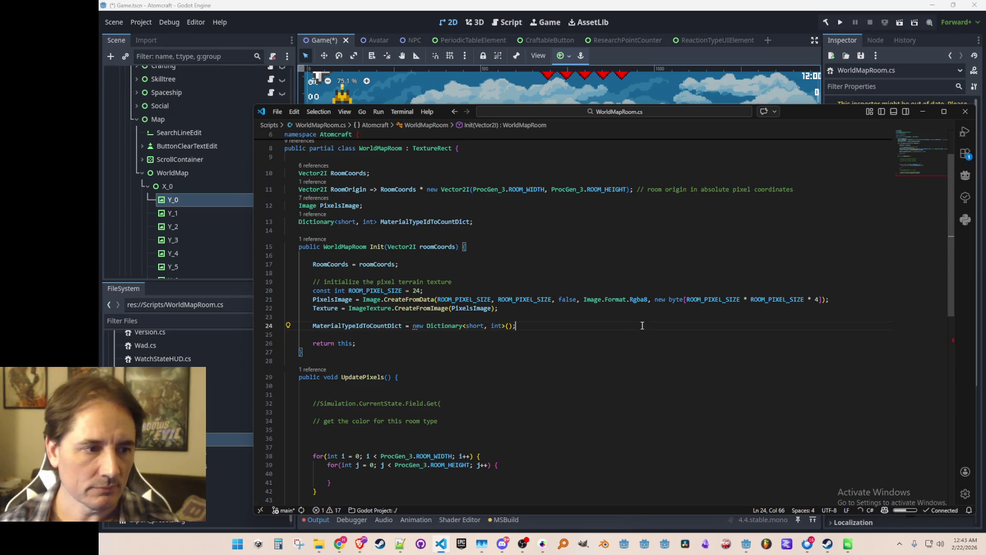
pyautogui.press('Down')
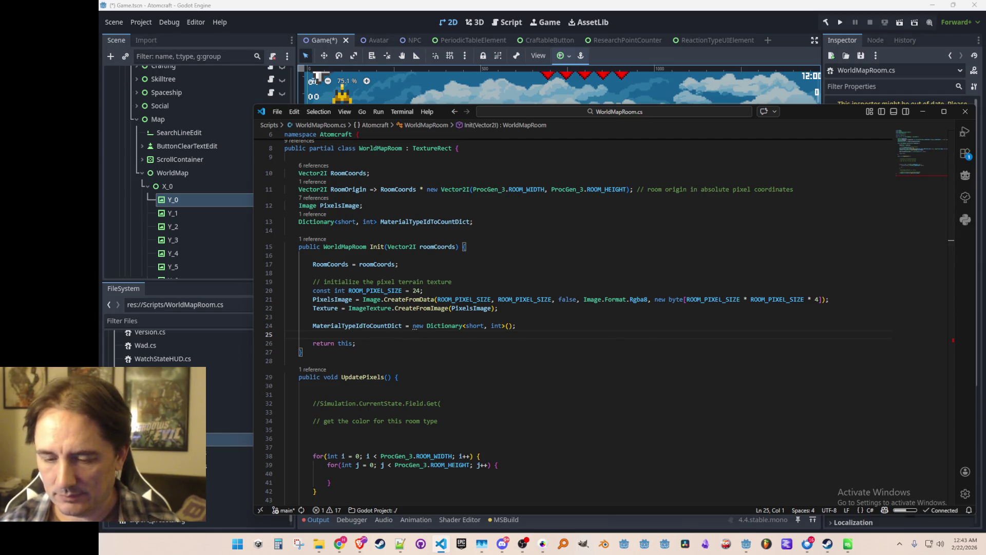
pyautogui.hotkey('alt', 'Tab')
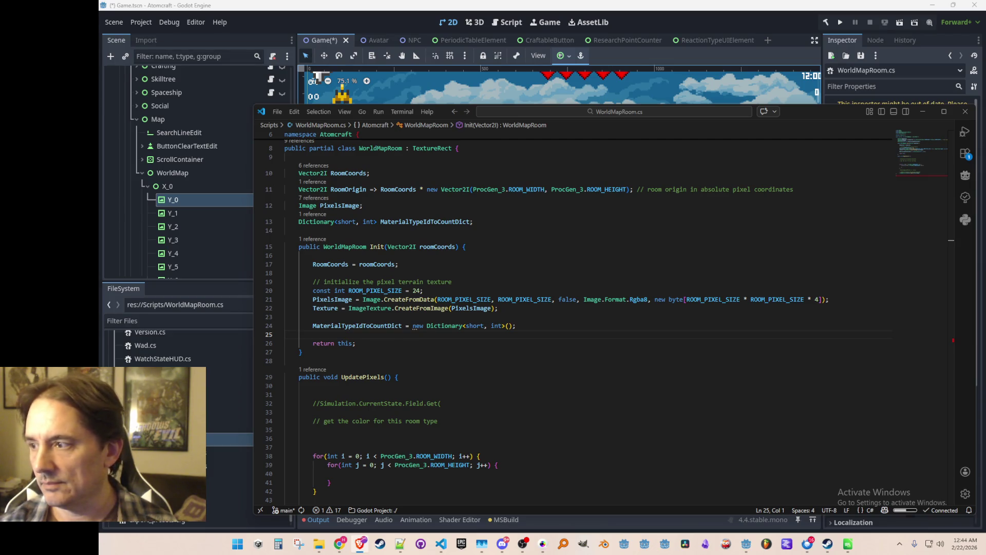
pyautogui.scroll(-1, 670, 335)
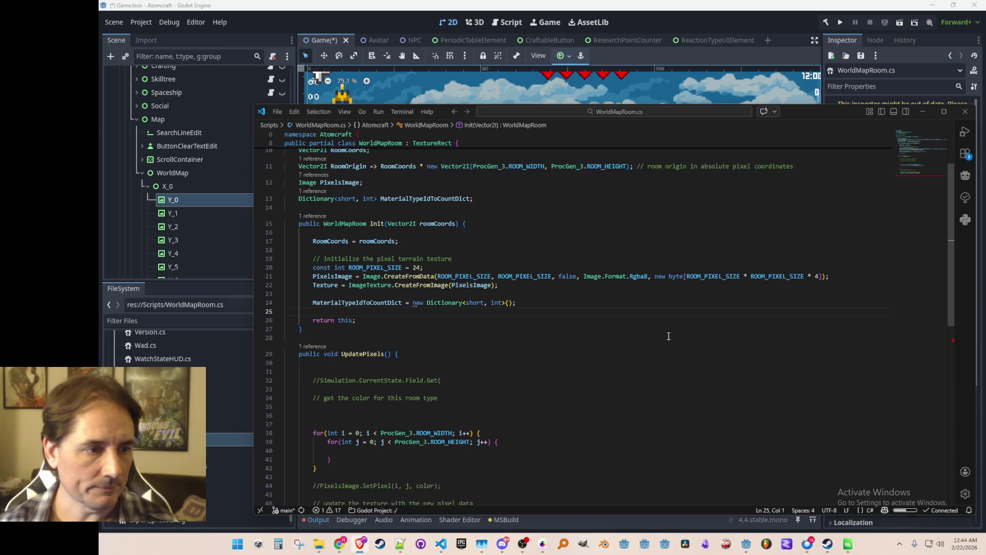
# Step: Add MaterialTypeIdToCountDict.Clear(); just above the loops
pyautogui.doubleClick(390, 302)
pyautogui.hotkey('ctrl', 'c')
pyautogui.click(584, 394)
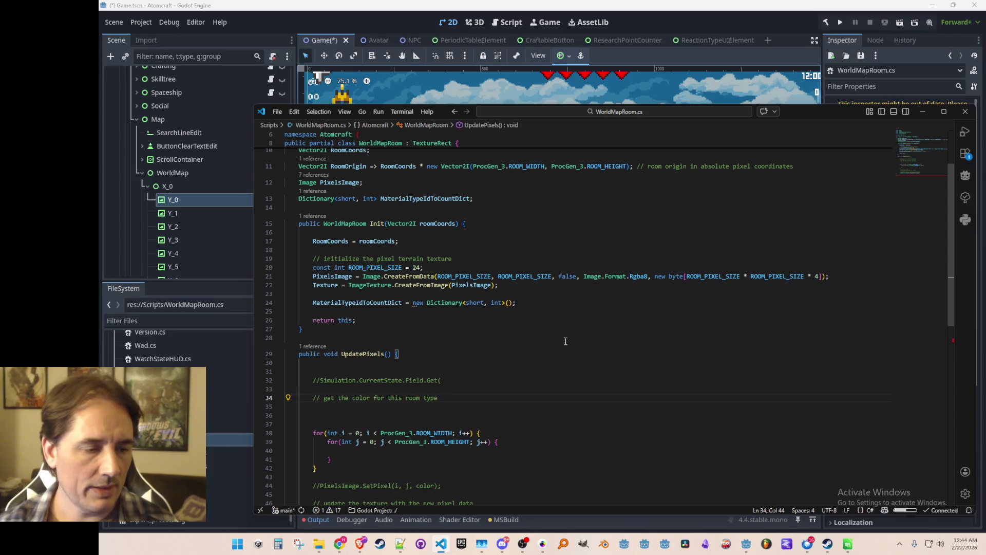
pyautogui.scroll(-5, 566, 341)
pyautogui.press('Down')
pyautogui.press('Down')
pyautogui.press('Down')
pyautogui.hotkey('ctrl', 'v')
pyautogui.write('.Clear();')
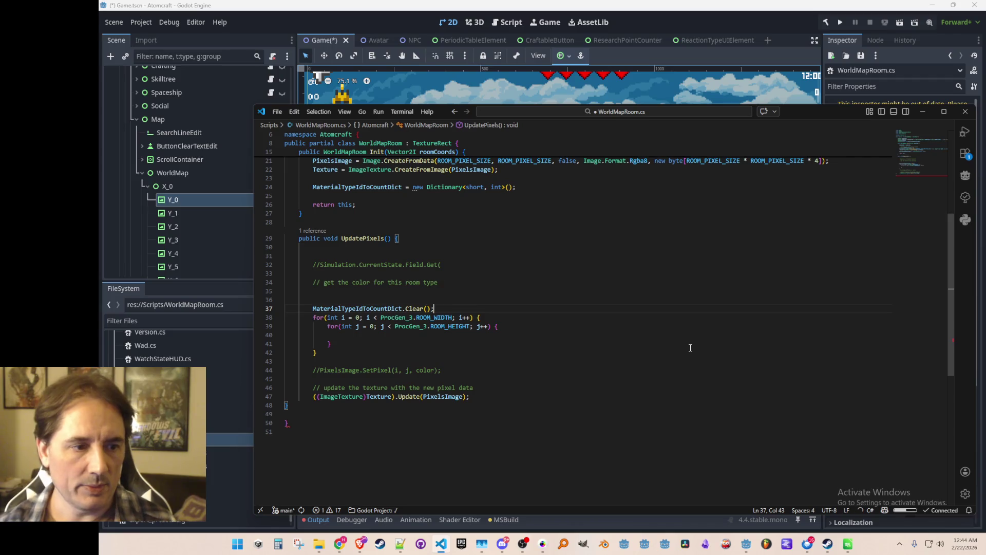
# Step: Fill the inner loop with tile_x = RoomOrigin.X + i, tile_y, material lookup and counting code, then save
pyautogui.press('Down')
pyautogui.press('Down')
pyautogui.press('Down')
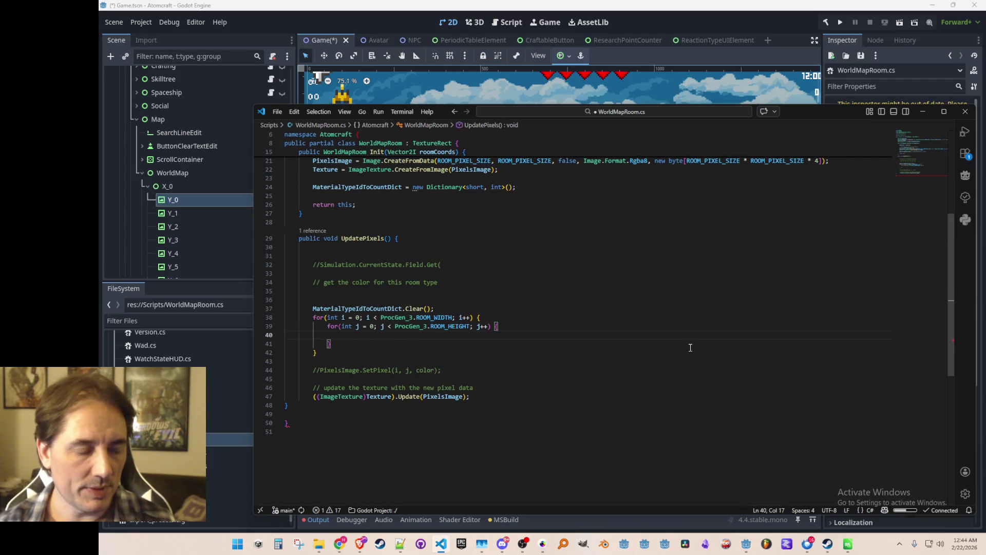
pyautogui.write('int tile_x = RoomOrigin.X + i;')
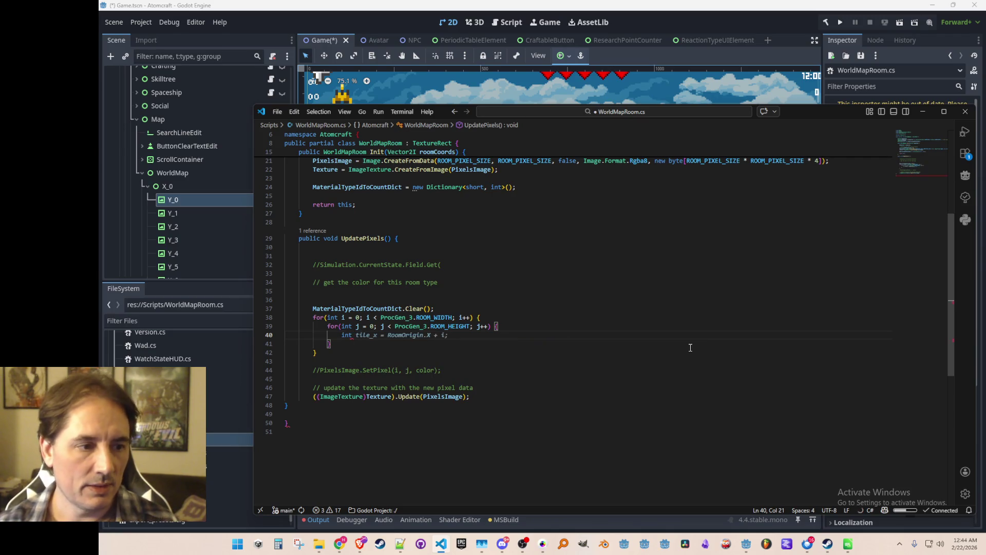
pyautogui.press('Tab')
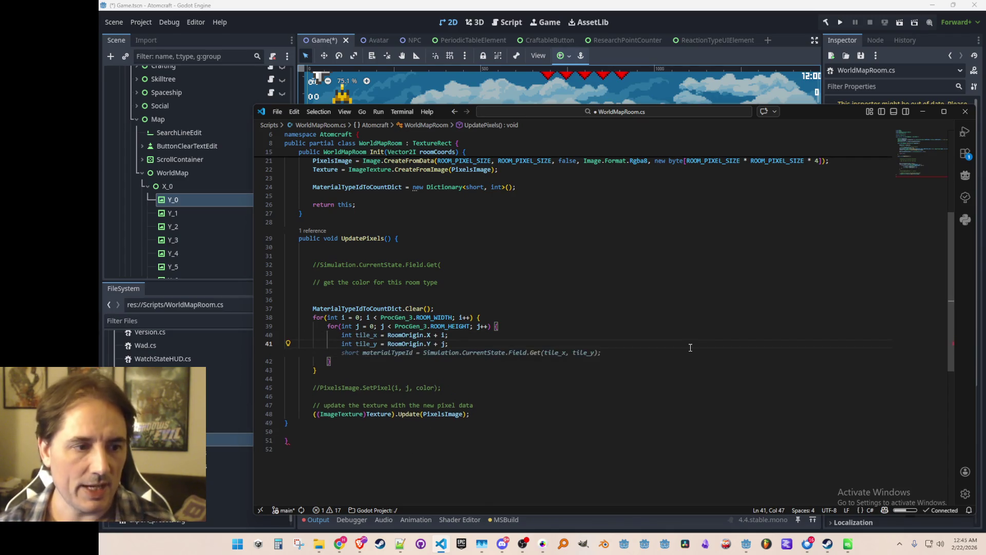
pyautogui.press('Tab')
pyautogui.press('Tab')
pyautogui.press('Tab')
pyautogui.press('Tab')
pyautogui.press('Return')
pyautogui.press('BackSpace')
pyautogui.hotkey('ctrl', 's')
# Step: Add a loop comment ending 'find the material type', trim its suggested tail, and save
pyautogui.scroll(-2, 690, 348)
pyautogui.click(713, 257)
pyautogui.write('//')
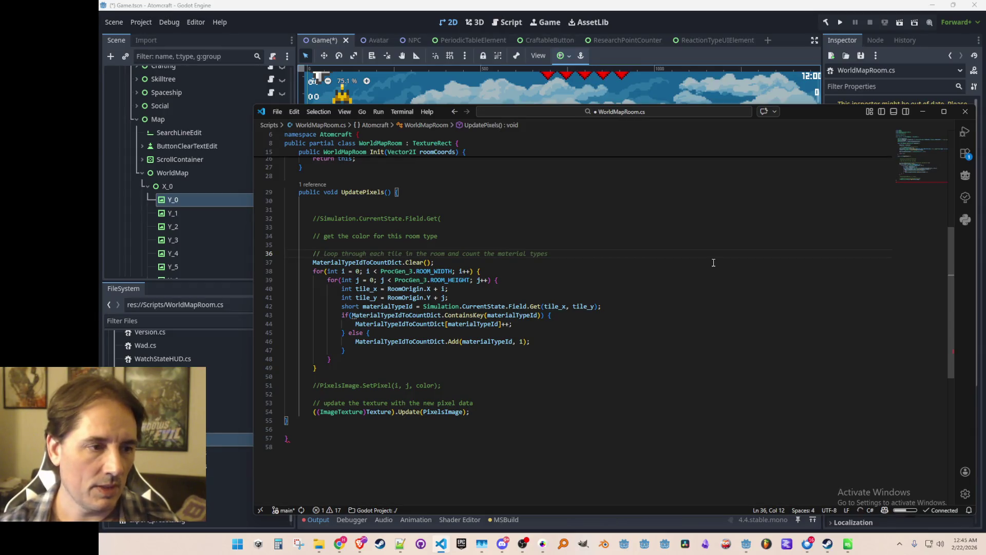
pyautogui.press('Tab')
pyautogui.write('-')
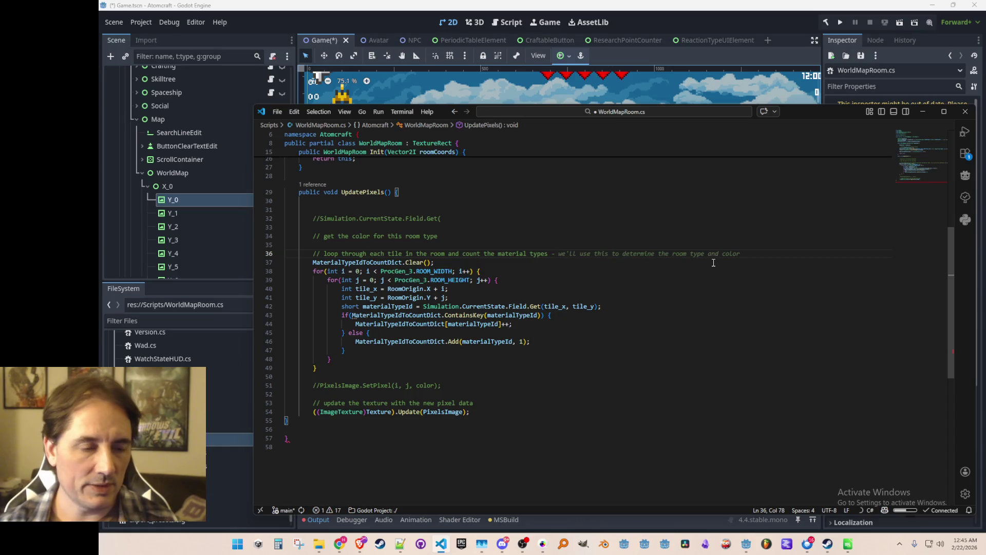
pyautogui.hotkey('ctrl', 's')
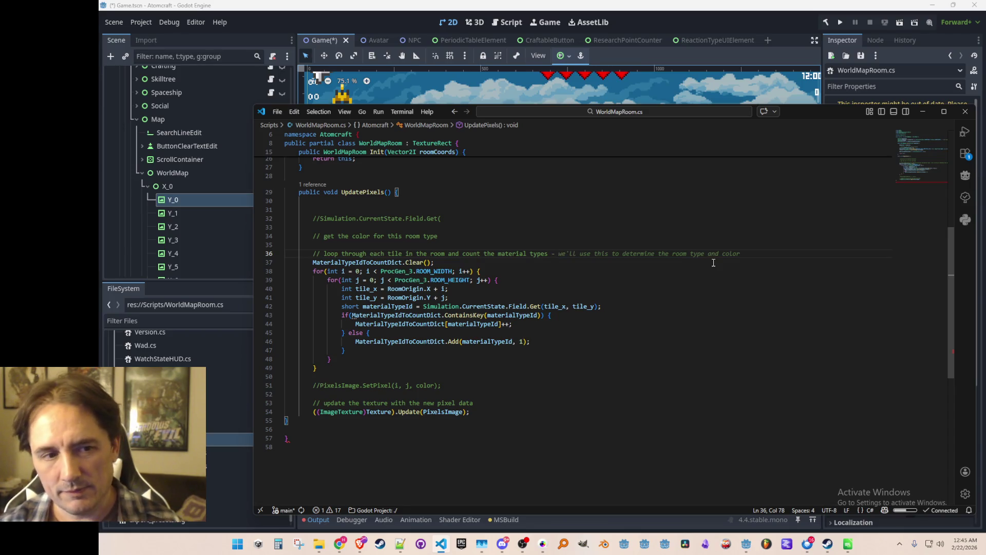
pyautogui.write('find the material ')
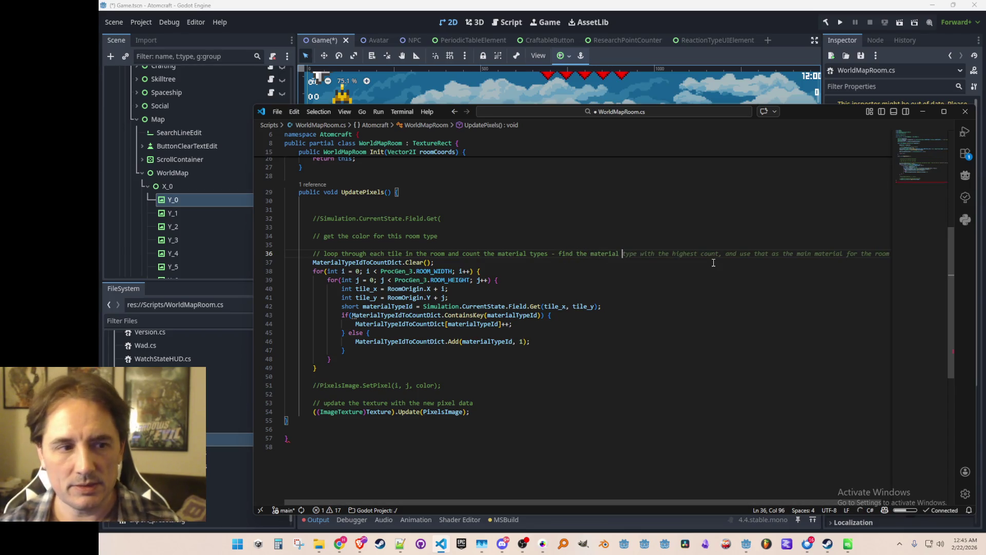
pyautogui.write('type')
pyautogui.press('Tab')
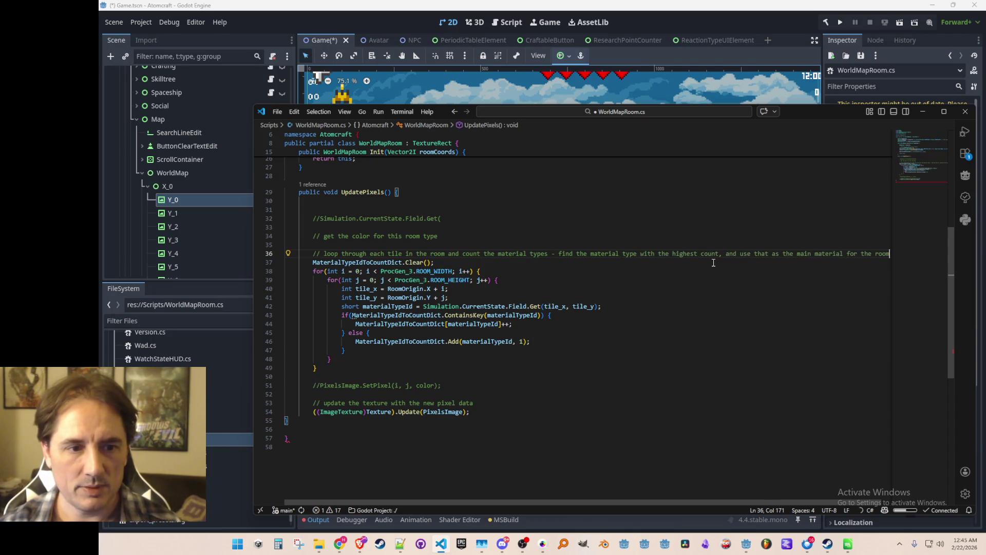
pyautogui.hotkey('ctrl', 'Left')
pyautogui.hotkey('ctrl', 'Left')
pyautogui.hotkey('ctrl', 'Left')
pyautogui.press('BackSpace')
pyautogui.press('BackSpace')
pyautogui.hotkey('shift', 'End')
pyautogui.press('Delete')
pyautogui.hotkey('ctrl', 's')
# Step: Open a new line after the outer loop's closing brace
pyautogui.press('Down')
pyautogui.press('Home')
pyautogui.press('Home')
pyautogui.press('Down')
pyautogui.press('Down')
pyautogui.press('Down')
pyautogui.press('End')
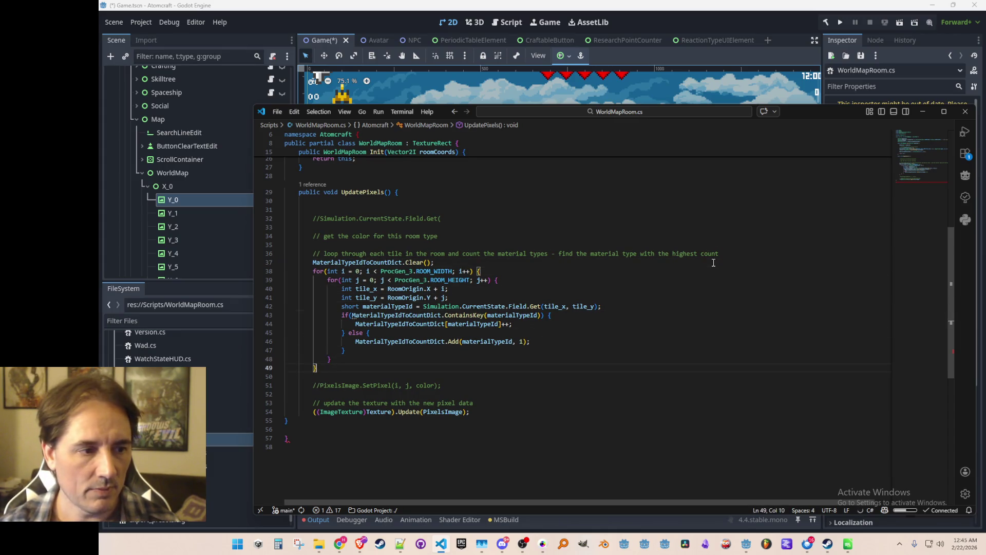
pyautogui.press('Return')
pyautogui.press('Return')
# Step: Declare short mostCommonMaterialTypeId = 0 and int highestCount = 0 after the loops
pyautogui.write('short mostCommonMaterialTypeId = 0;')
pyautogui.scroll(-3, 712, 288)
pyautogui.press('Return')
pyautogui.write('int highestCount = 0;')
# Step: Write a foreach over MaterialTypeIdToCountDict keeping the highest count and its key, then save
pyautogui.press('Return')
pyautogui.write('foreach(var kvp in MaterialTypeIdToCountDict) {')
pyautogui.press('Return')
pyautogui.write('if(kvp.Value > highestCount) {')
pyautogui.press('Return')
pyautogui.write('highestCount = kvp.Value;')
pyautogui.press('Return')
pyautogui.write('mostCommonMaterialTypeId = kvp.Key;')
pyautogui.press('Return')
pyautogui.write('}')
pyautogui.press('Return')
pyautogui.write('}')
pyautogui.hotkey('ctrl', 's')
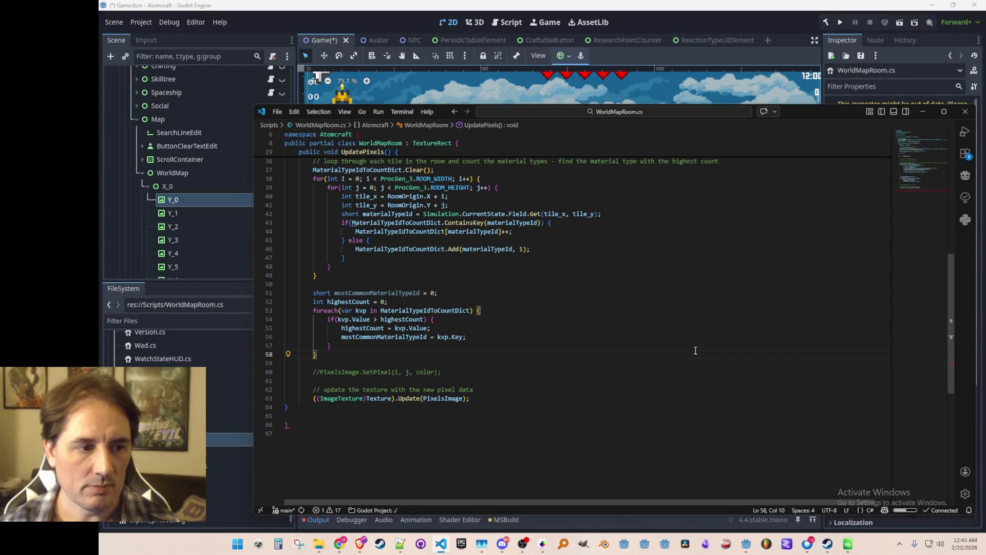
# Step: Initialize mostCommonMaterialTypeId to Simulation.EMPTY instead of 0
pyautogui.press('Down')
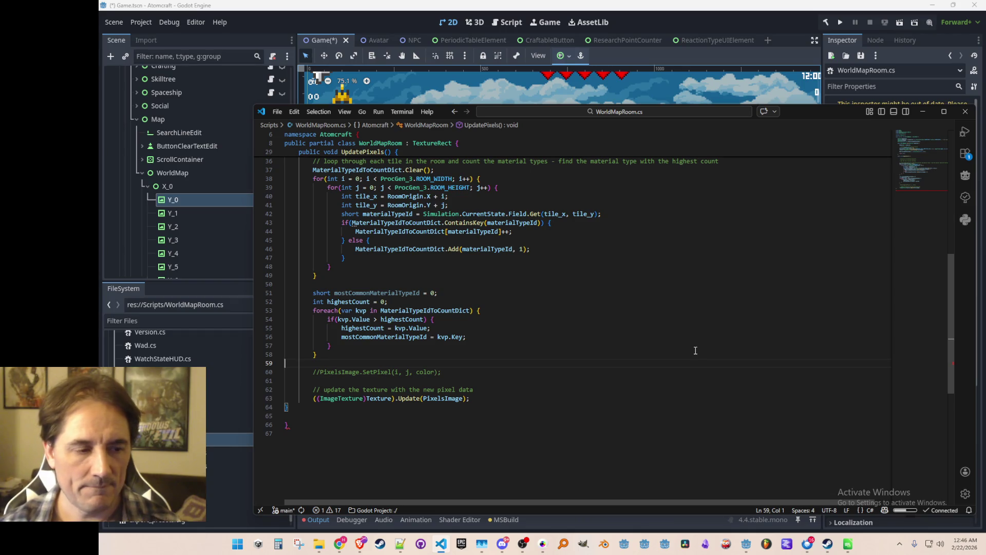
pyautogui.press('Up')
pyautogui.press('Up')
pyautogui.press('Up')
pyautogui.press('Up')
pyautogui.press('End')
pyautogui.press('Left')
pyautogui.press('BackSpace')
pyautogui.write('EMP')
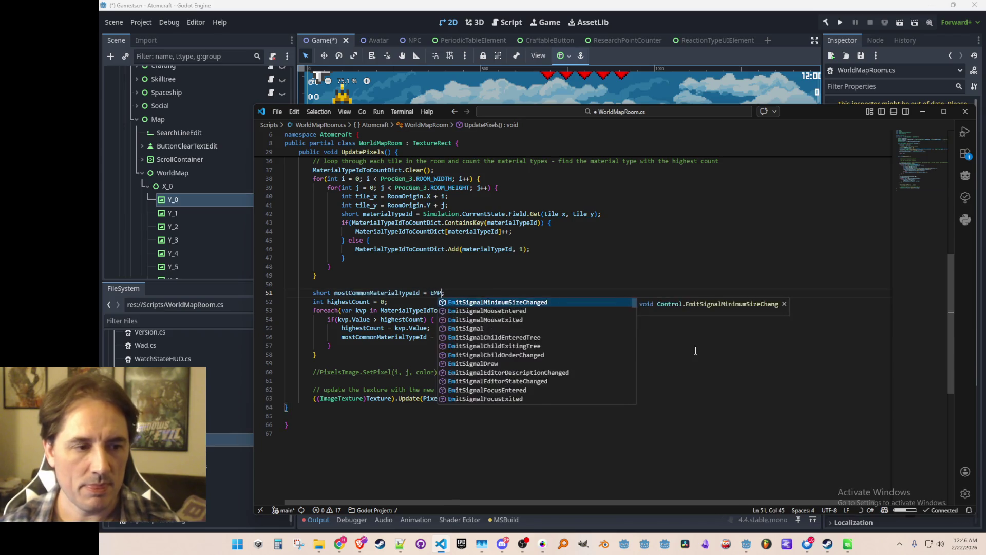
pyautogui.press('BackSpace')
pyautogui.press('BackSpace')
pyautogui.press('BackSpace')
pyautogui.write('Simul')
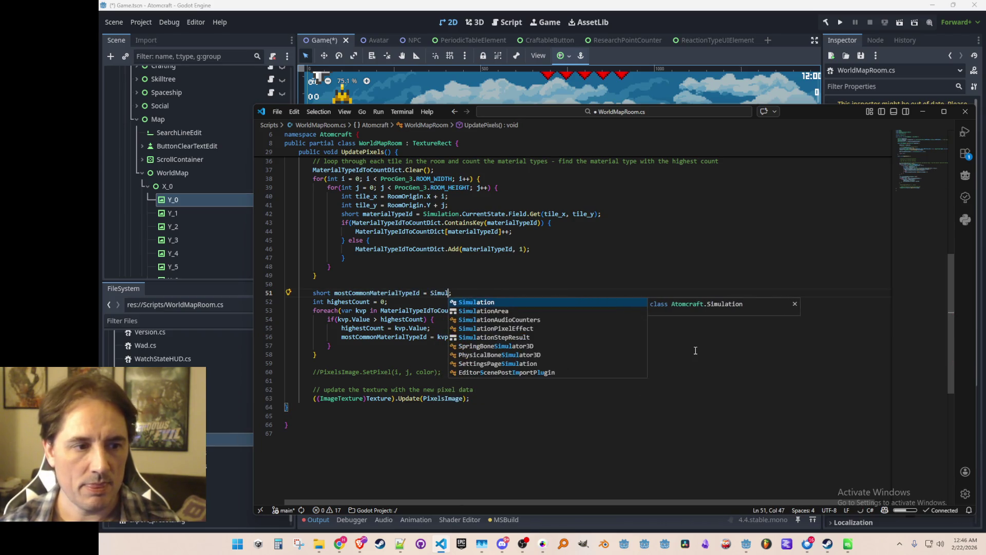
pyautogui.press('Tab')
pyautogui.write('.EMPTY')
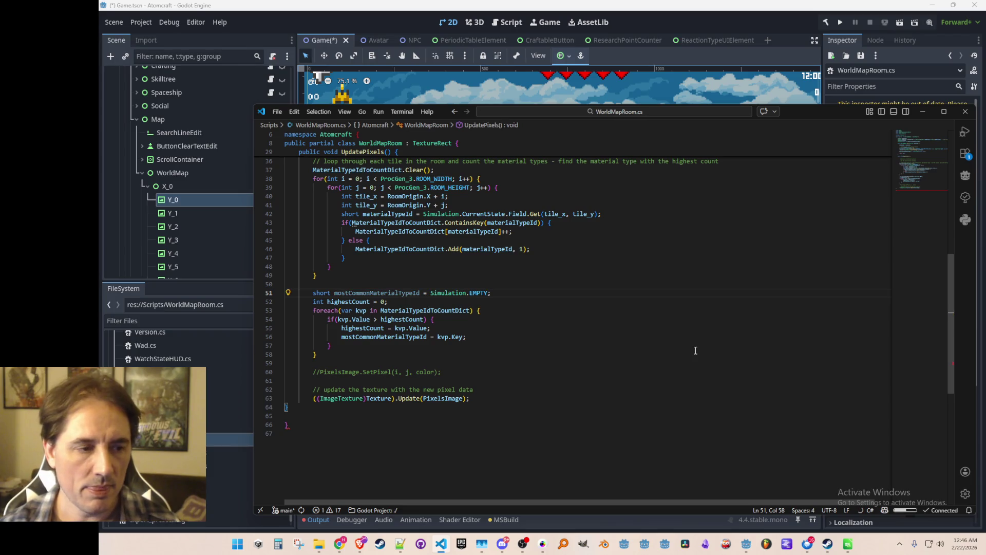
pyautogui.press('Home')
pyautogui.hotkey('ctrl', 'Right')
pyautogui.hotkey('ctrl', 'Right')
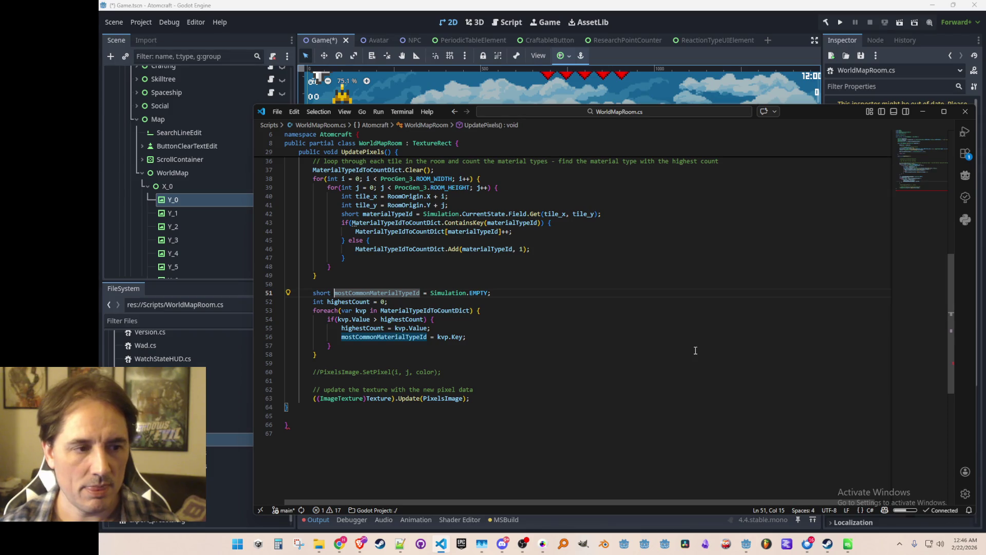
pyautogui.hotkey('ctrl', 'shift', 'Right')
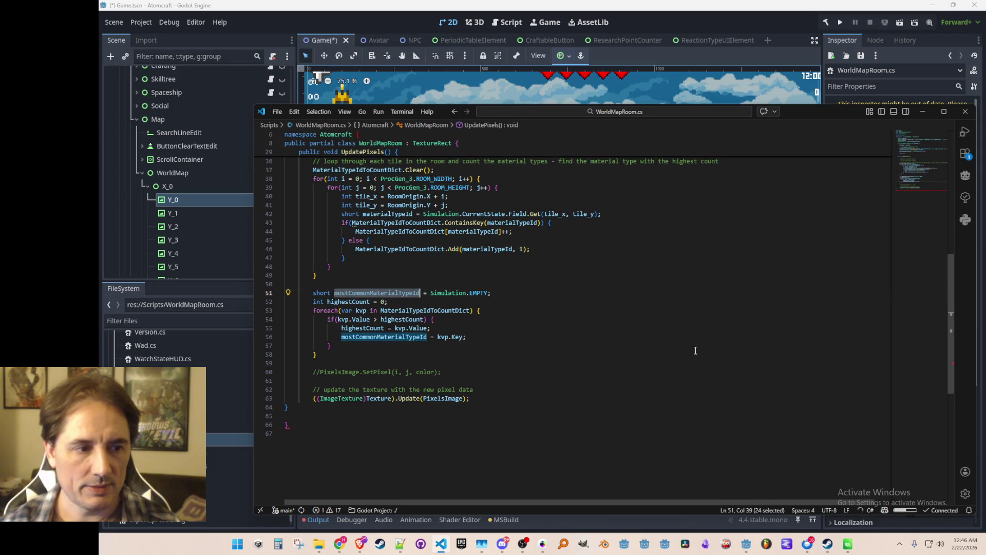
# Step: Review the new declarations and loop, ending at the foreach's closing brace
pyautogui.press('Home')
pyautogui.press('Home')
pyautogui.press('Up')
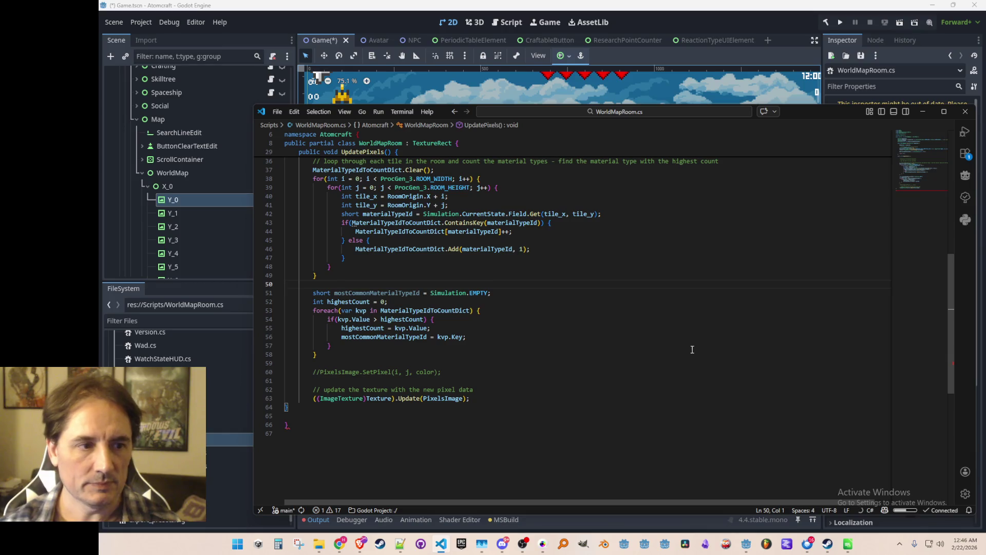
pyautogui.scroll(1, 659, 327)
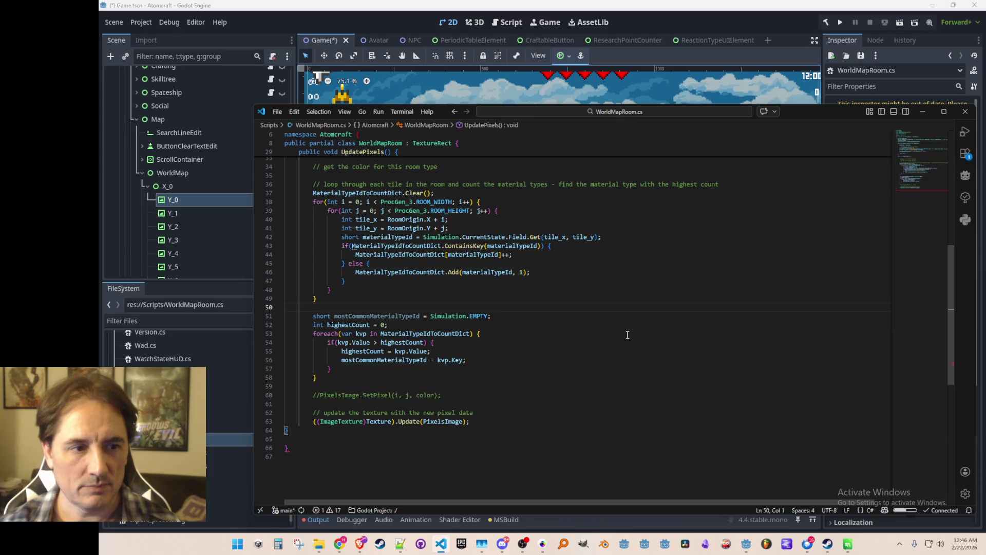
pyautogui.scroll(1, 636, 348)
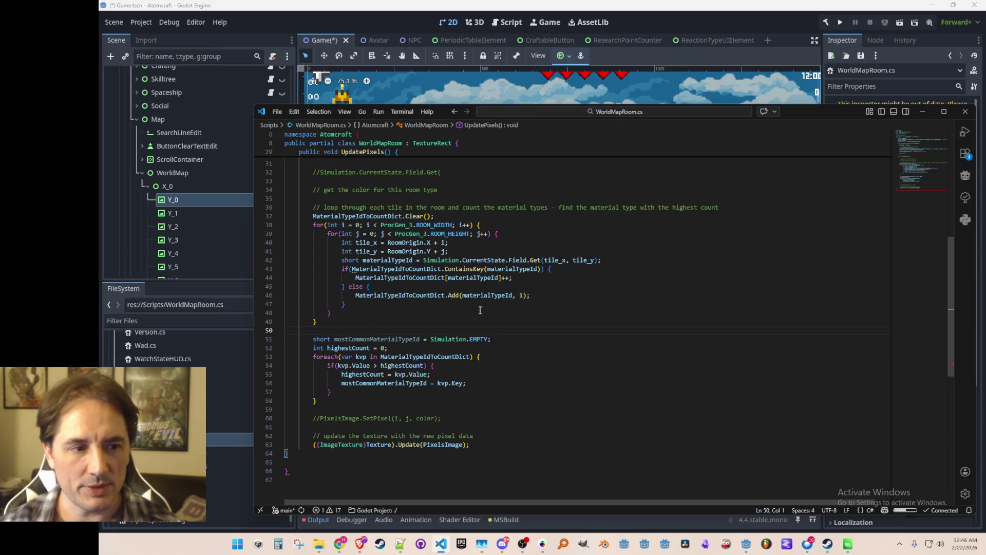
pyautogui.scroll(-1, 582, 344)
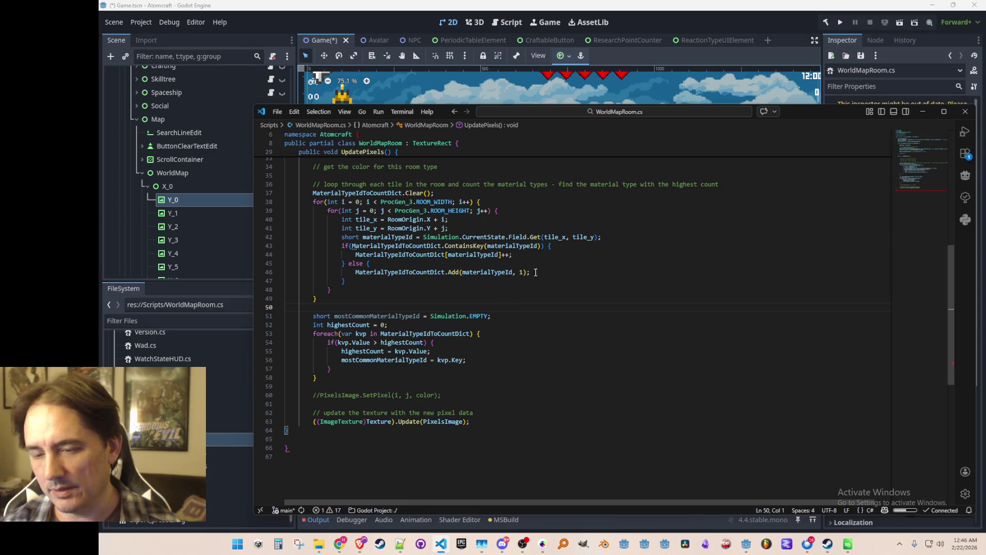
pyautogui.click(521, 317)
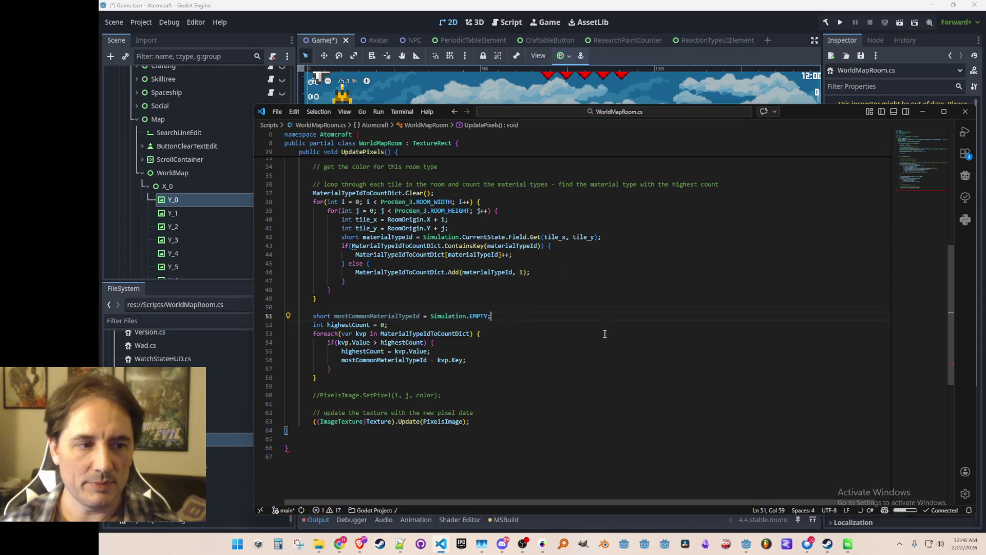
pyautogui.press('Left')
pyautogui.press('Left')
pyautogui.press('Left')
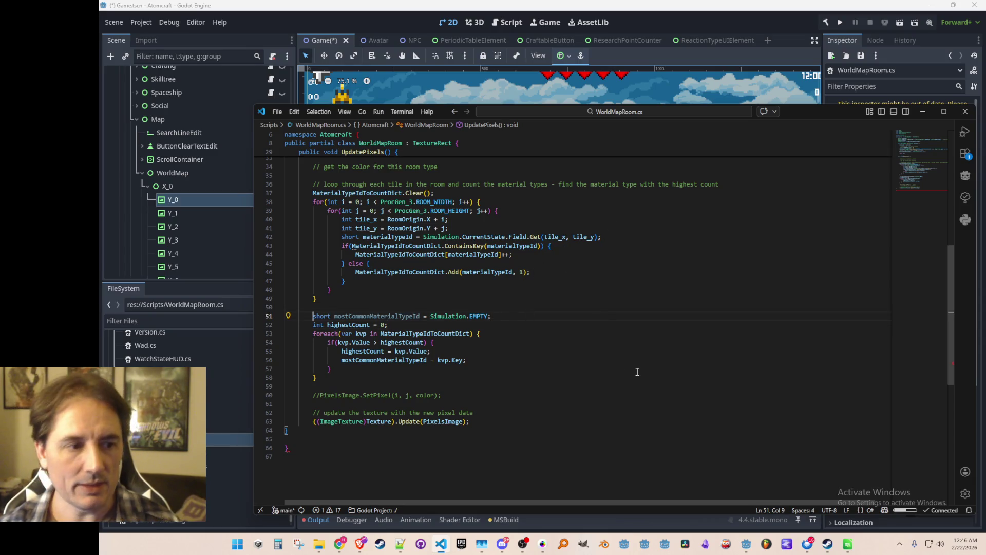
pyautogui.press('Home')
pyautogui.press('Home')
pyautogui.press('Down')
pyautogui.press('Down')
pyautogui.press('Down')
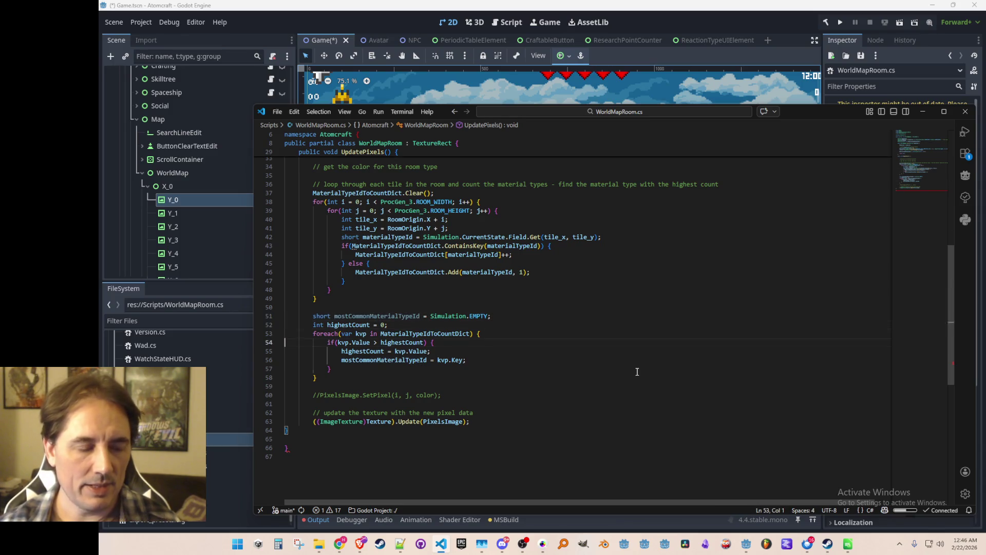
pyautogui.press('Down')
pyautogui.press('End')
pyautogui.scroll(-2, 668, 355)
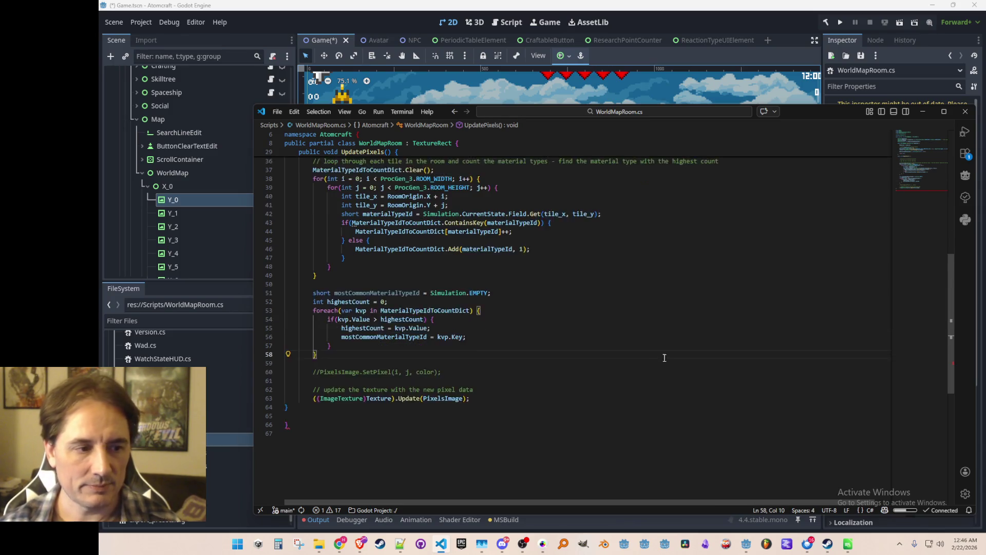
# Step: After the counting loop, add an if block testing mostCommonMaterialTypeId != Simulation.EMPTY
pyautogui.press('Return')
pyautogui.press('Return')
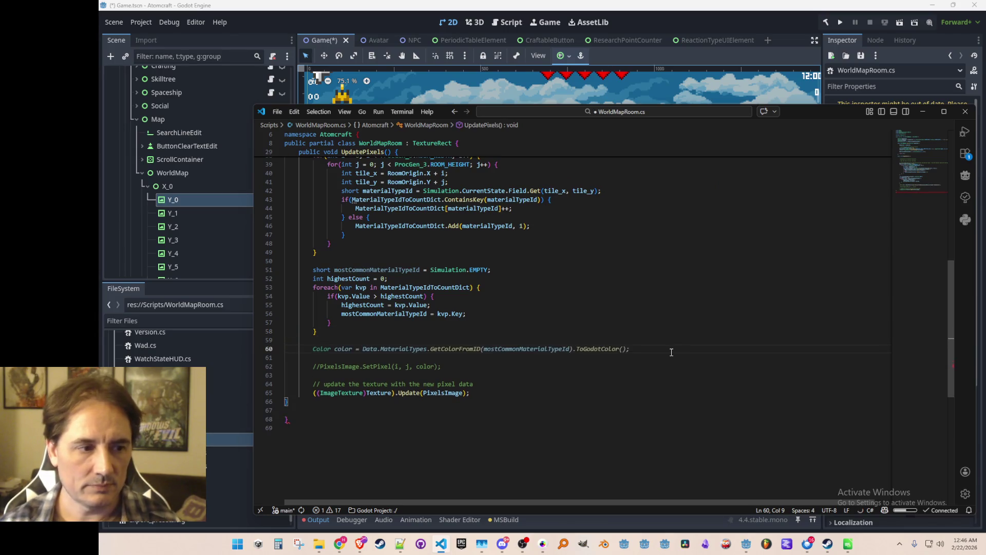
pyautogui.write('if(')
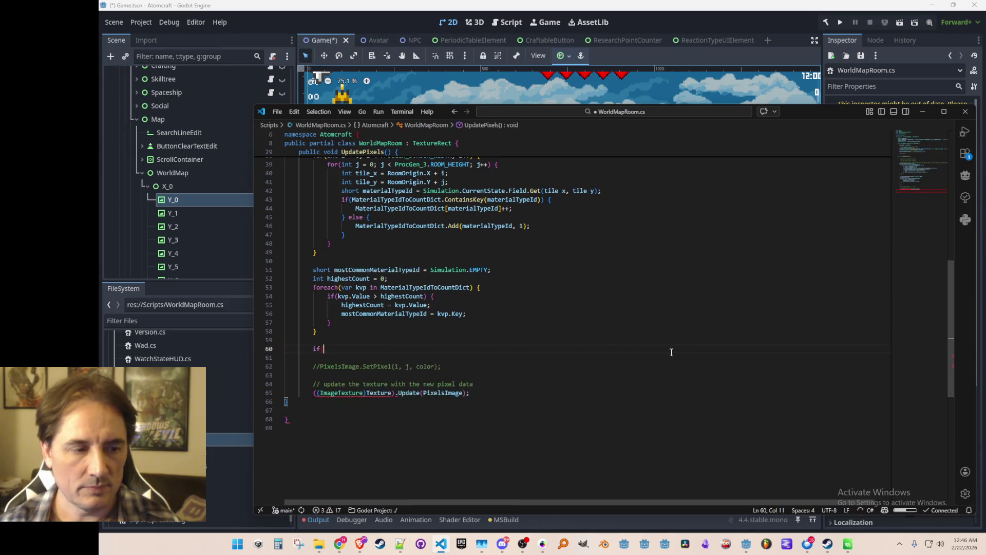
pyautogui.press('Tab')
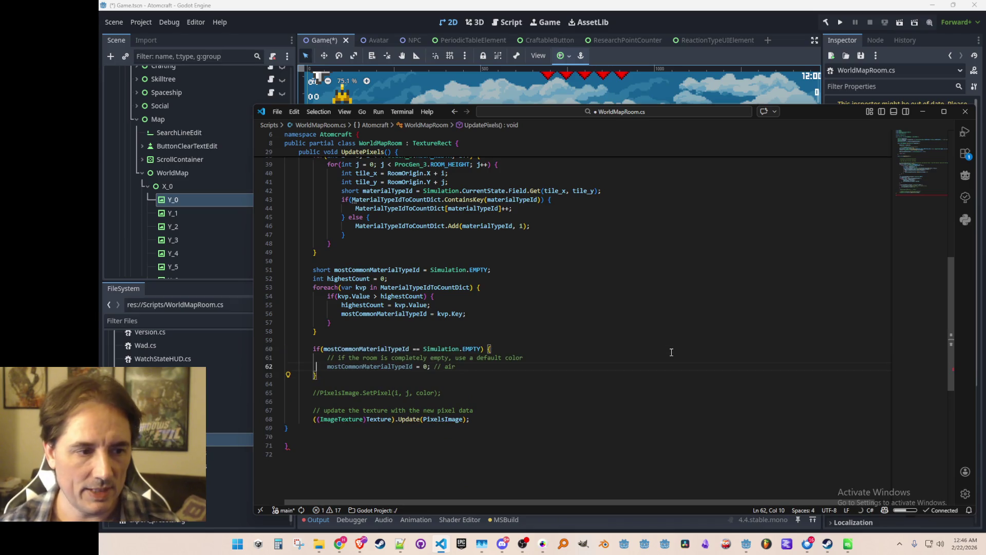
pyautogui.press('Up')
pyautogui.press('Up')
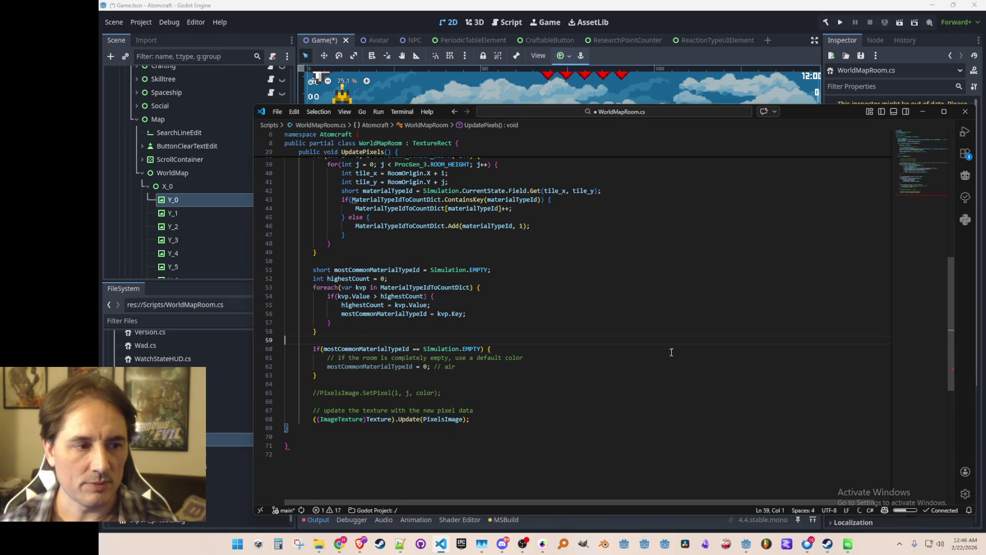
pyautogui.press('Down')
pyautogui.hotkey('ctrl', 'Right')
pyautogui.hotkey('ctrl', 'Right')
pyautogui.press('Delete')
pyautogui.write('!')
pyautogui.press('Up')
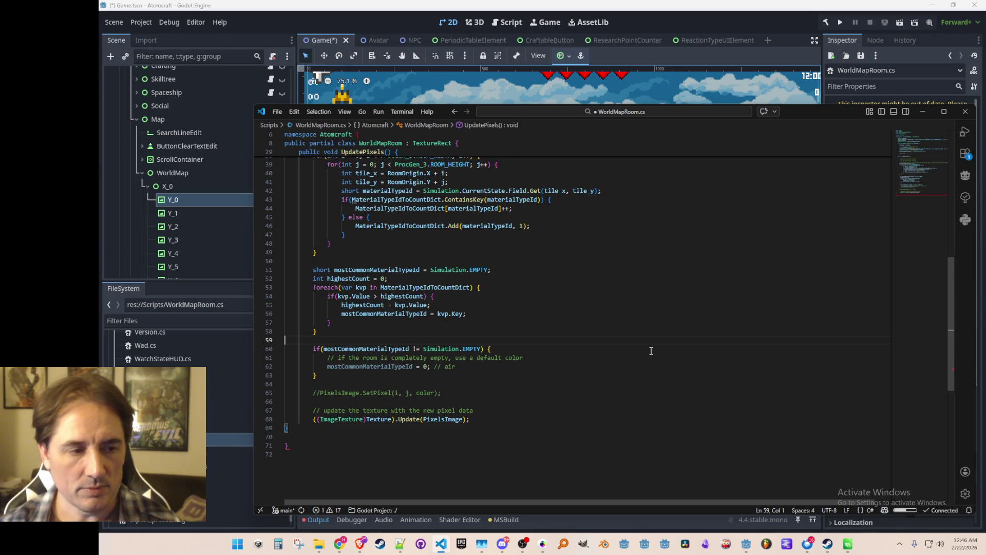
# Step: Add an else branch holding the commented //PixelsImage.SetPixel call, removing the old commented line
pyautogui.press('Down')
pyautogui.press('Down')
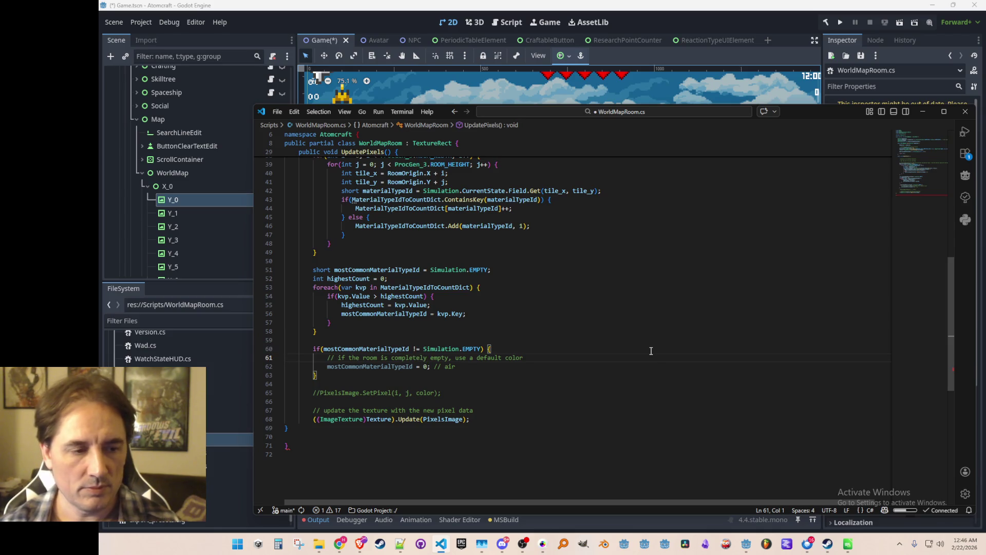
pyautogui.scroll(-3, 651, 351)
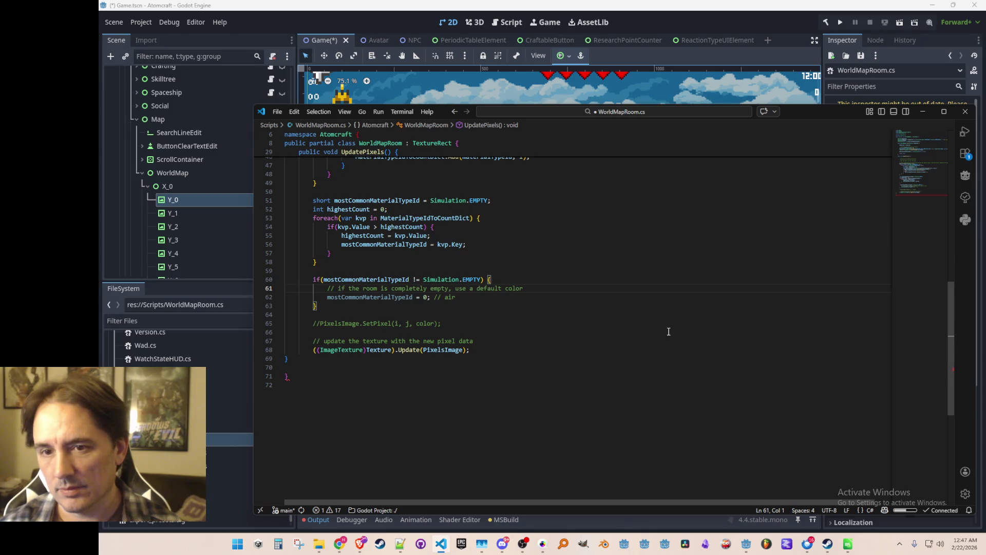
pyautogui.scroll(1, 667, 312)
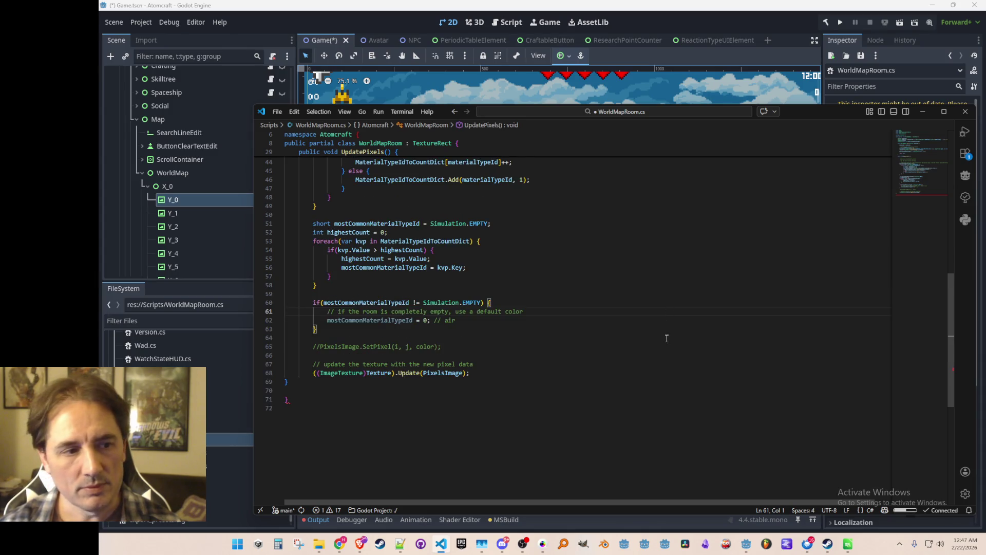
pyautogui.press('Down')
pyautogui.press('Down')
pyautogui.press('End')
pyautogui.write('else')
pyautogui.press('Escape')
pyautogui.press('Return')
pyautogui.write('{')
pyautogui.press('Return')
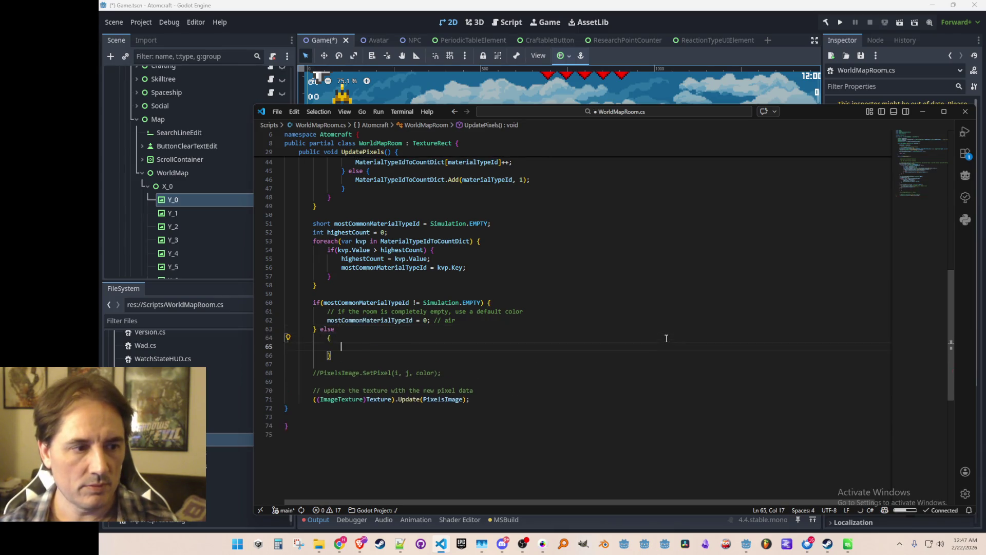
pyautogui.press('Down')
pyautogui.press('Down')
pyautogui.hotkey('shift', 'Down')
pyautogui.hotkey('shift', 'Down')
pyautogui.press('Delete')
pyautogui.press('Up')
pyautogui.press('Up')
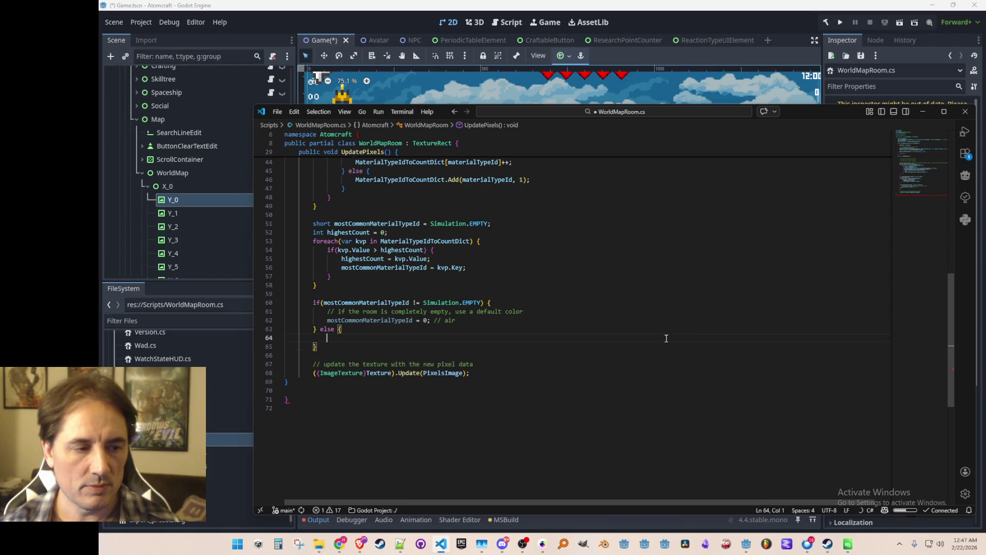
pyautogui.hotkey('ctrl', 'z')
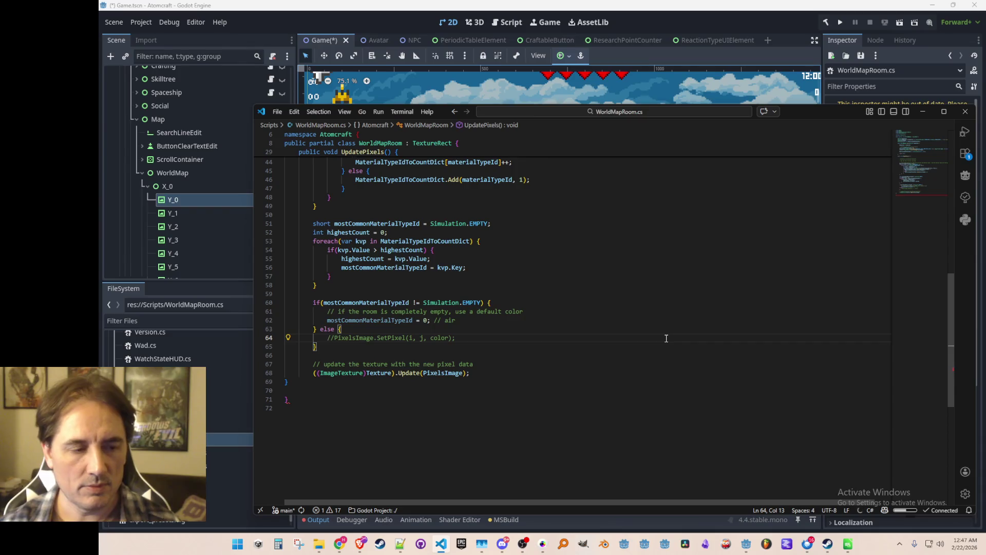
pyautogui.scroll(1, 667, 338)
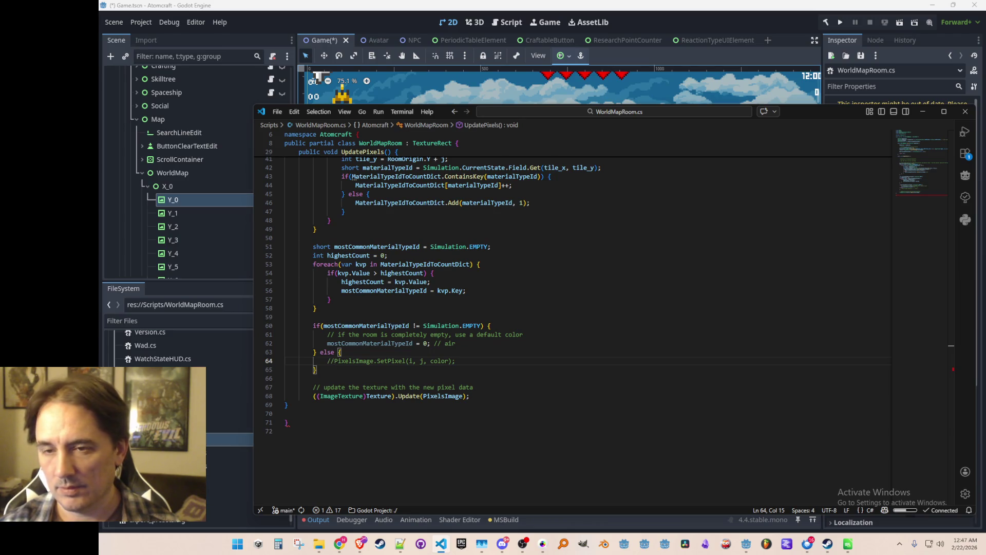
# Step: Delete the empty-room comment and default air assignment lines inside the if block
pyautogui.click(704, 353)
pyautogui.scroll(-1, 704, 362)
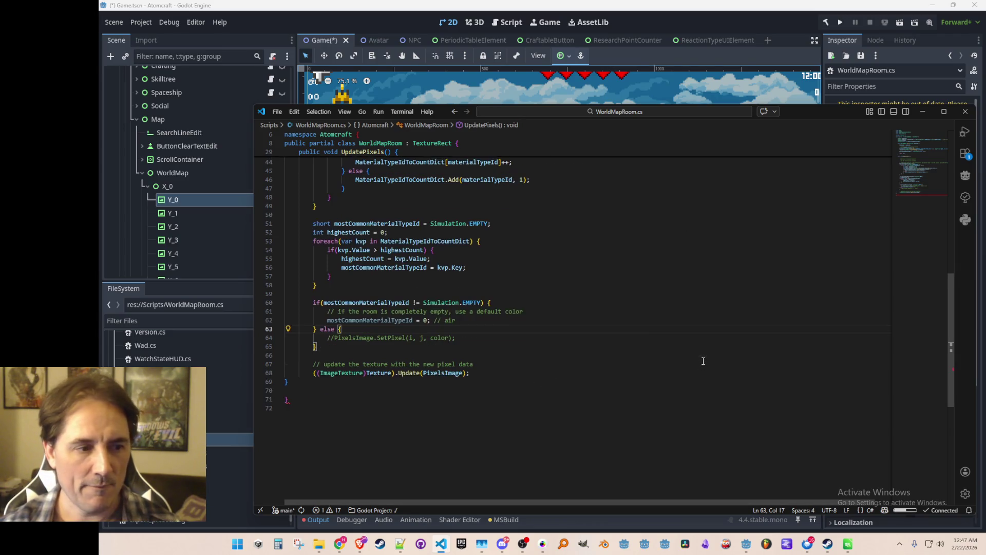
pyautogui.press('Up')
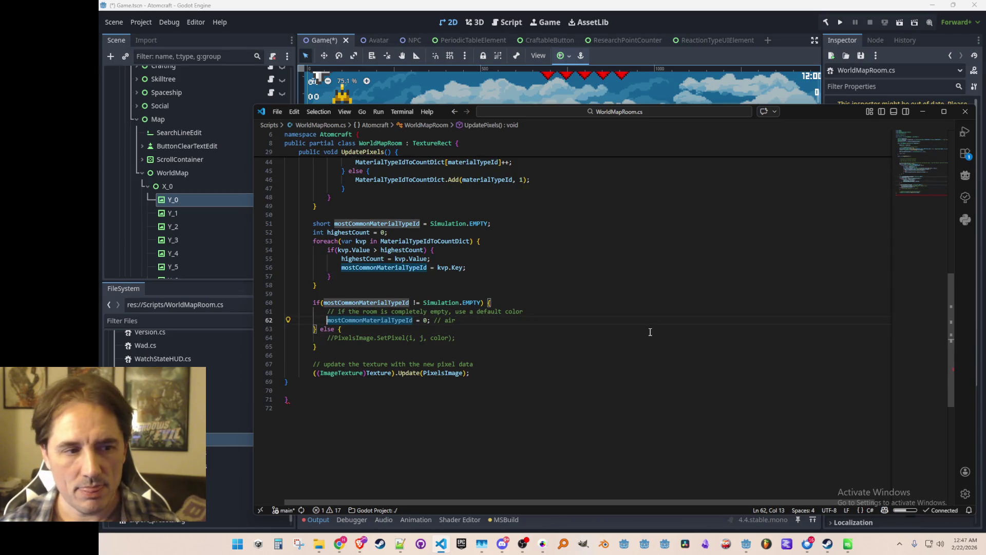
pyautogui.press('End')
pyautogui.hotkey('shift', 'Up')
pyautogui.hotkey('shift', 'Home')
pyautogui.press('BackSpace')
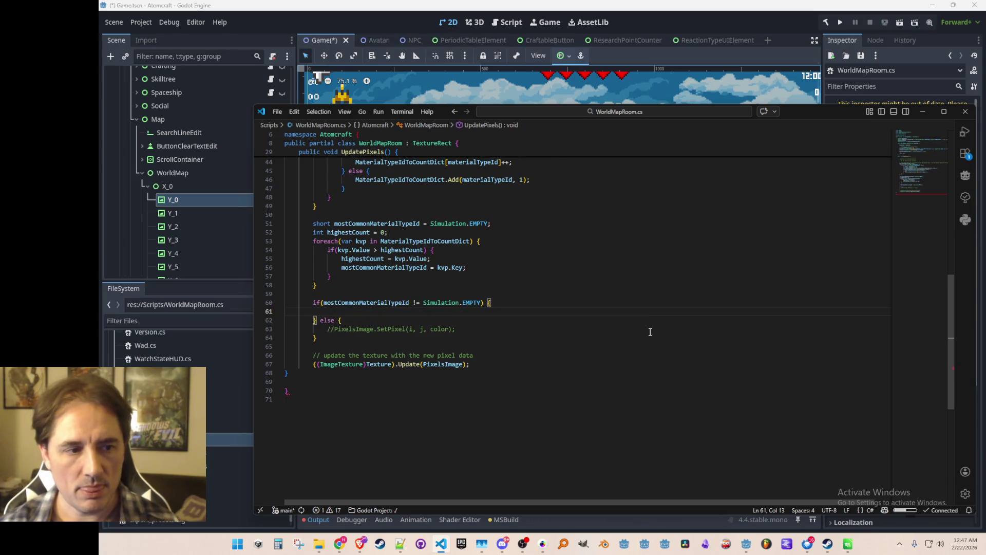
# Step: Scroll up to the top of UpdatePixels and bring up the context menu for ROOM_WIDTH
pyautogui.scroll(4, 648, 332)
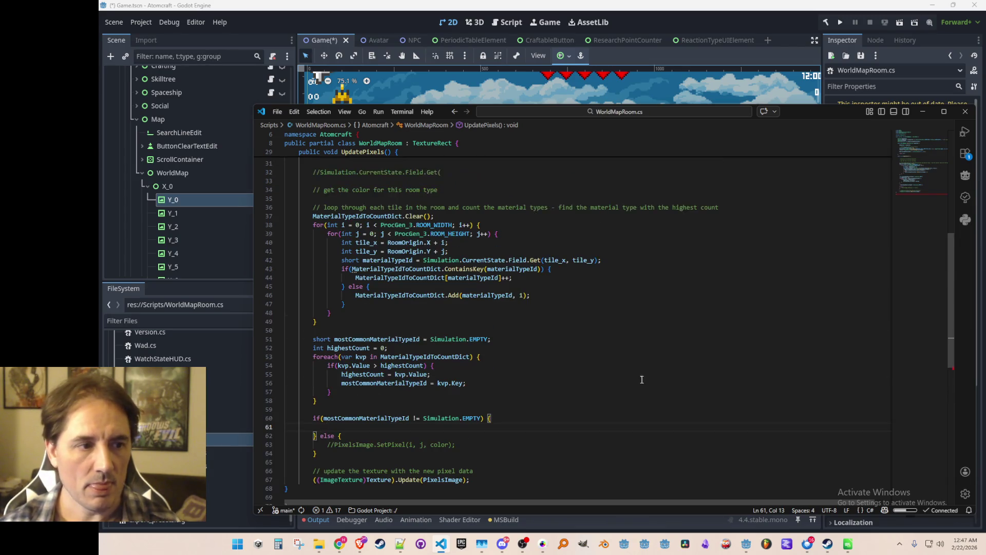
pyautogui.scroll(1, 642, 379)
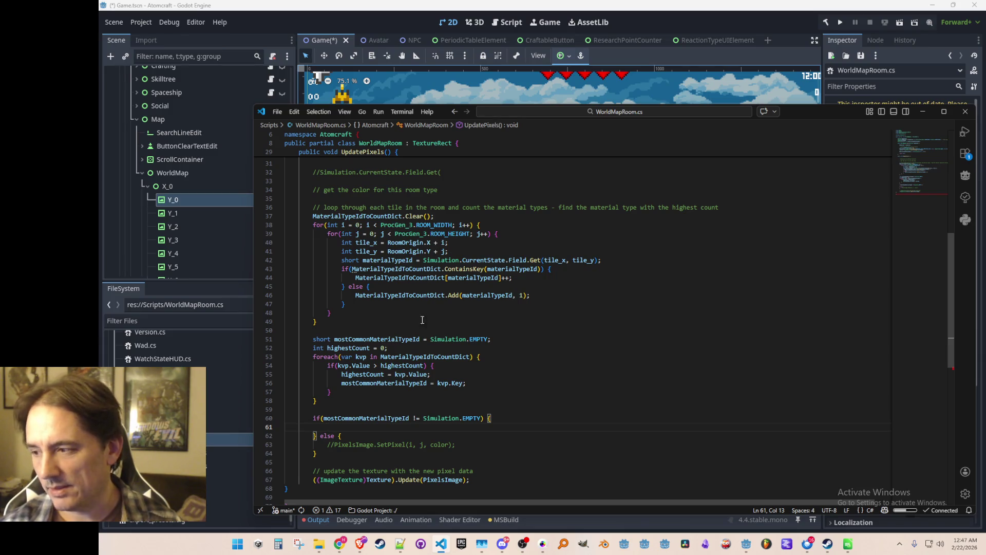
pyautogui.scroll(2, 389, 336)
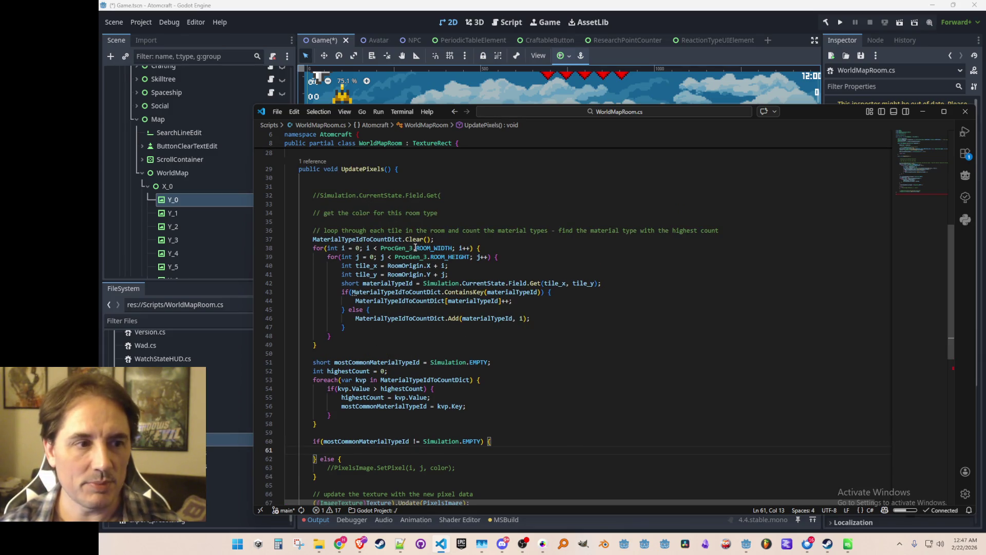
pyautogui.scroll(2, 414, 248)
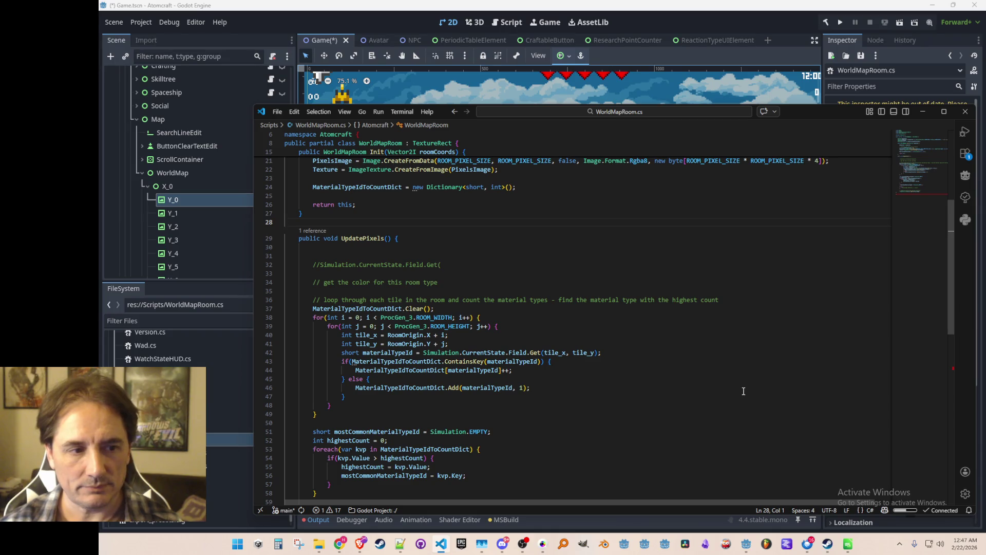
pyautogui.scroll(1, 743, 390)
pyautogui.scroll(-1, 503, 361)
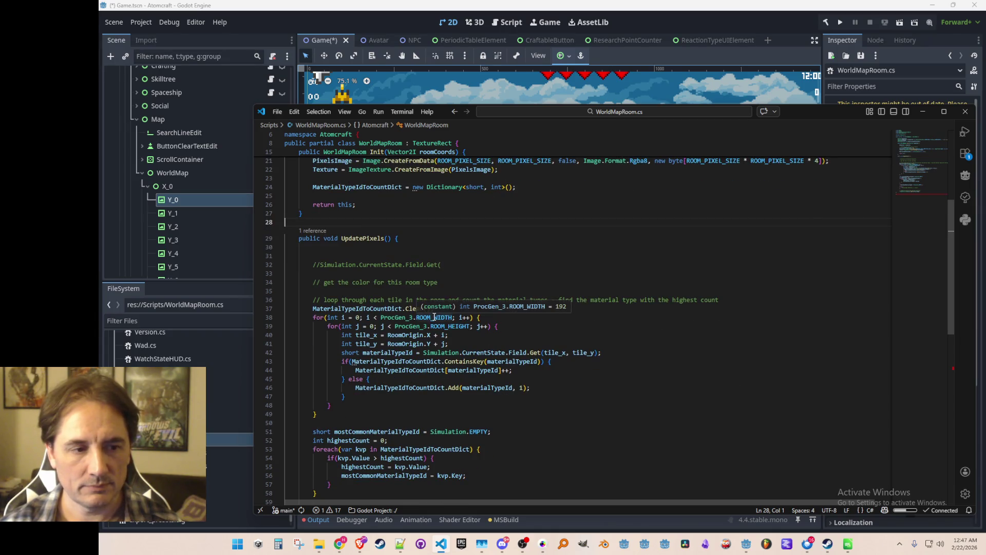
pyautogui.rightClick(434, 317)
# Step: In ProcGen_3.cs, add a ROOM_WIDTH_IN_CHUNKS constant below ROOM_HEIGHT, divided by Simulation.CHUNK_WIDTH
pyautogui.click(491, 194)
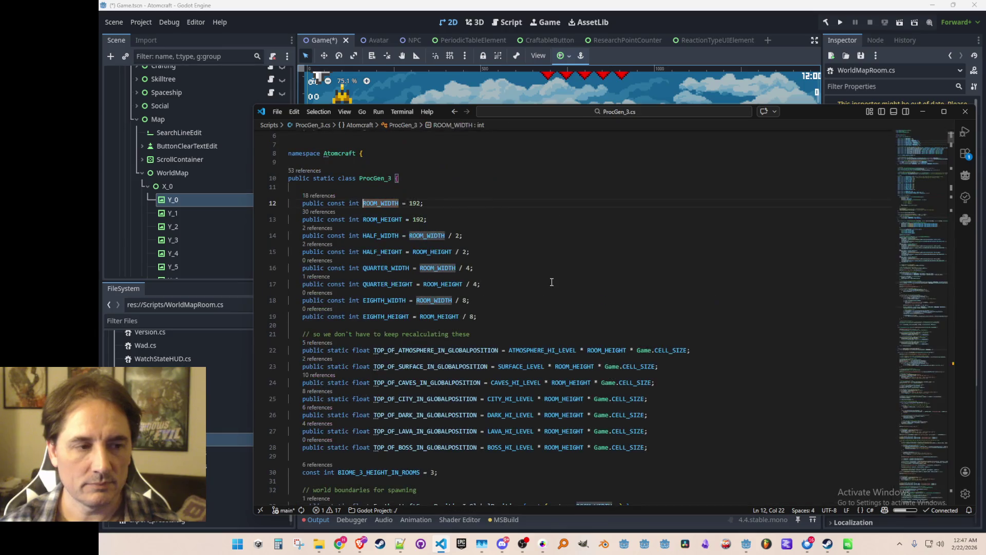
pyautogui.press('Down')
pyautogui.press('End')
pyautogui.press('Return')
pyautogui.write('public const int ')
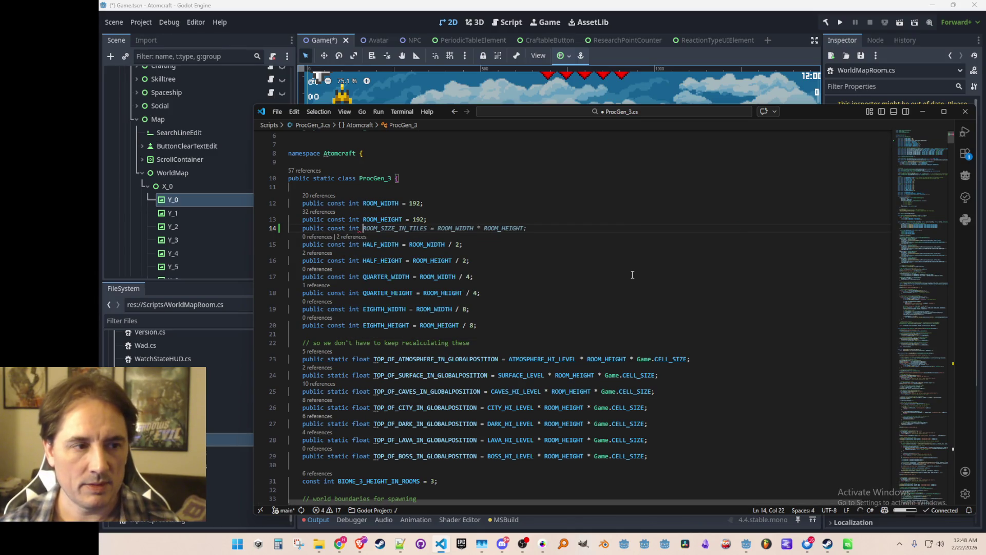
pyautogui.write('ROOM_WIDTH_')
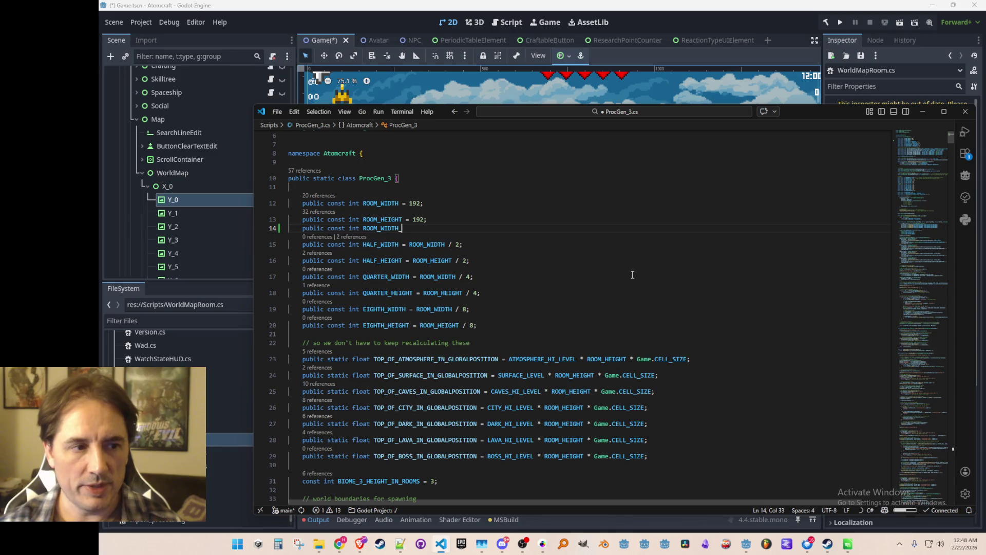
pyautogui.write('IN_CHUNKS =')
pyautogui.press('Tab')
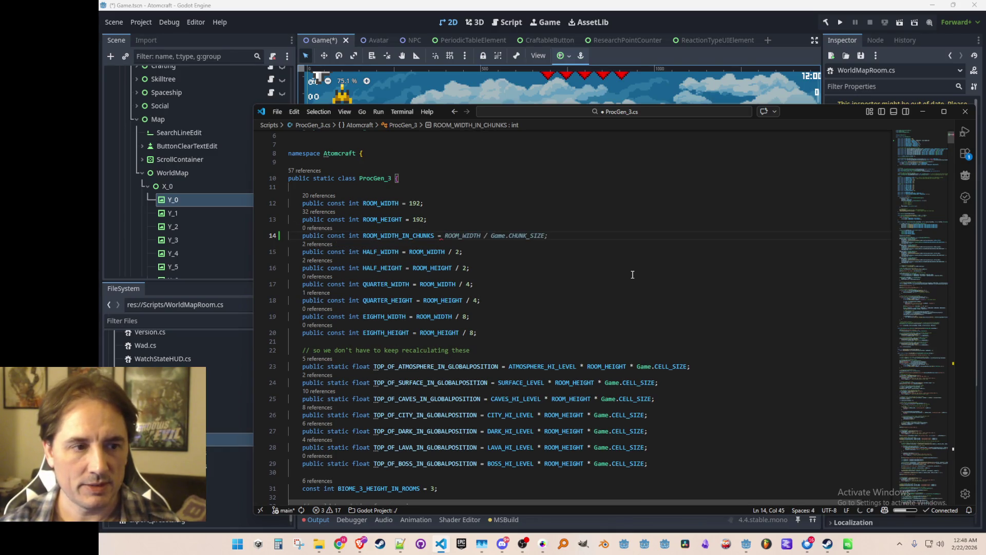
pyautogui.press('Left')
pyautogui.hotkey('ctrl', 'shift', 'Left')
pyautogui.hotkey('ctrl', 'shift', 'Left')
pyautogui.hotkey('ctrl', 'shift', 'Left')
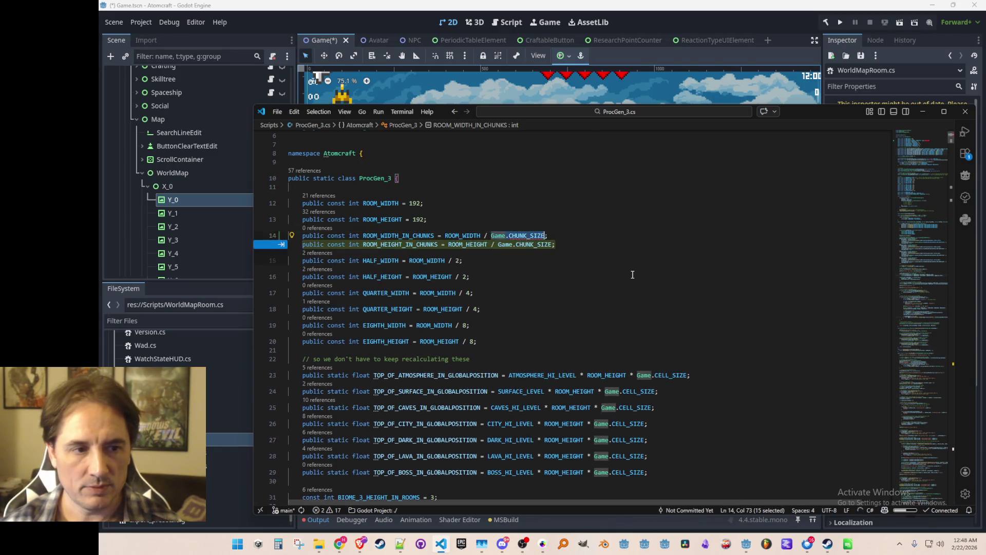
pyautogui.write('Simulatio')
pyautogui.press('Tab')
pyautogui.write('.CHUn')
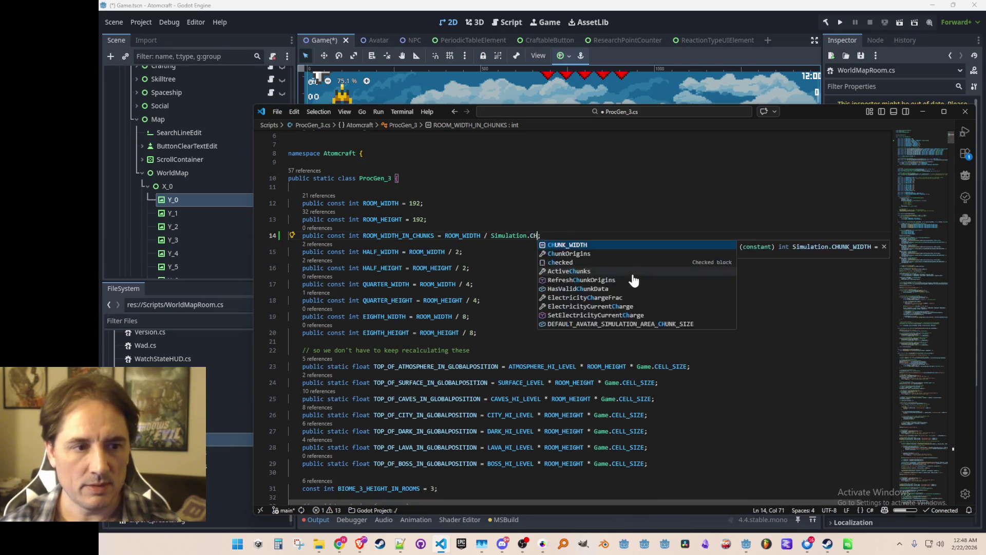
pyautogui.write('k')
pyautogui.press('Tab')
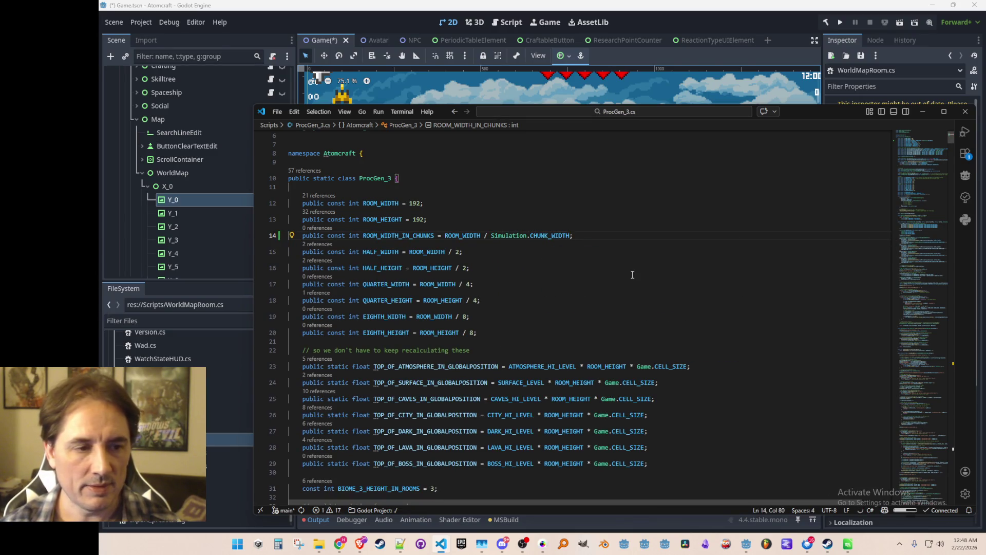
# Step: Rename the new constant to ROOM_WIDTH_IN_MAP_PIXELS
pyautogui.moveTo(467, 236)
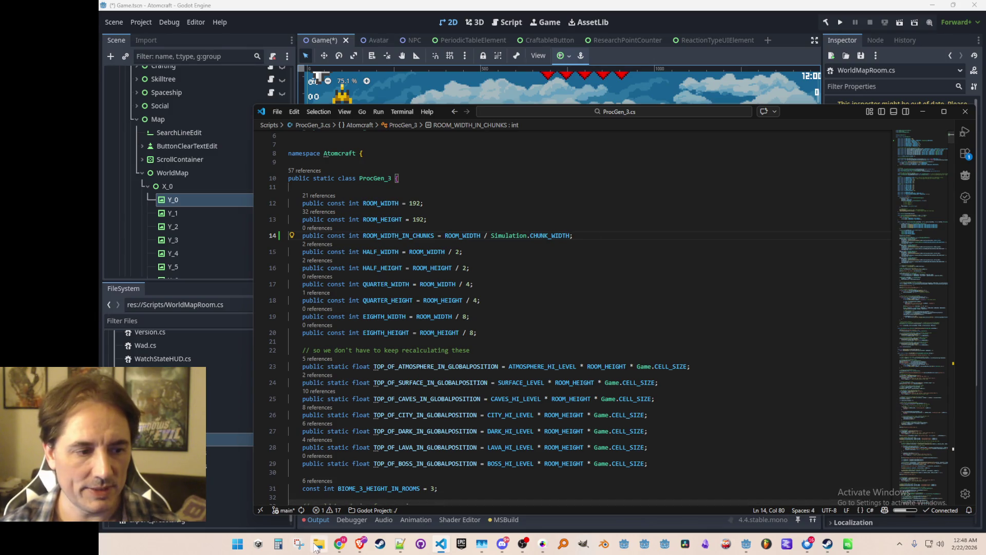
pyautogui.moveTo(530, 369)
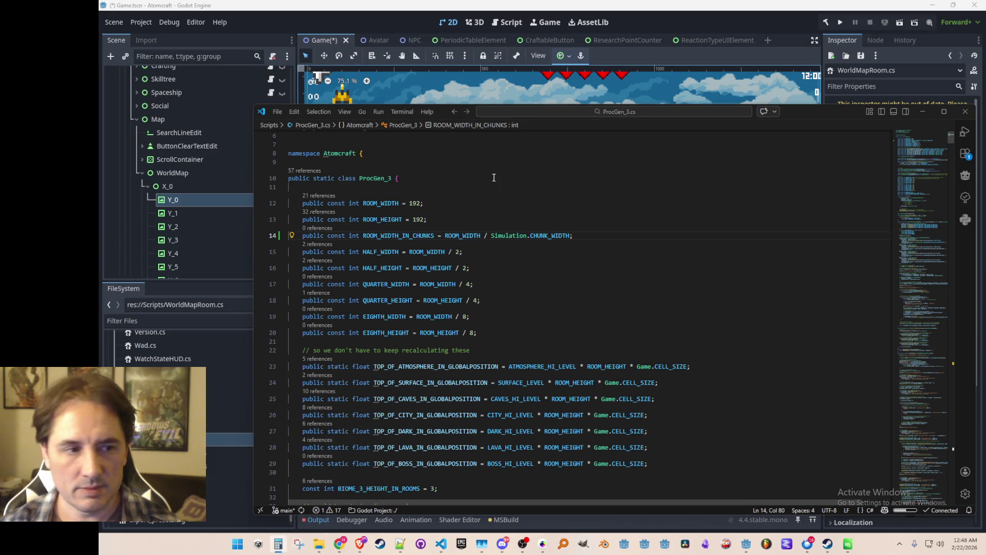
pyautogui.moveTo(562, 234)
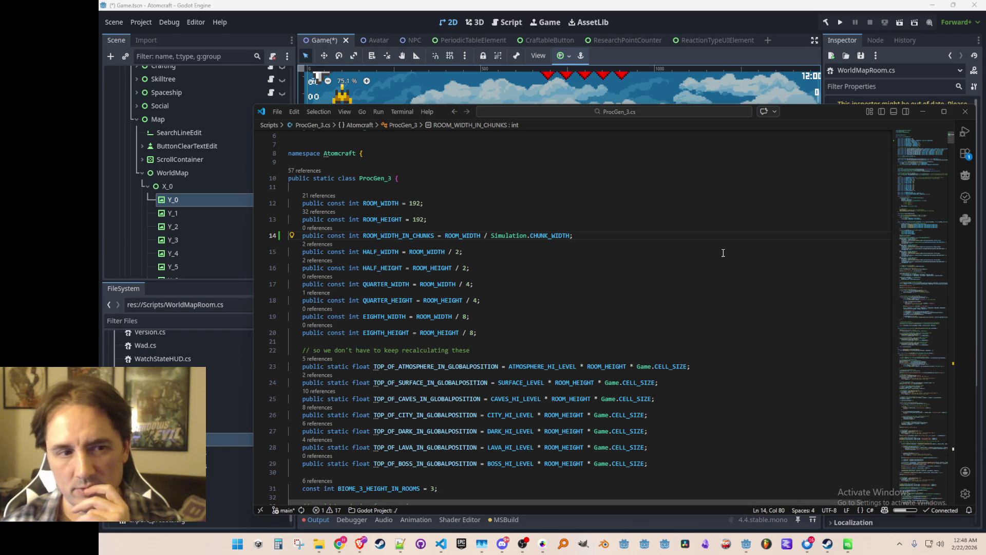
pyautogui.click(607, 239)
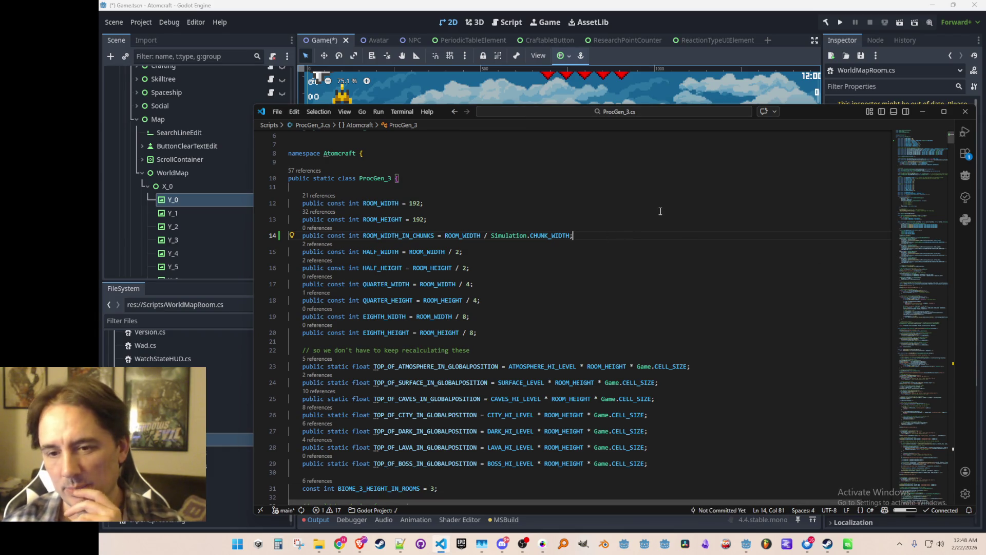
pyautogui.hotkey('ctrl', 'Left')
pyautogui.hotkey('ctrl', 'Left')
pyautogui.hotkey('ctrl', 'Left')
pyautogui.hotkey('ctrl', 'Right')
pyautogui.hotkey('ctrl', 'Right')
pyautogui.hotkey('ctrl', 'Right')
pyautogui.hotkey('ctrl', 'Right')
pyautogui.press('BackSpace')
pyautogui.press('BackSpace')
pyautogui.press('BackSpace')
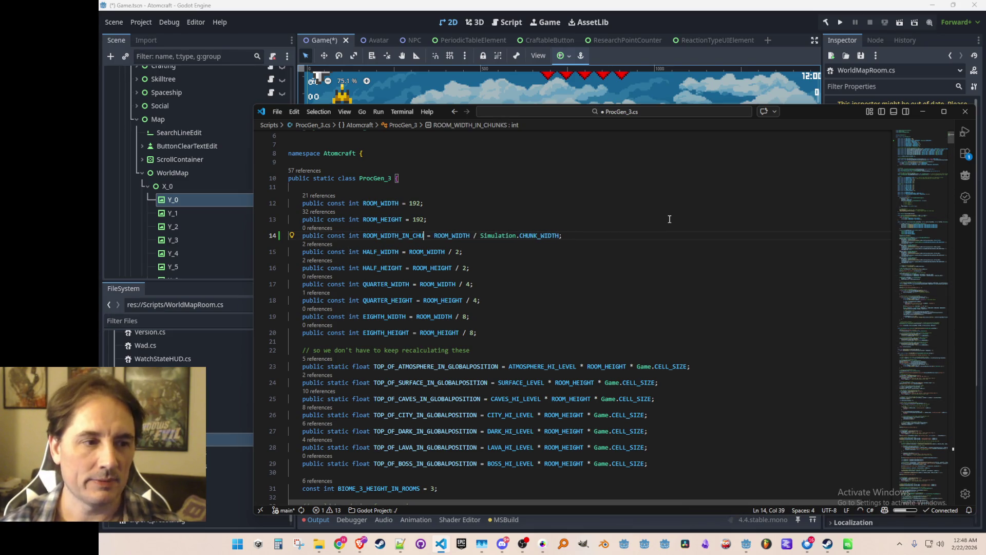
pyautogui.write('MAP_PIXELS')
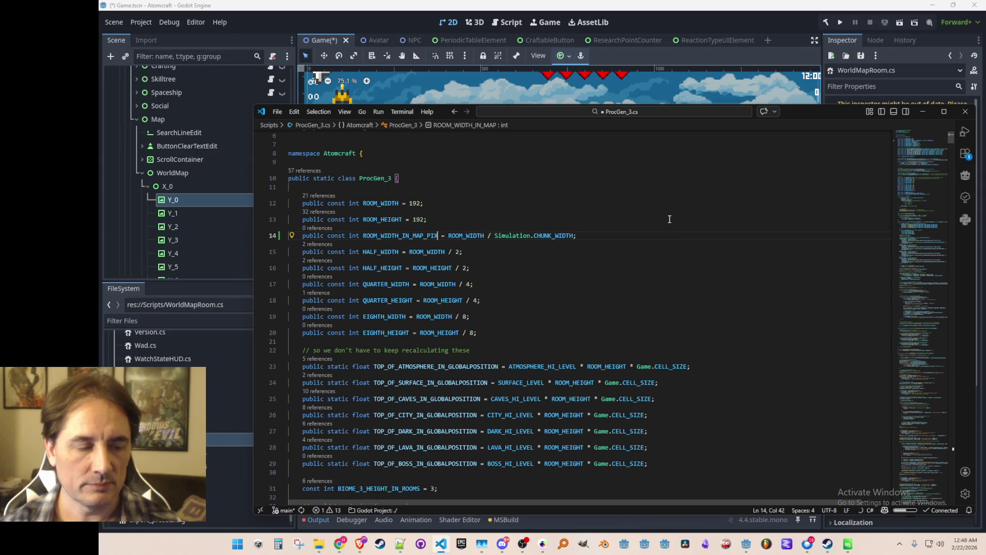
# Step: Comment out and save the constant, then delete its line and return to WorldMapRoom.cs
pyautogui.press('Home')
pyautogui.write('//')
pyautogui.hotkey('ctrl', 's')
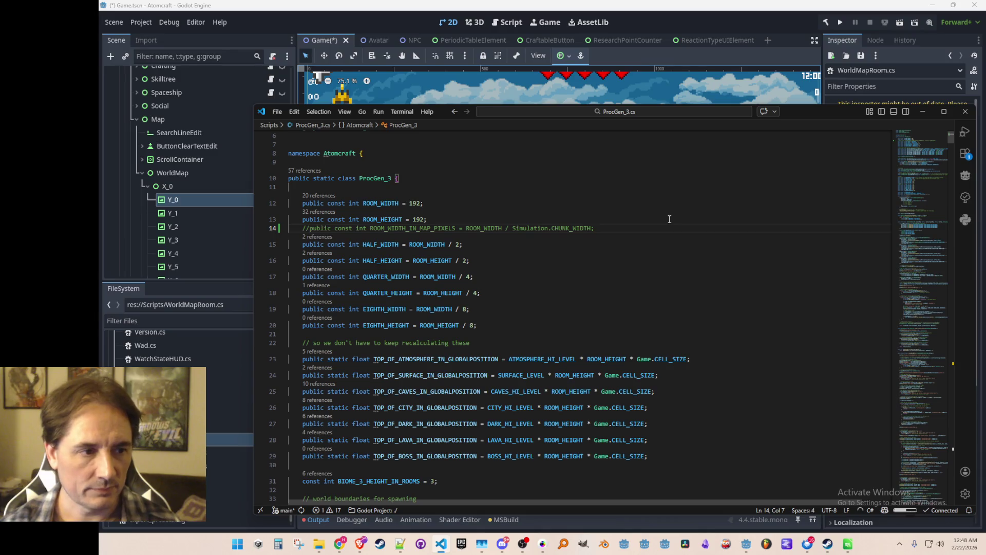
pyautogui.hotkey('ctrl', 'l')
pyautogui.press('Delete')
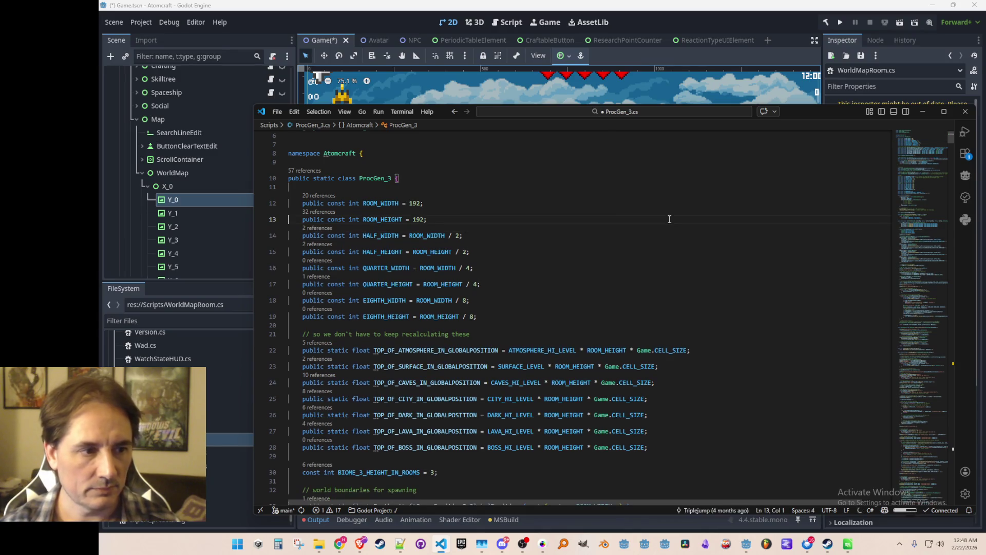
pyautogui.hotkey('alt', 'Left')
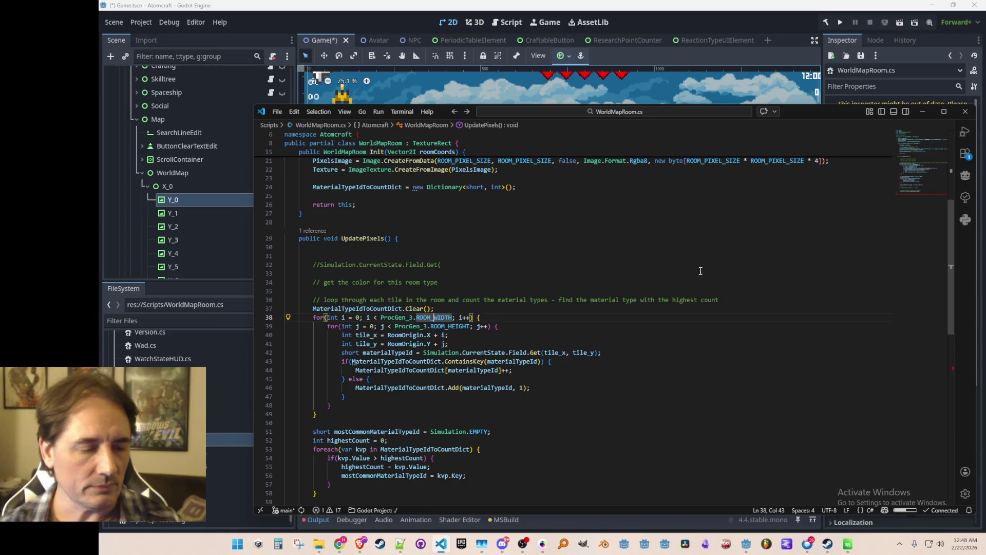
# Step: Begin a 'void Upd' method after Init, then undo the half-typed line
pyautogui.scroll(-1, 653, 360)
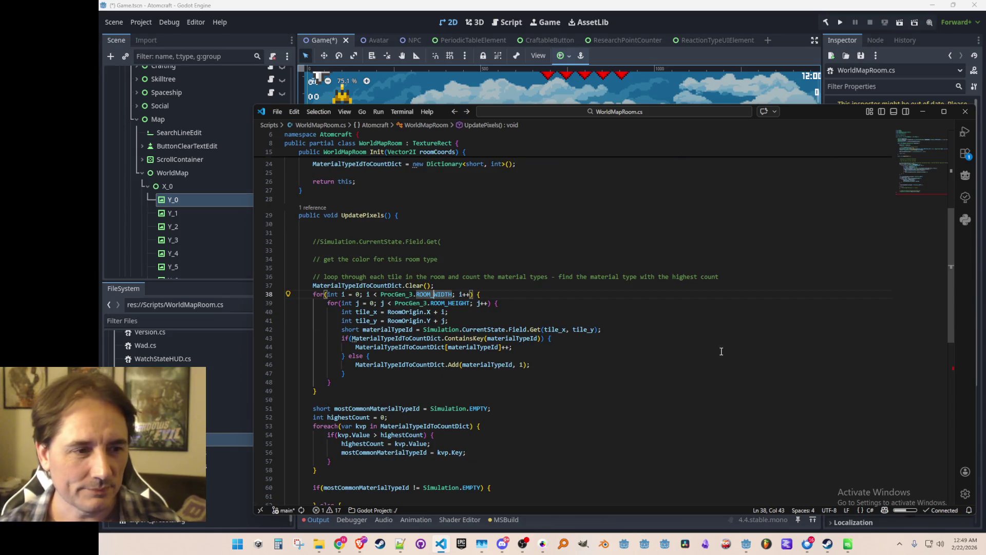
pyautogui.scroll(-1, 722, 352)
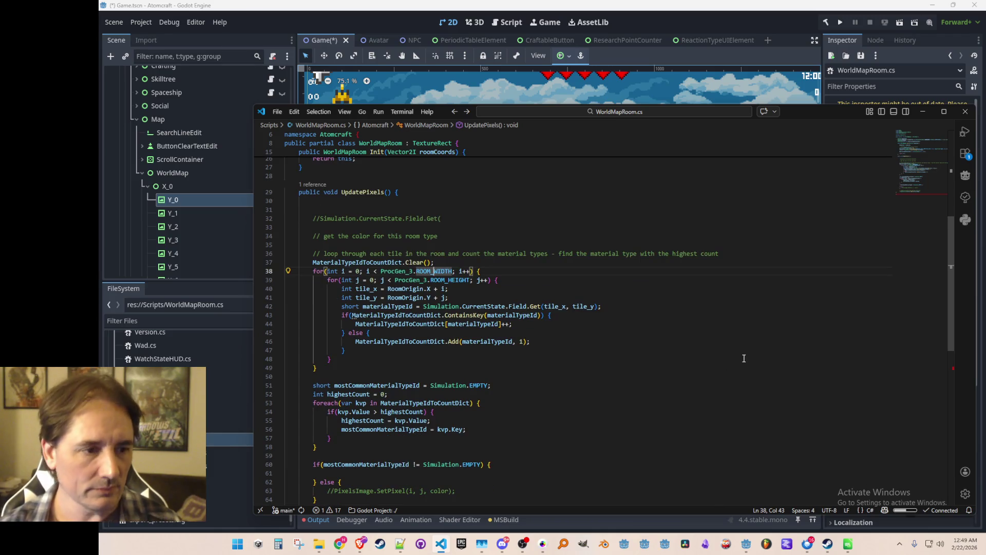
pyautogui.hotkey('shift', 'alt', 'Right')
pyautogui.hotkey('shift', 'alt', 'Right')
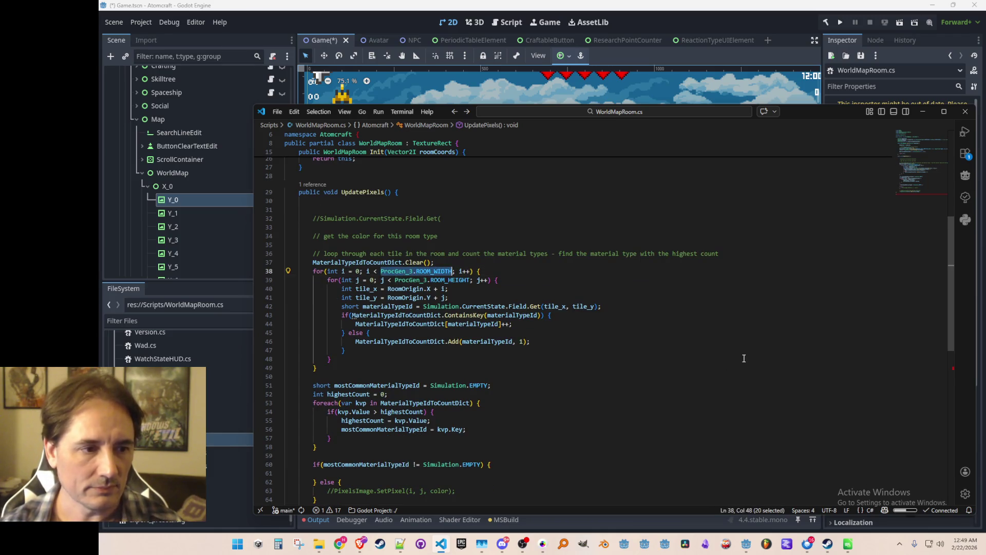
pyautogui.scroll(2, 646, 306)
pyautogui.hotkey('shift', 'alt', 'Left')
pyautogui.hotkey('shift', 'alt', 'Left')
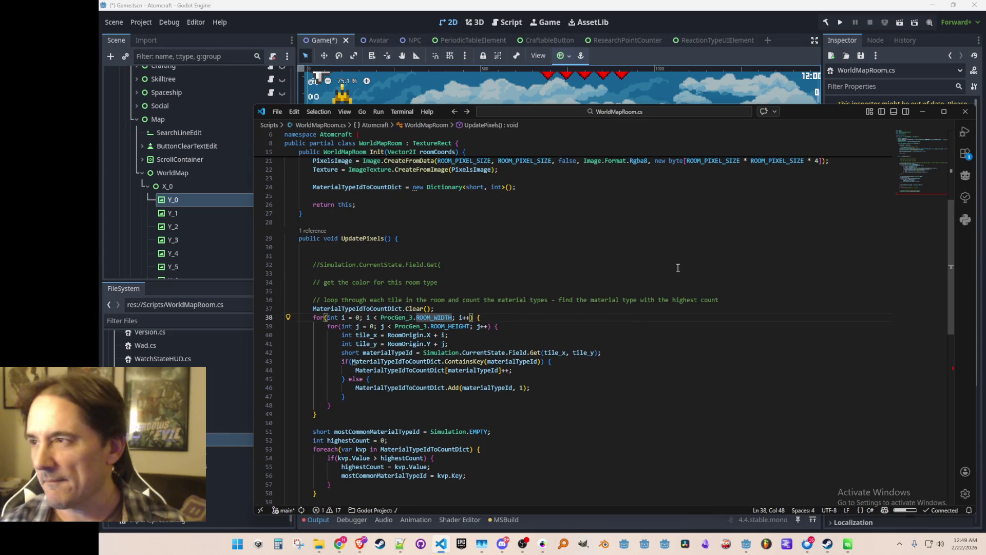
pyautogui.click(712, 221)
pyautogui.press('Return')
pyautogui.press('Return')
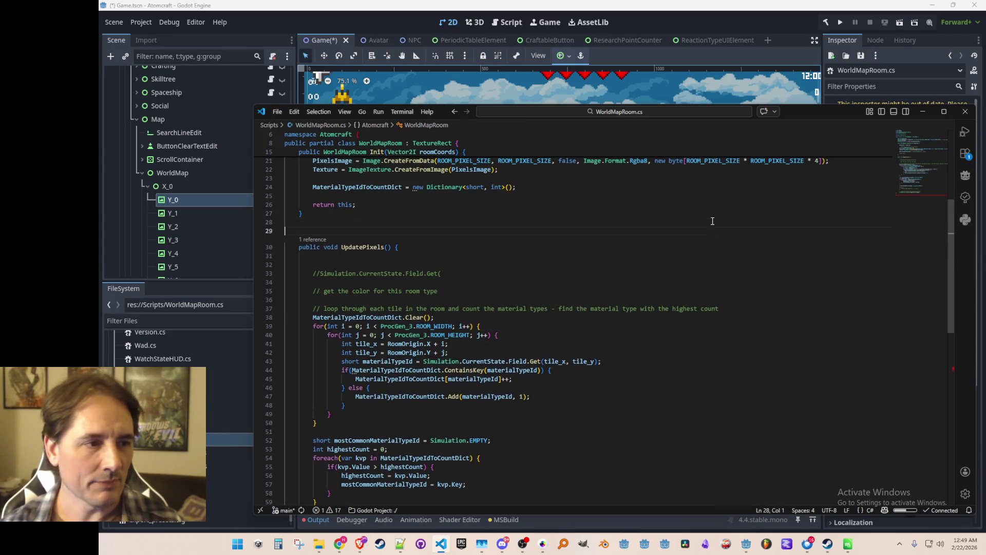
pyautogui.press('Up')
pyautogui.write('void Upd')
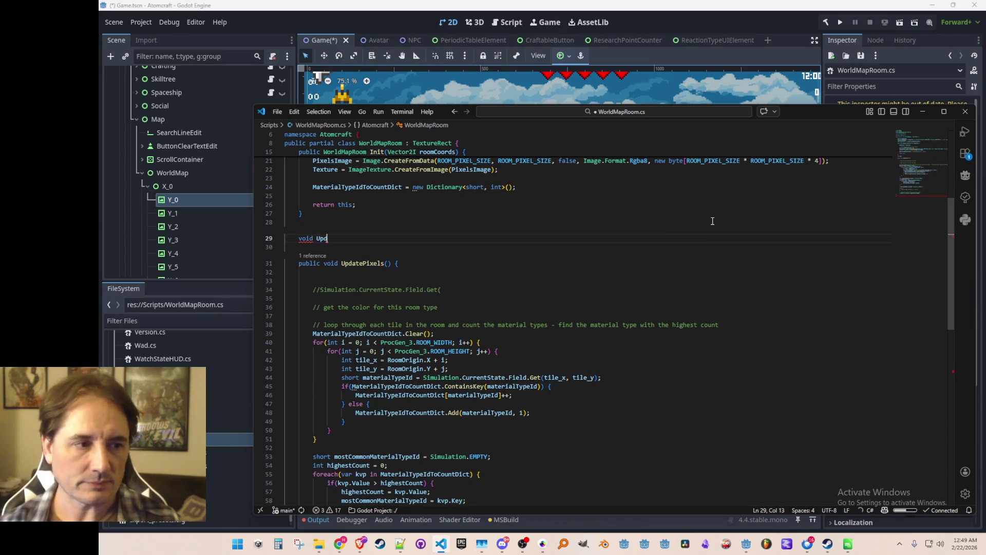
pyautogui.hotkey('ctrl', 'z')
pyautogui.hotkey('ctrl', 'z')
pyautogui.hotkey('ctrl', 'z')
pyautogui.press('Down')
pyautogui.press('Down')
pyautogui.press('Down')
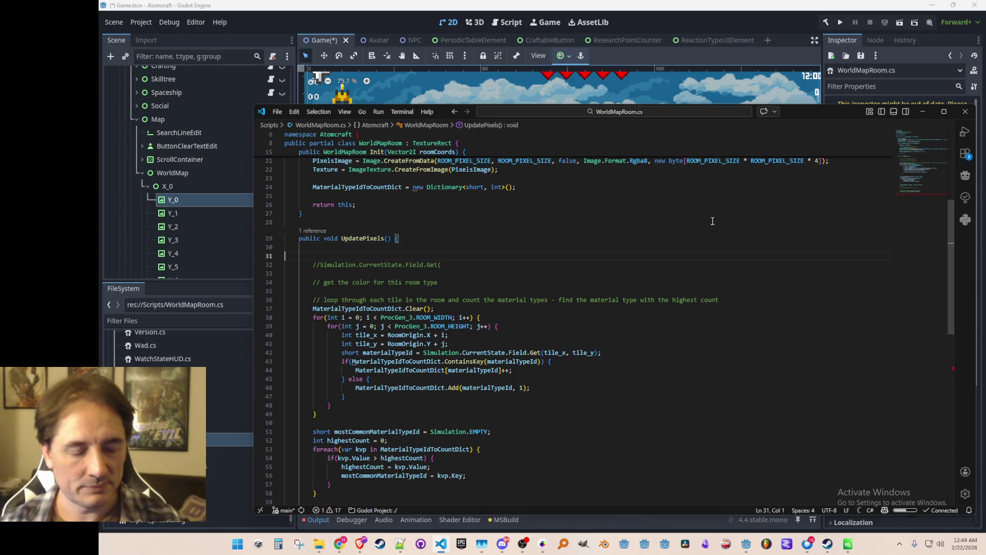
pyautogui.press('Down')
pyautogui.press('Up')
pyautogui.press('Up')
# Step: Start a 'const int' declaration on a new line below the WorldMapRoom class fields
pyautogui.scroll(1, 712, 221)
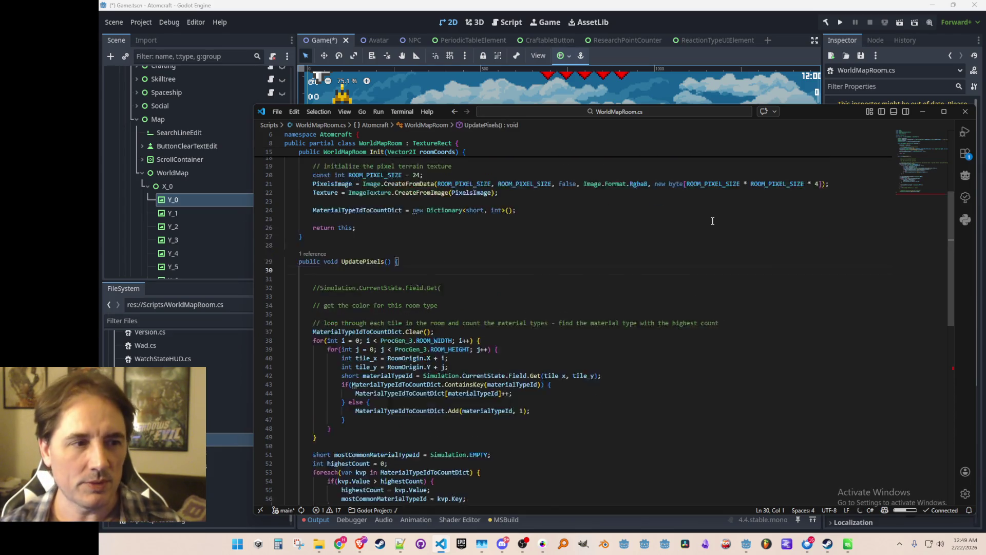
pyautogui.scroll(4, 713, 221)
pyautogui.click(713, 242)
pyautogui.press('Return')
pyautogui.write('const int MAP')
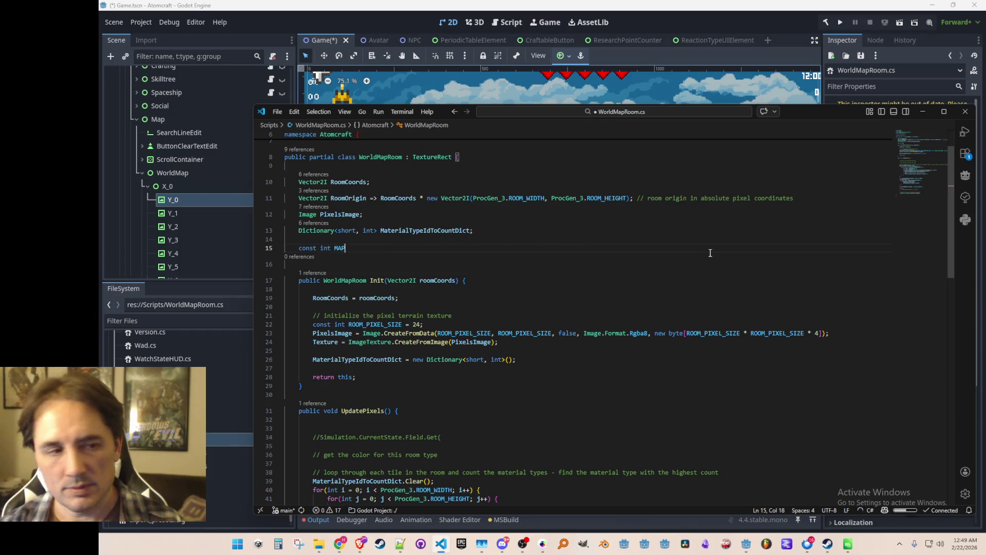
# Step: Declare MAP_PIXEL_SCALE = 8 with its comment and save WorldMapRoom.cs
pyautogui.press('Tab')
pyautogui.press('BackSpace')
pyautogui.hotkey('shift', 'End')
pyautogui.write('CALE =')
pyautogui.press('Tab')
pyautogui.hotkey('ctrl', 's')
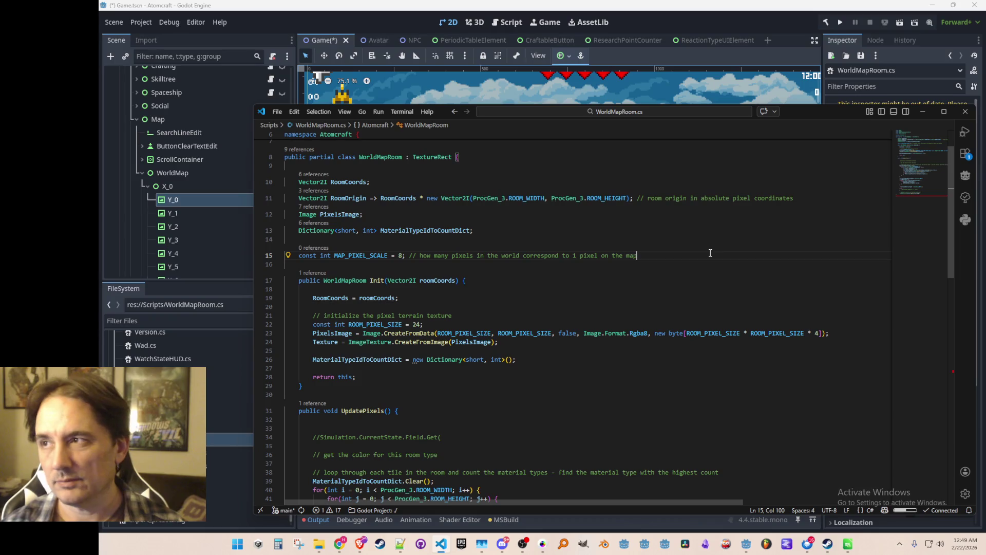
# Step: Add ROOM_PIXEL_SIZE = ProcGen_3.ROOM_WIDTH / MAP_PIXEL_SCALE below it and save
pyautogui.press('Return')
pyautogui.write('const')
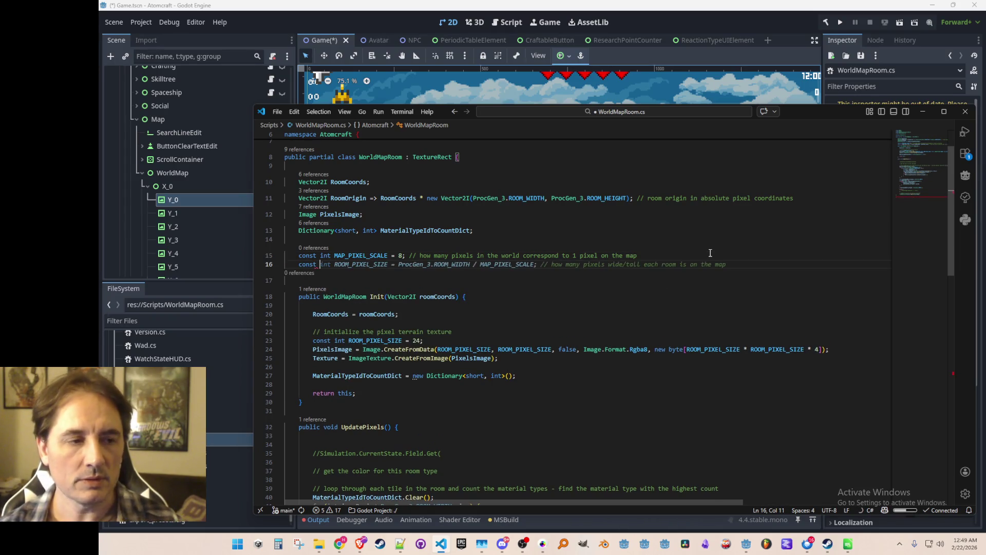
pyautogui.press('Tab')
pyautogui.hotkey('ctrl', 's')
pyautogui.press('Home')
pyautogui.press('Home')
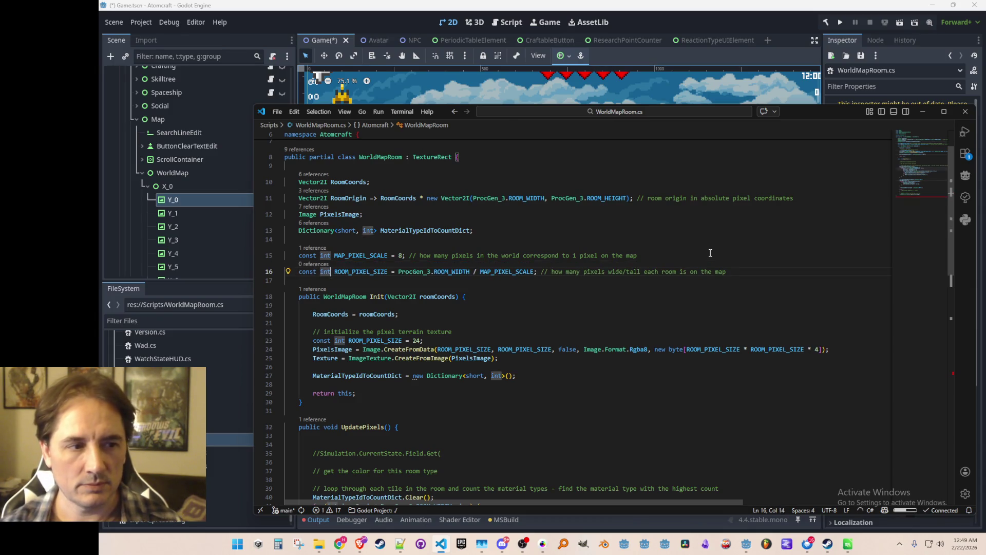
pyautogui.press('Down')
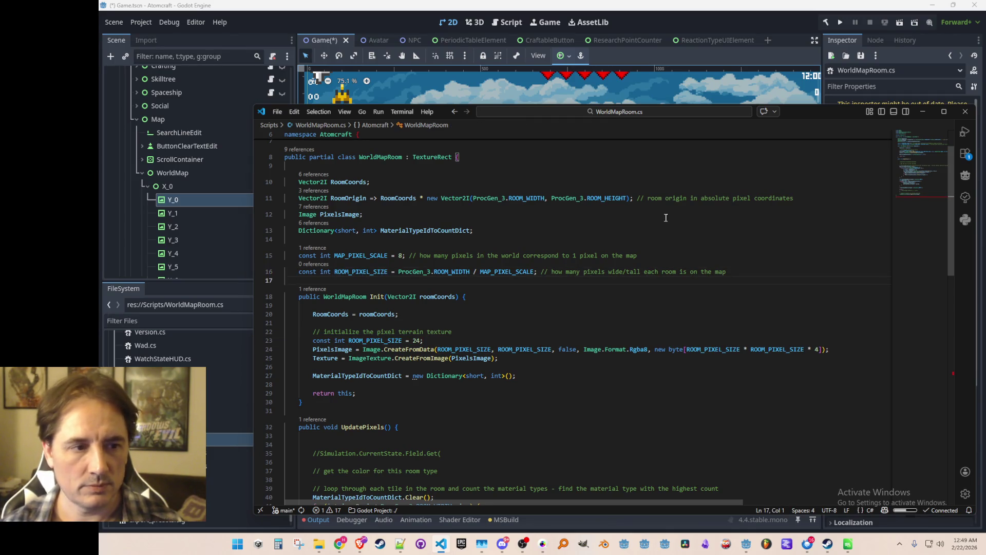
pyautogui.moveTo(457, 271)
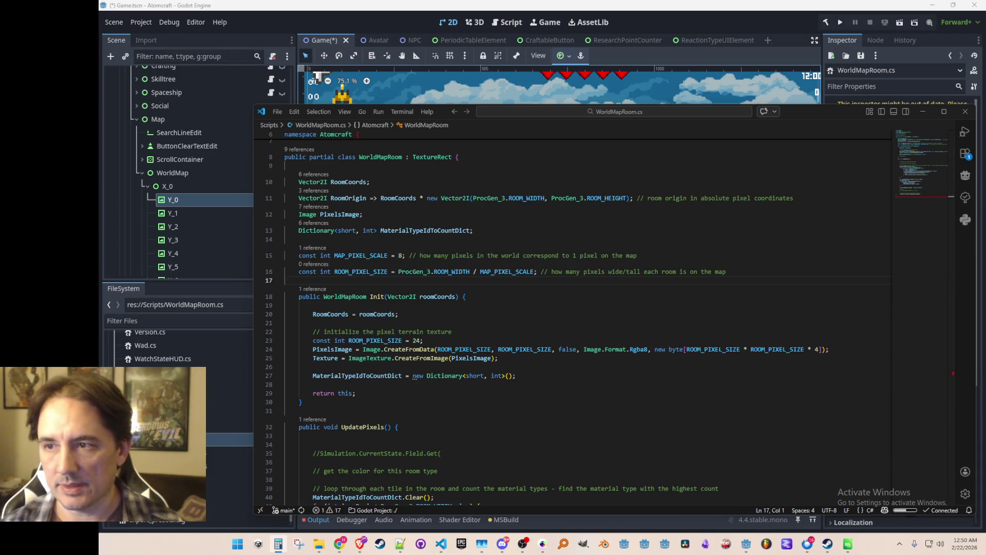
pyautogui.click(312, 341)
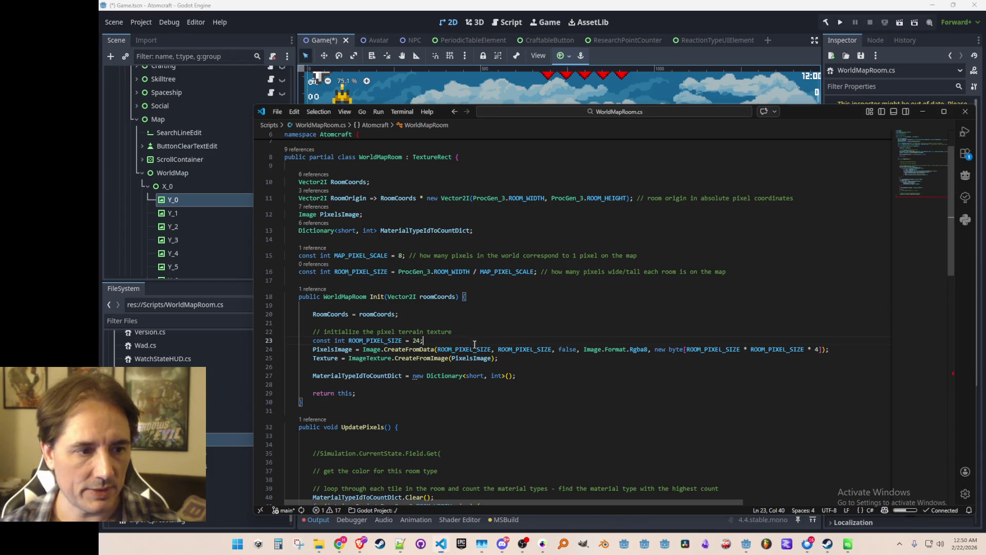
# Step: Delete the local ROOM_PIXEL_SIZE = 24 line from Init and review where the constant is used
pyautogui.hotkey('ctrl', 'shift', 'k')
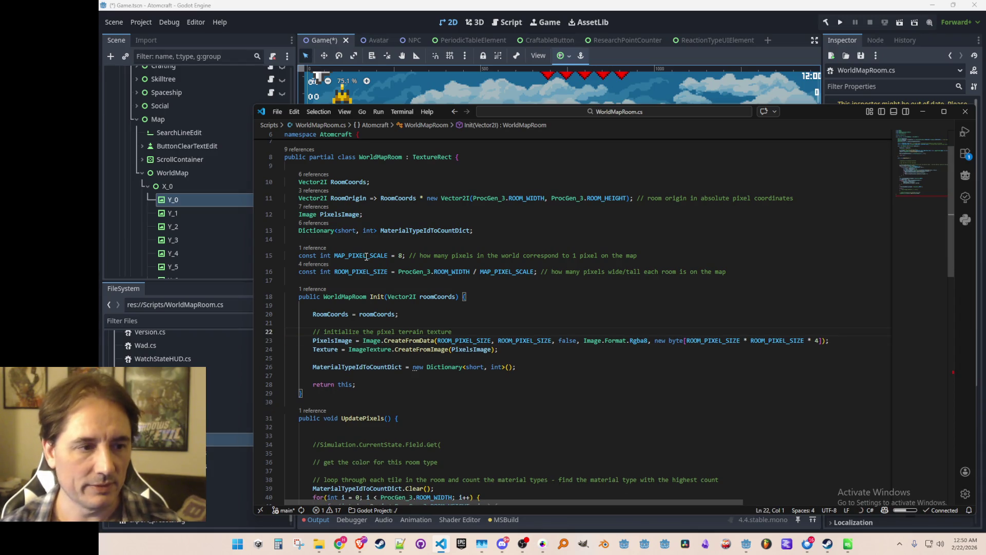
pyautogui.click(365, 277)
pyautogui.click(533, 401)
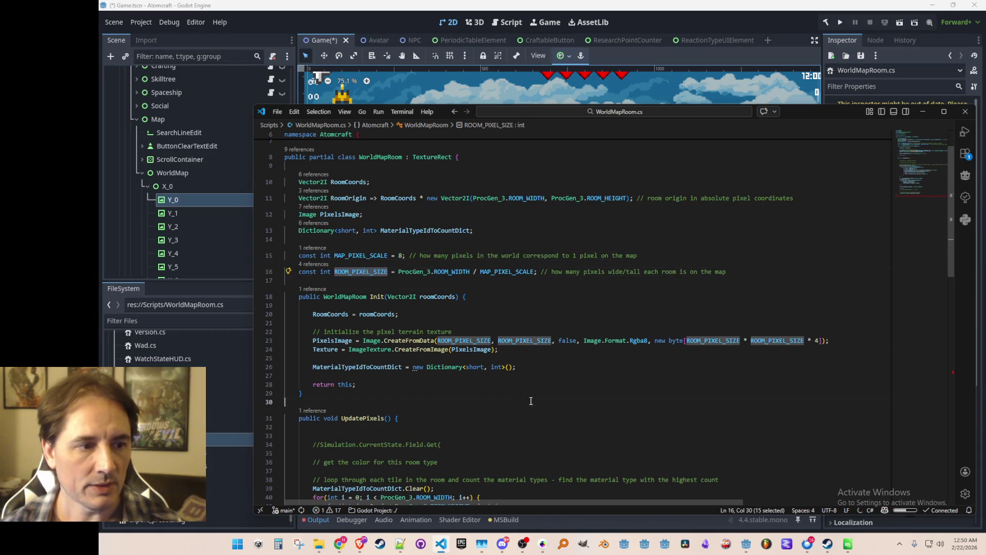
pyautogui.scroll(-5, 536, 363)
pyautogui.scroll(-3, 535, 363)
pyautogui.scroll(4, 536, 363)
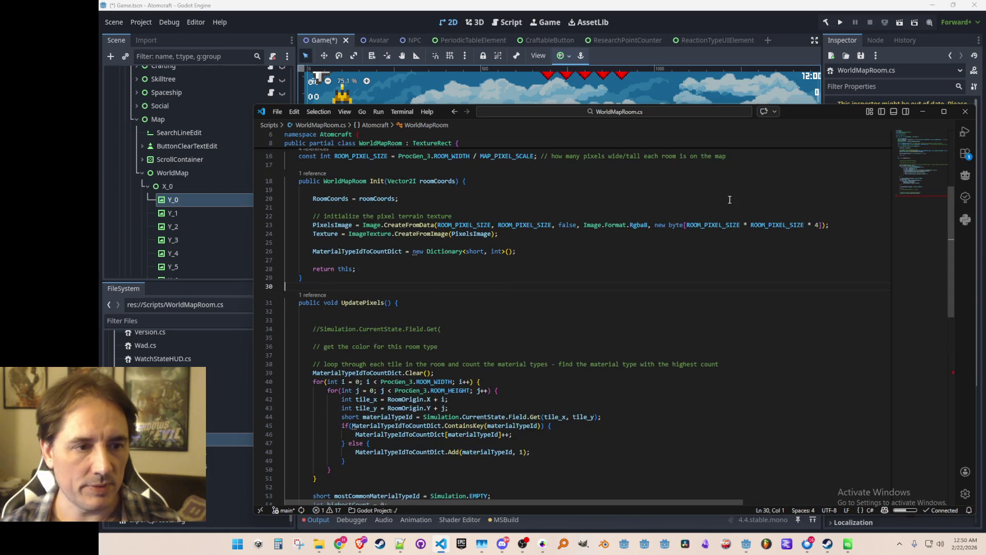
pyautogui.scroll(-5, 714, 372)
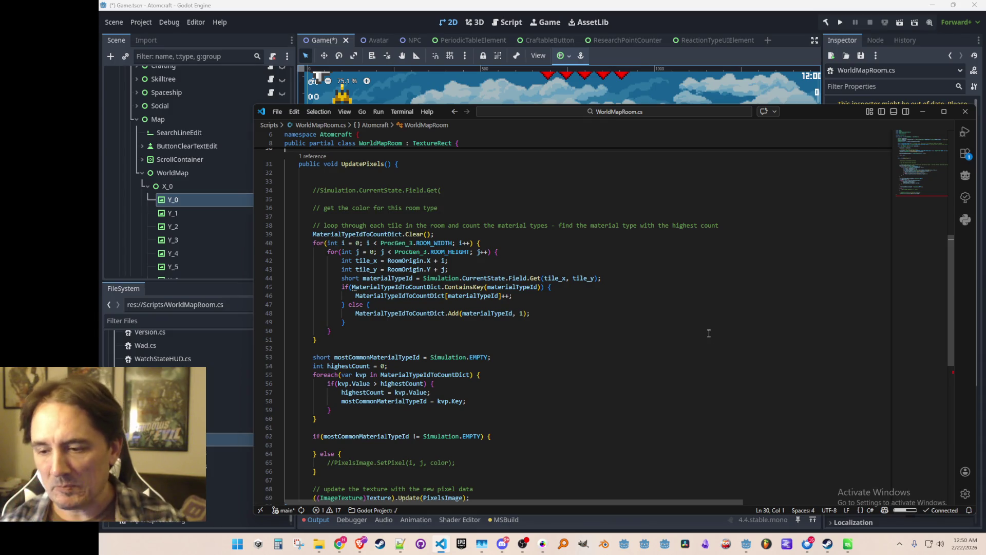
pyautogui.scroll(1, 722, 299)
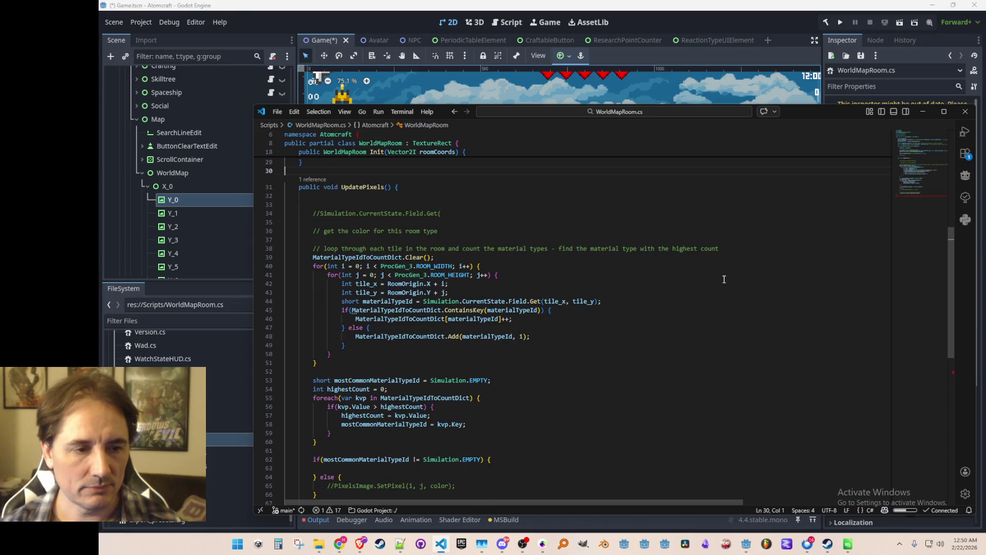
pyautogui.scroll(-1, 745, 286)
pyautogui.scroll(2, 760, 309)
pyautogui.scroll(-3, 760, 309)
pyautogui.scroll(1, 758, 315)
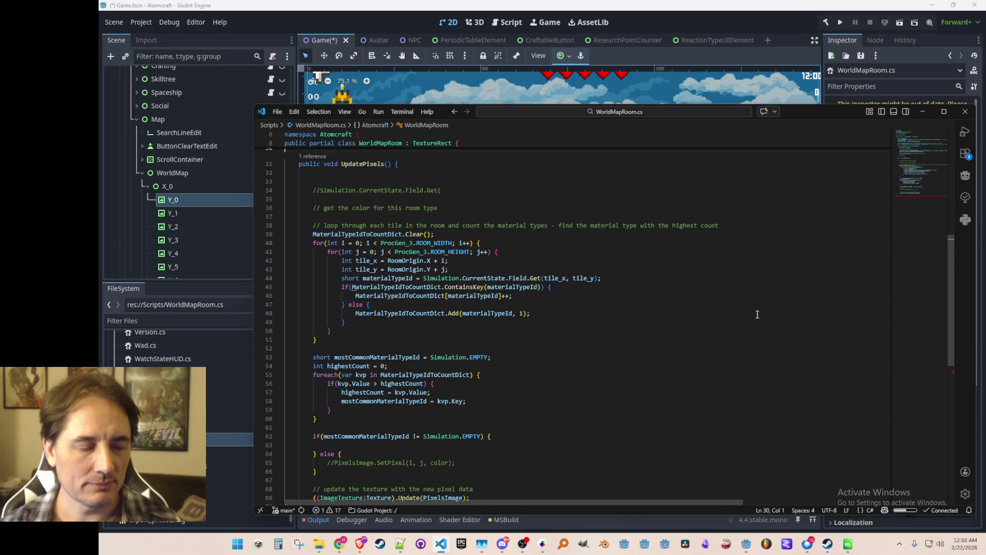
pyautogui.hotkey('ctrl', 'z')
pyautogui.scroll(1, 774, 305)
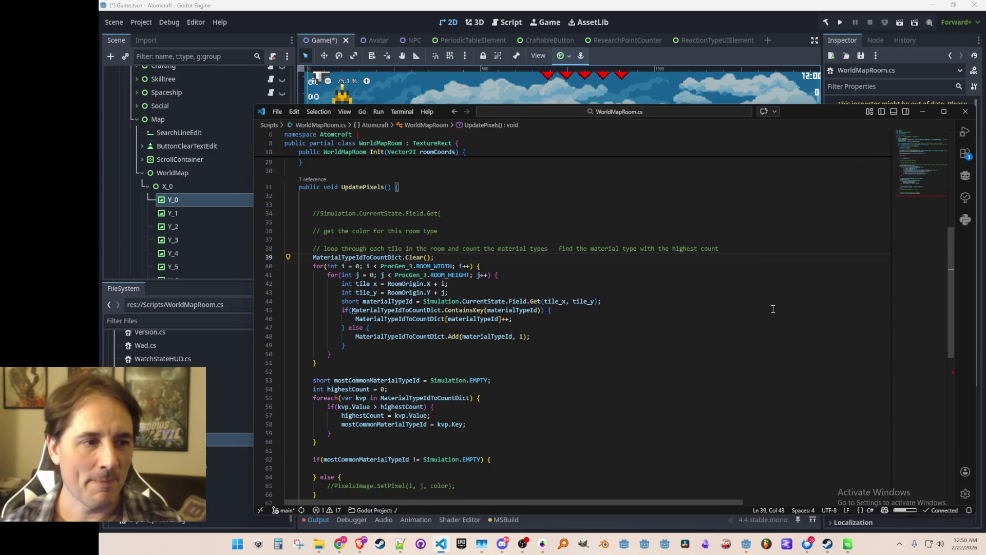
# Step: Replace the old Simulation comment with the suggested nested ROOM_PIXEL_SIZE pixel loop
pyautogui.press('Up')
pyautogui.press('Up')
pyautogui.press('Up')
pyautogui.hotkey('shift', 'Home')
pyautogui.press('BackSpace')
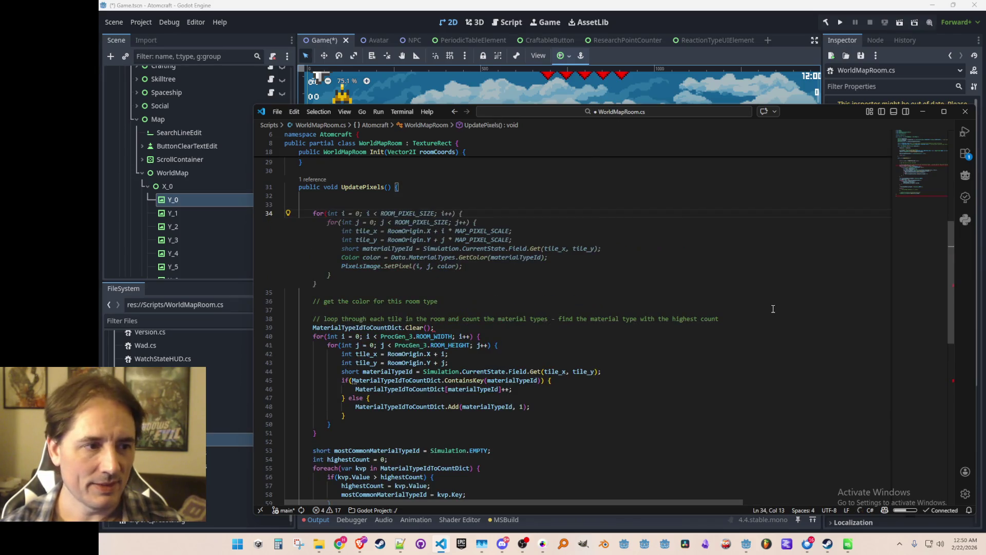
pyautogui.press('Tab')
pyautogui.press('Home')
pyautogui.press('Up')
pyautogui.press('Up')
pyautogui.press('Up')
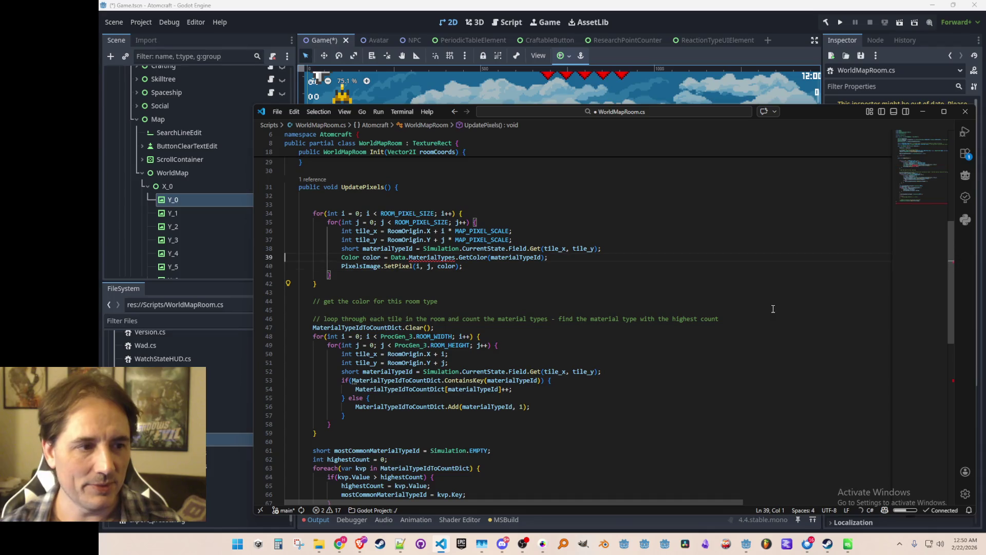
pyautogui.press('Up')
pyautogui.press('Down')
pyautogui.press('Down')
pyautogui.press('End')
pyautogui.press('Down')
pyautogui.press('Down')
pyautogui.press('Return')
pyautogui.press('Up')
pyautogui.press('Up')
pyautogui.press('Up')
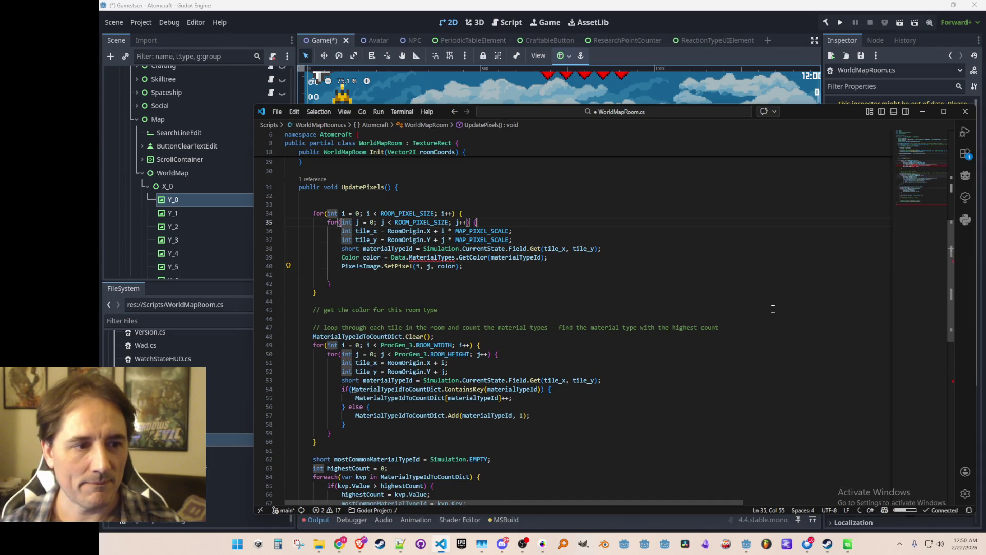
pyautogui.press('Return')
# Step: Cut the generated tile lookup lines, leaving the nested loop body empty
pyautogui.press('Home')
pyautogui.hotkey('shift', 'Down')
pyautogui.hotkey('shift', 'Down')
pyautogui.hotkey('shift', 'Down')
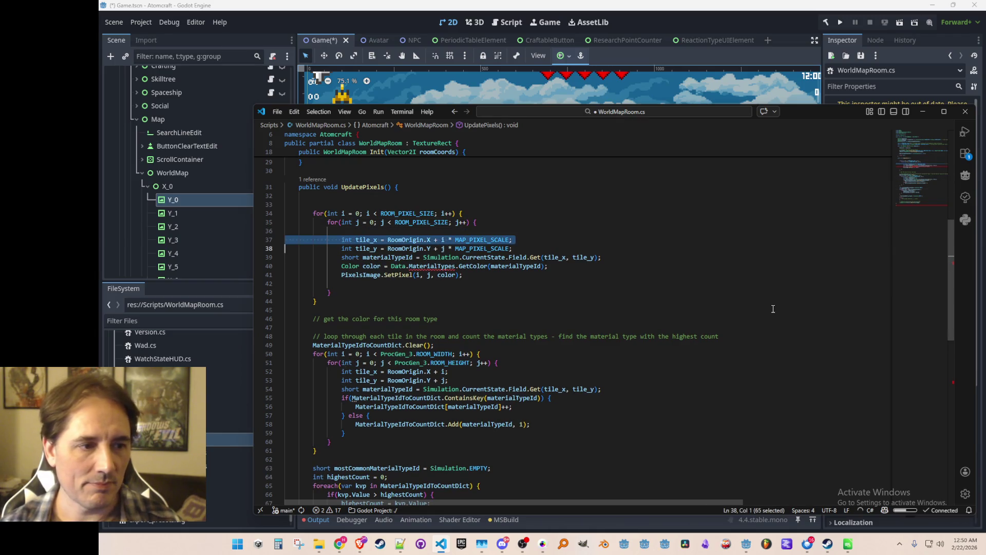
pyautogui.hotkey('ctrl', 'x')
pyautogui.press('Down')
pyautogui.press('Down')
pyautogui.press('Down')
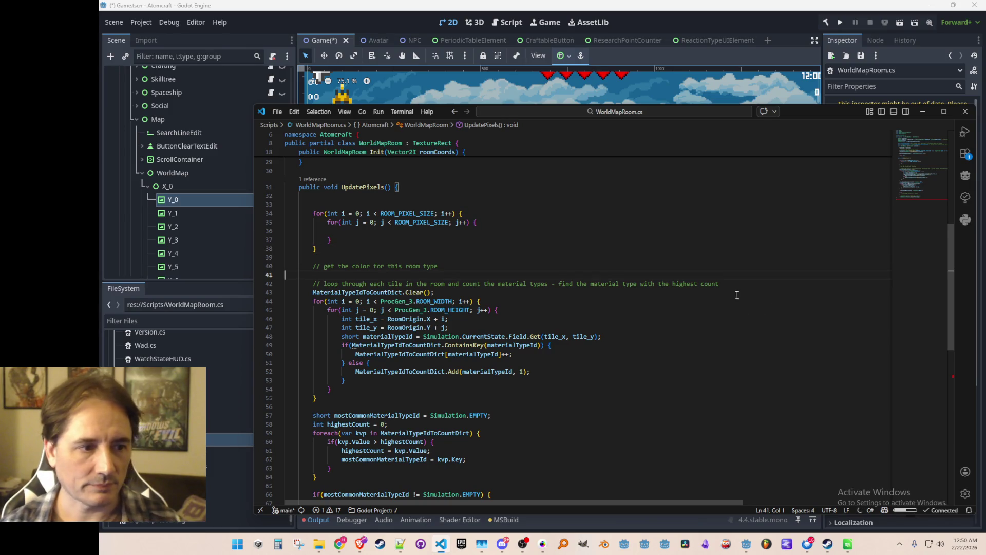
pyautogui.scroll(-1, 617, 345)
pyautogui.scroll(1, 542, 313)
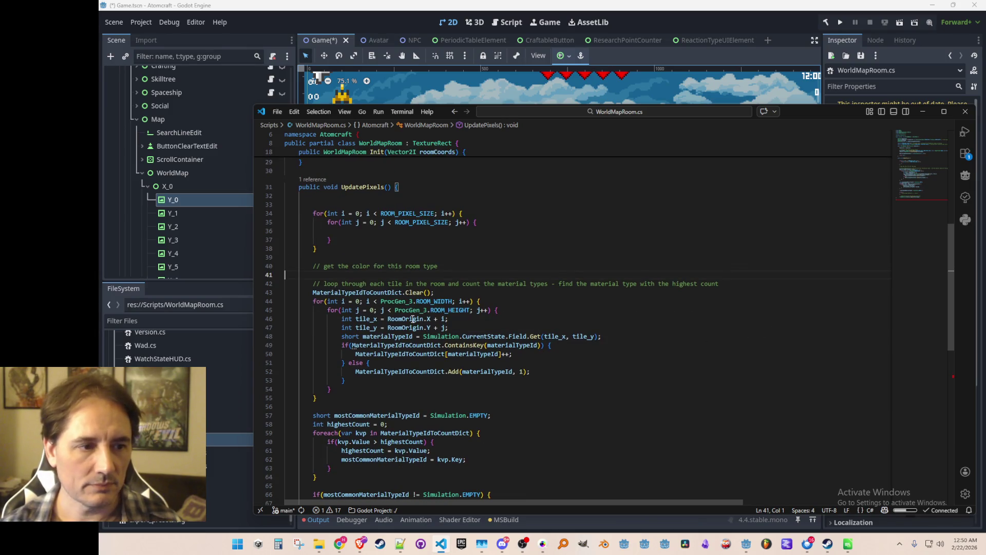
pyautogui.doubleClick(398, 284)
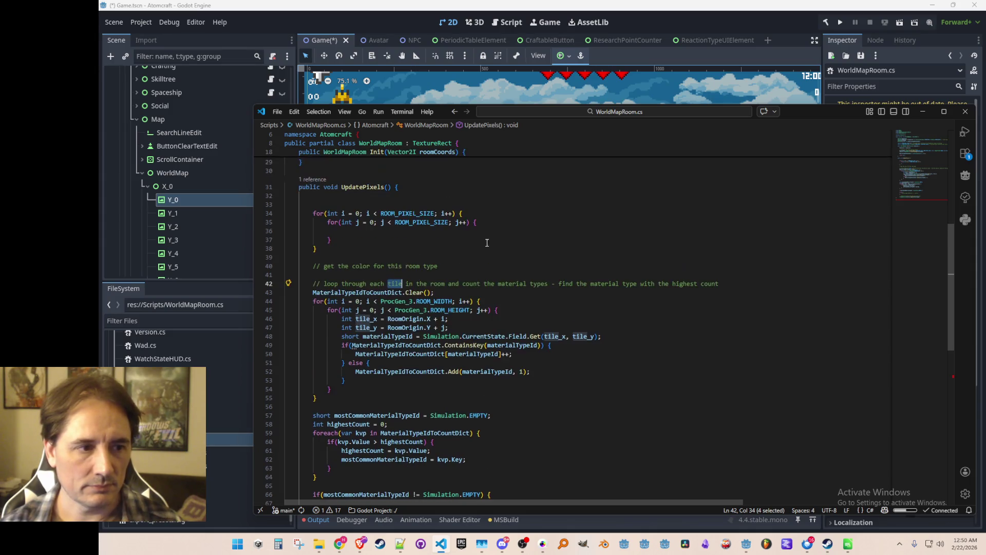
pyautogui.scroll(-1, 497, 253)
pyautogui.click(346, 191)
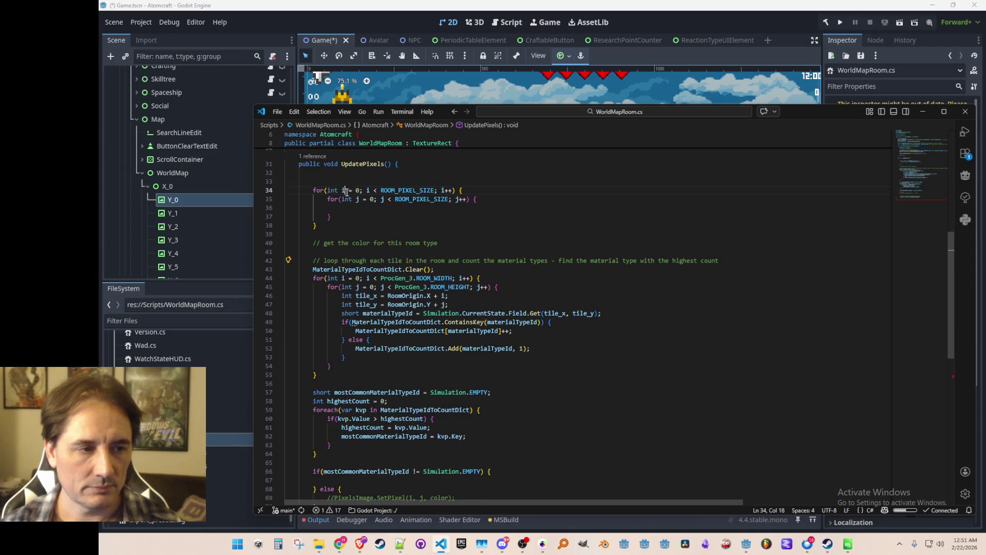
# Step: Rename the loop variables to x and y and add the Vector2I pixelPosInRoom line plus the suggested line after it
pyautogui.hotkey('ctrl', 'd')
pyautogui.hotkey('ctrl', 'd')
pyautogui.hotkey('ctrl', 'd')
pyautogui.write('x')
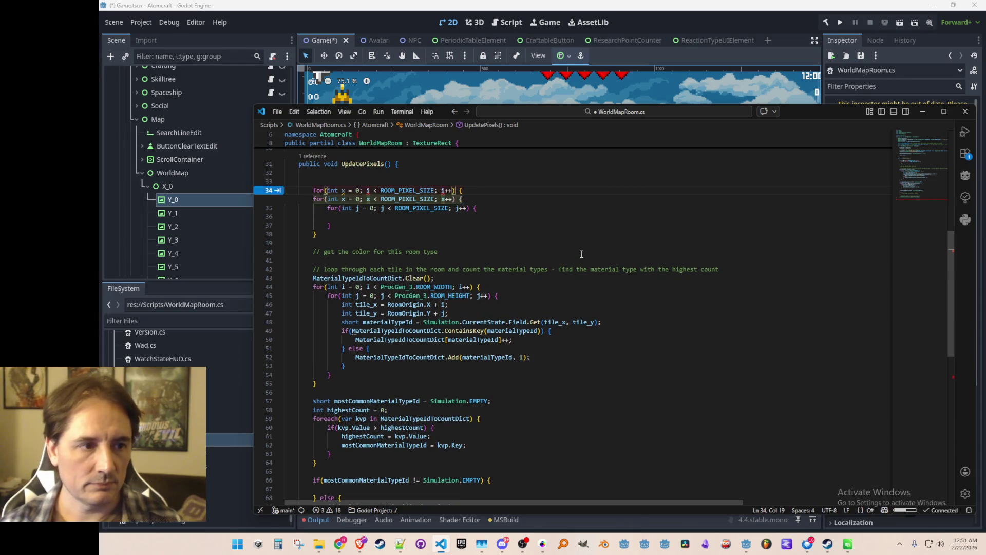
pyautogui.press('Tab')
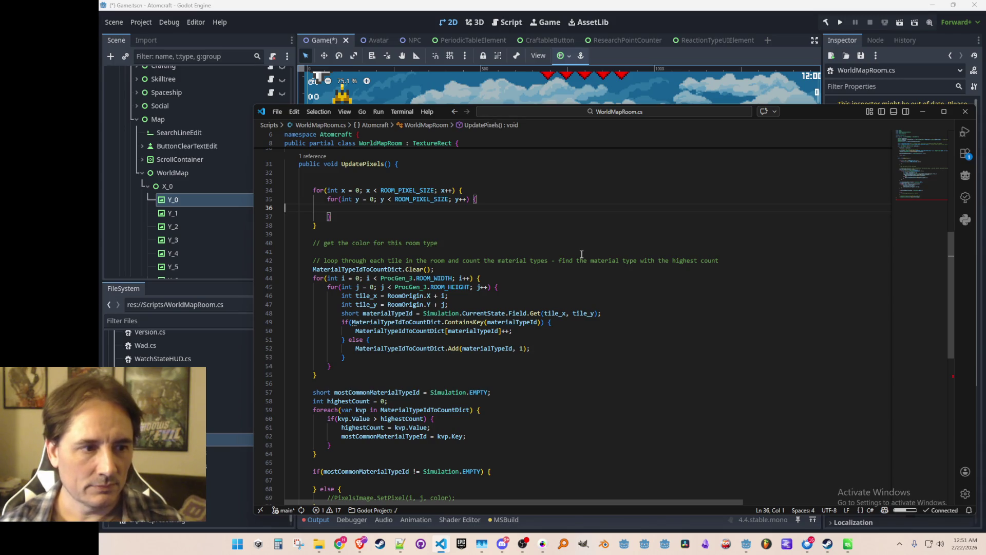
pyautogui.press('Left')
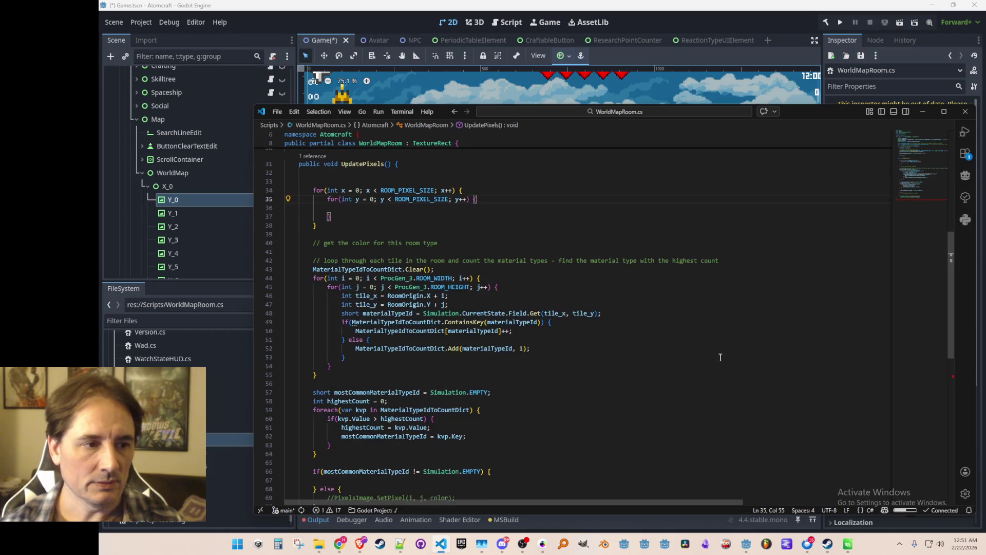
pyautogui.scroll(1, 720, 357)
pyautogui.press('Return')
pyautogui.write('Vector2I pixelPosInRoom = new Vector2I(x, y) * MAP_PIXEL_SCALE;')
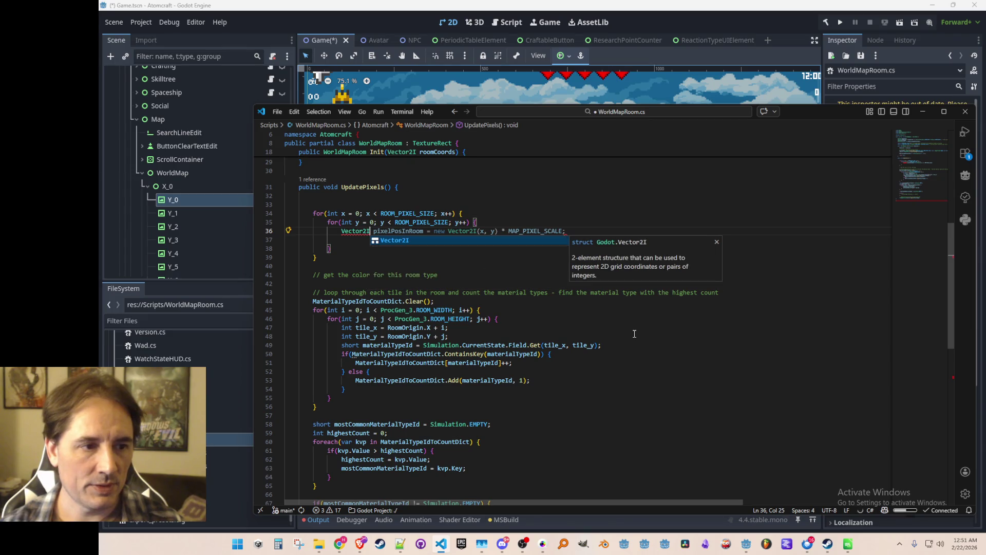
pyautogui.press('Escape')
pyautogui.press('Tab')
pyautogui.press('Tab')
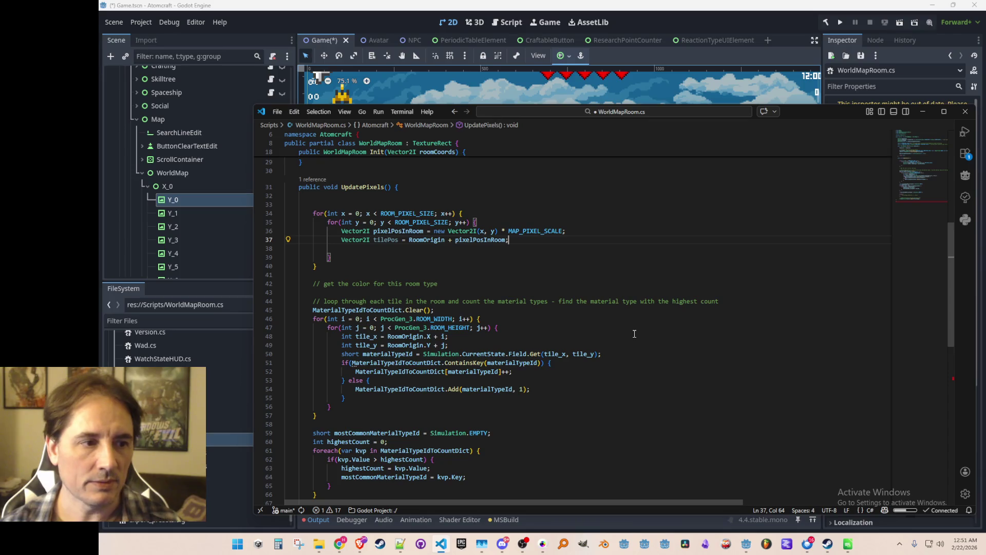
# Step: Rename tilePos to pixelOrigin and save WorldMapRoom.cs
pyautogui.press('Home')
pyautogui.hotkey('ctrl', 'Right')
pyautogui.press('Right')
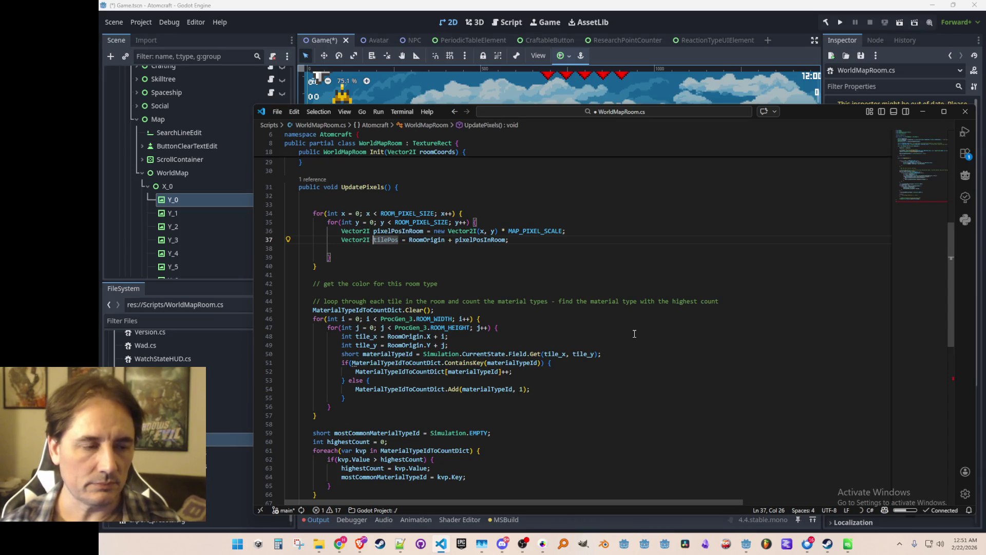
pyautogui.hotkey('ctrl', 'shift', 'Left')
pyautogui.write('pixelOrigin')
pyautogui.hotkey('ctrl', 's')
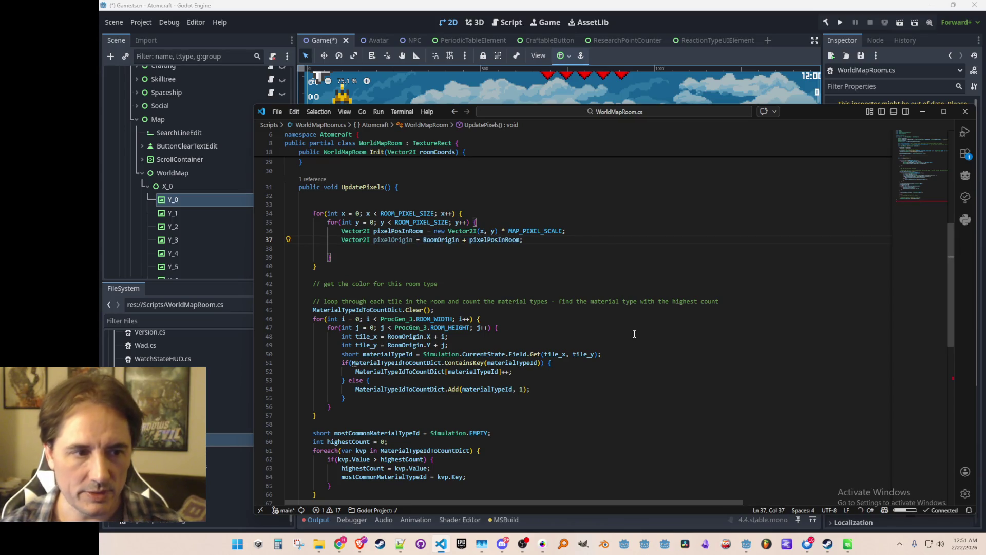
# Step: Start the comment '// iterate through the pixels of the map square for this room' above the loops
pyautogui.press('End')
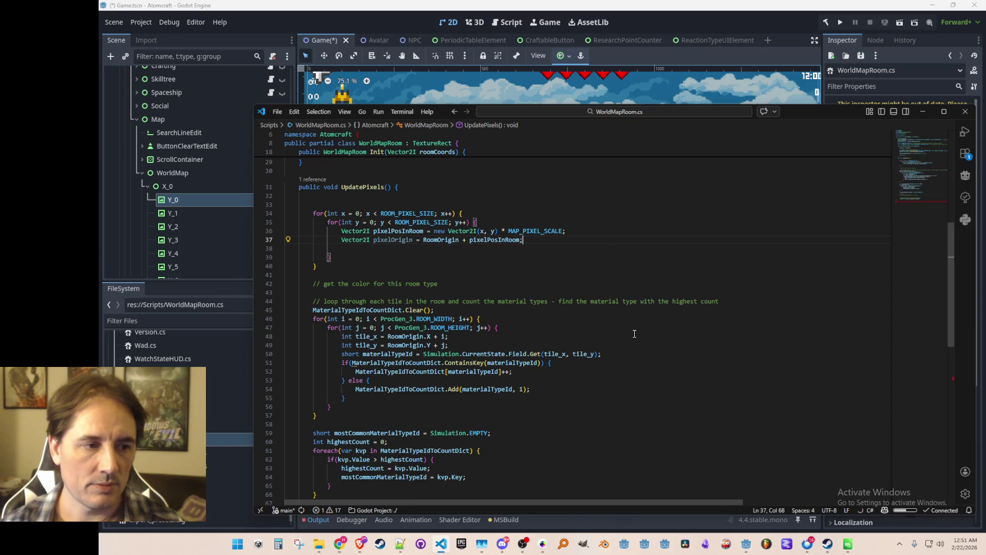
pyautogui.press('Up')
pyautogui.press('Up')
pyautogui.press('Up')
pyautogui.write('// iterate through the pixel')
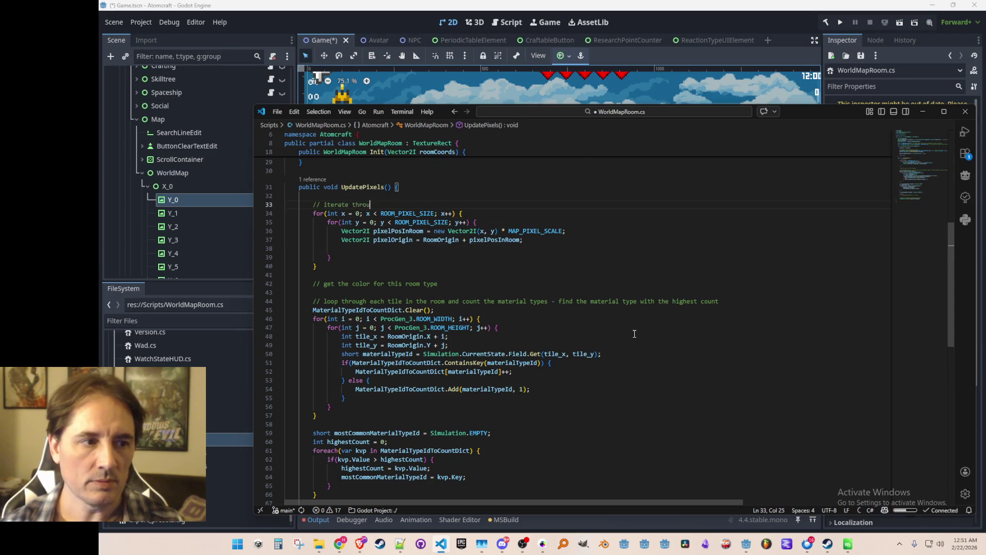
pyautogui.write('s of the ')
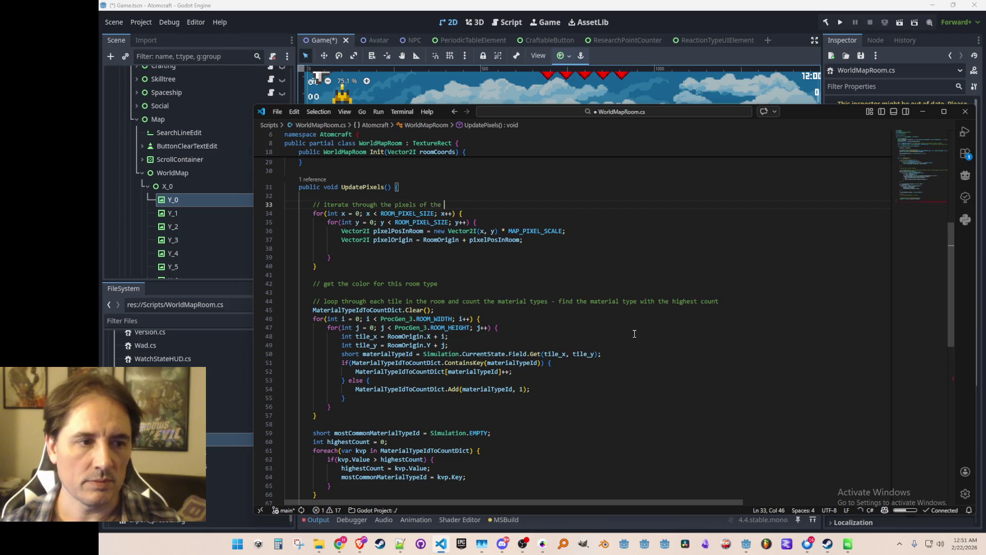
pyautogui.write('map square for this room')
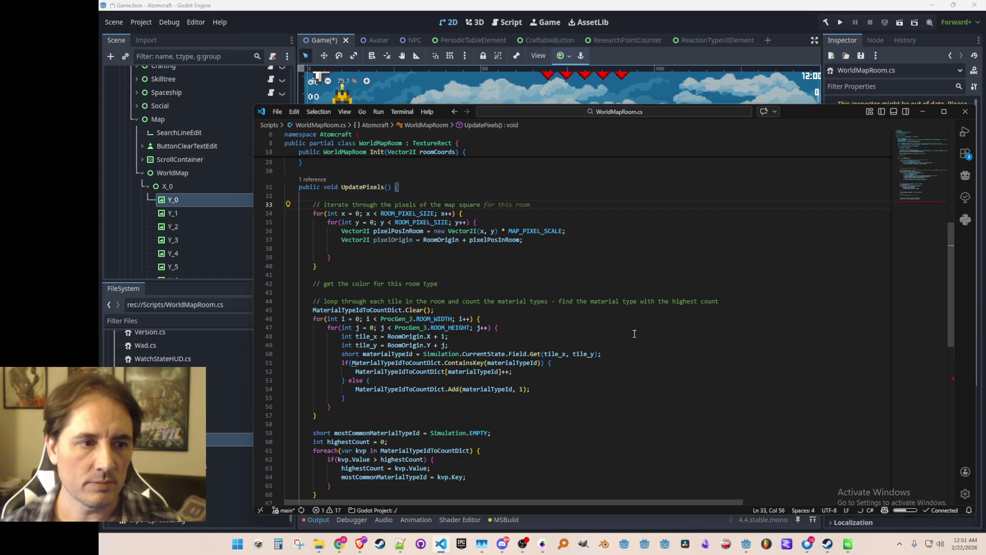
# Step: Accept the rest of the loop comment and save the file
pyautogui.press('Down')
pyautogui.press('Down')
pyautogui.press('Home')
pyautogui.press('Down')
pyautogui.press('Down')
pyautogui.press('Down')
pyautogui.hotkey('ctrl', 's')
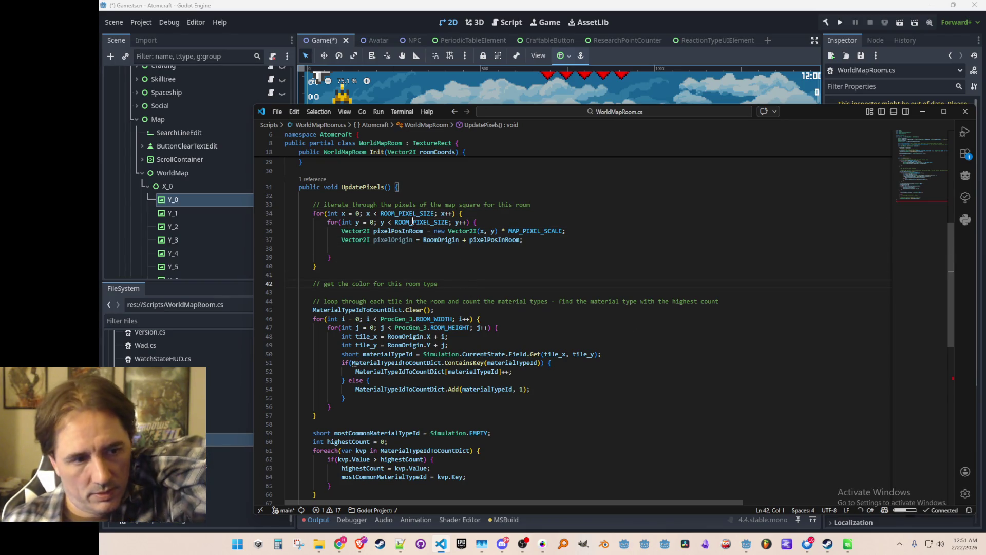
# Step: Check ROOM_PIXEL_SIZE's value with Go to Definition (F12), then return to the loop
pyautogui.moveTo(411, 213)
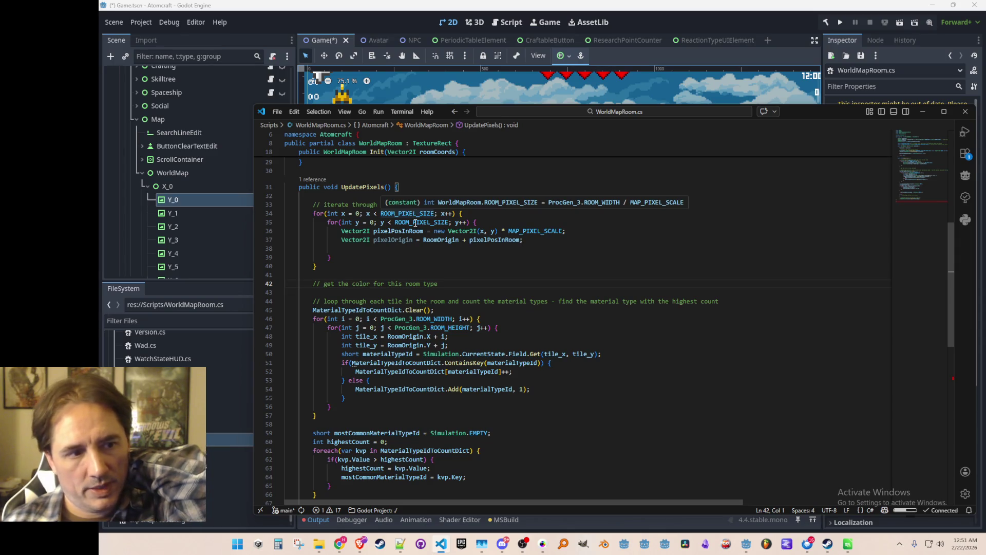
pyautogui.click(416, 213)
pyautogui.rightClick(417, 214)
pyautogui.press('Escape')
pyautogui.press('F12')
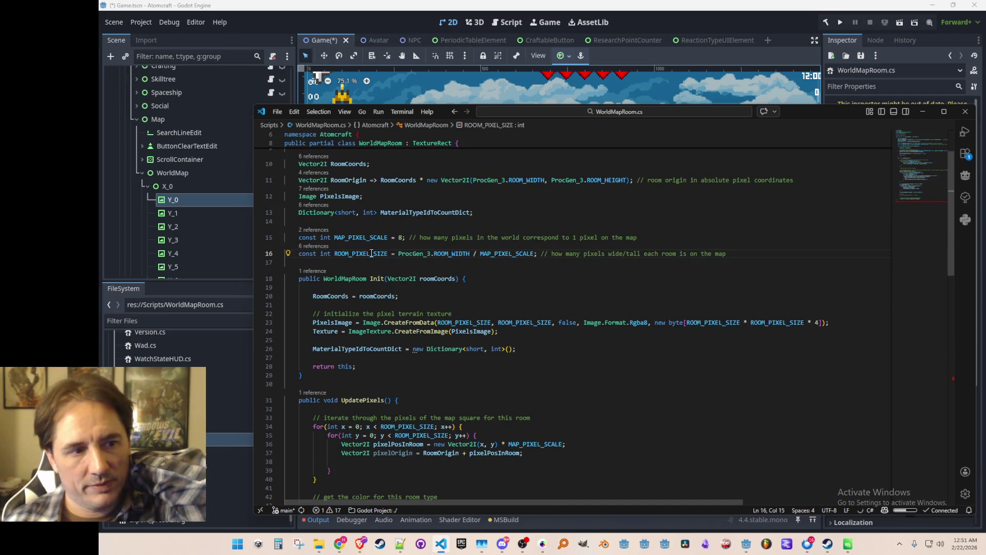
pyautogui.click(506, 284)
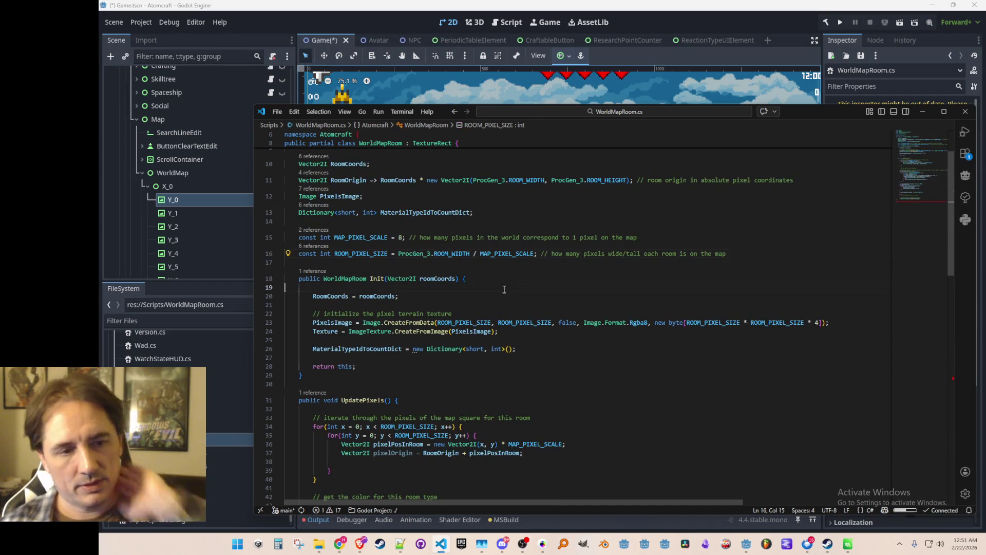
pyautogui.hotkey('alt', 'Left')
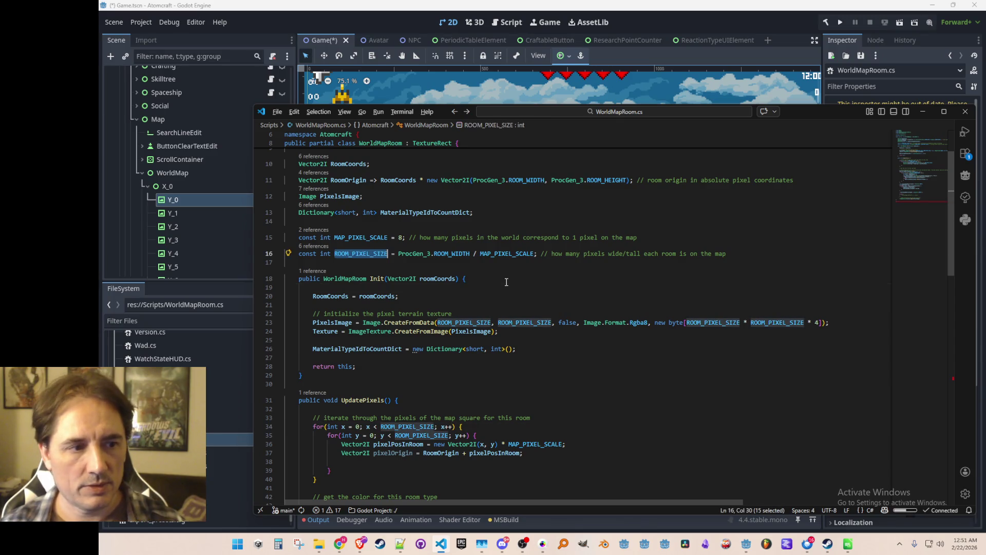
pyautogui.scroll(-7, 498, 276)
# Step: Append '(24x24)' to the loop comment and save
pyautogui.click(634, 235)
pyautogui.write('(')
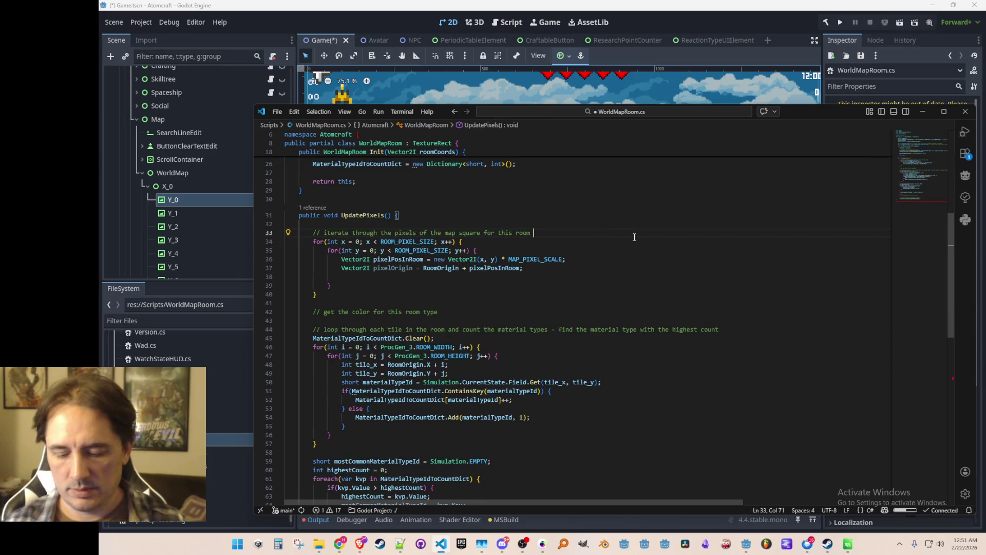
pyautogui.write('24x24)')
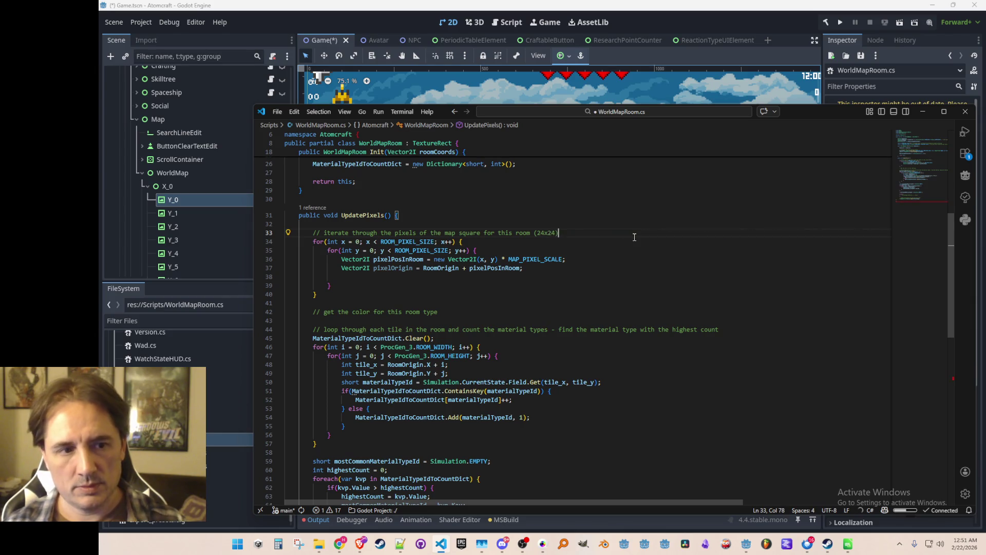
pyautogui.press('Down')
pyautogui.press('Down')
pyautogui.press('Down')
pyautogui.hotkey('ctrl', 's')
pyautogui.press('Down')
pyautogui.press('Home')
pyautogui.press('Home')
# Step: Move the caret into the inner loop body, then to the blank line after the loops
pyautogui.scroll(-1, 642, 257)
pyautogui.scroll(1, 718, 289)
pyautogui.scroll(-1, 714, 298)
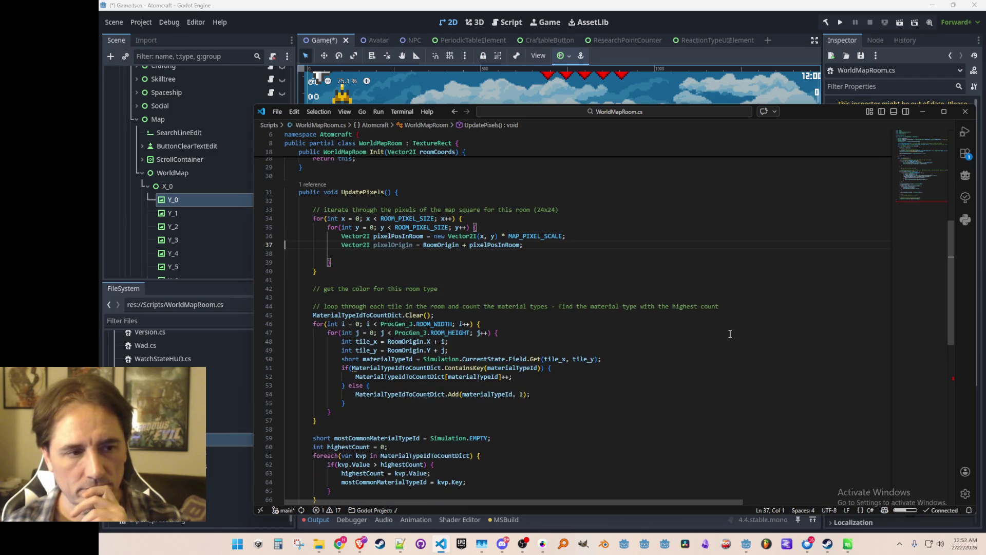
pyautogui.click(741, 265)
pyautogui.scroll(-1, 769, 344)
pyautogui.scroll(1, 769, 347)
pyautogui.press('Down')
pyautogui.press('Down')
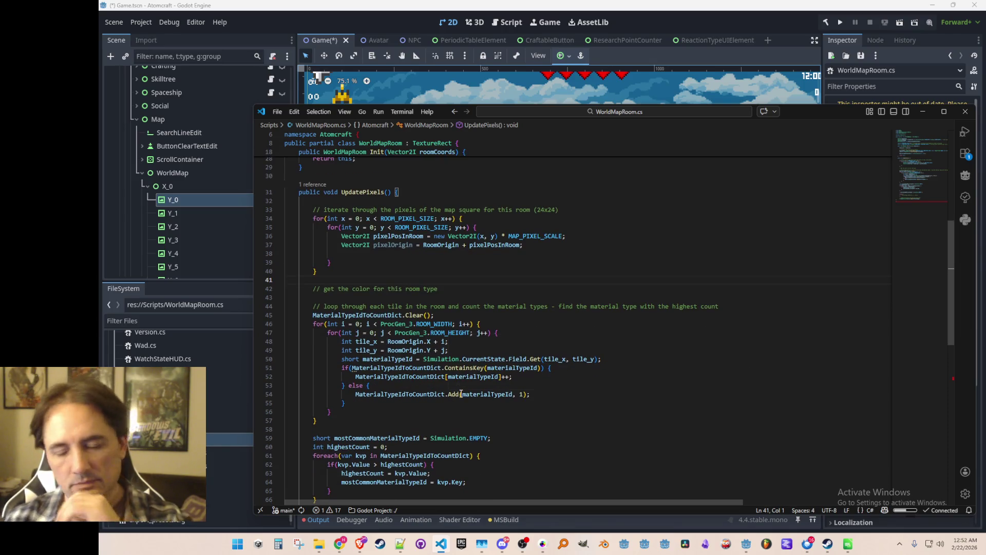
pyautogui.moveTo(461, 394)
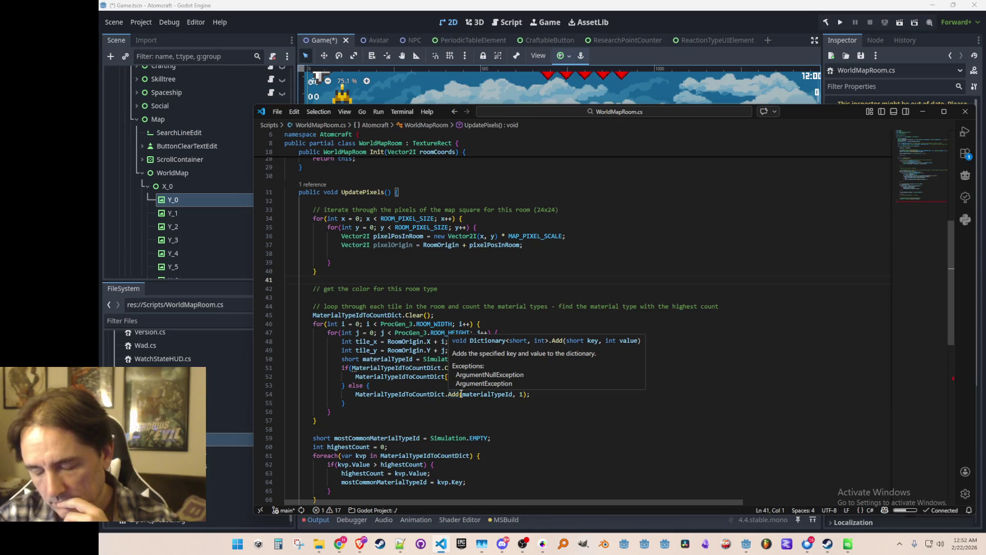
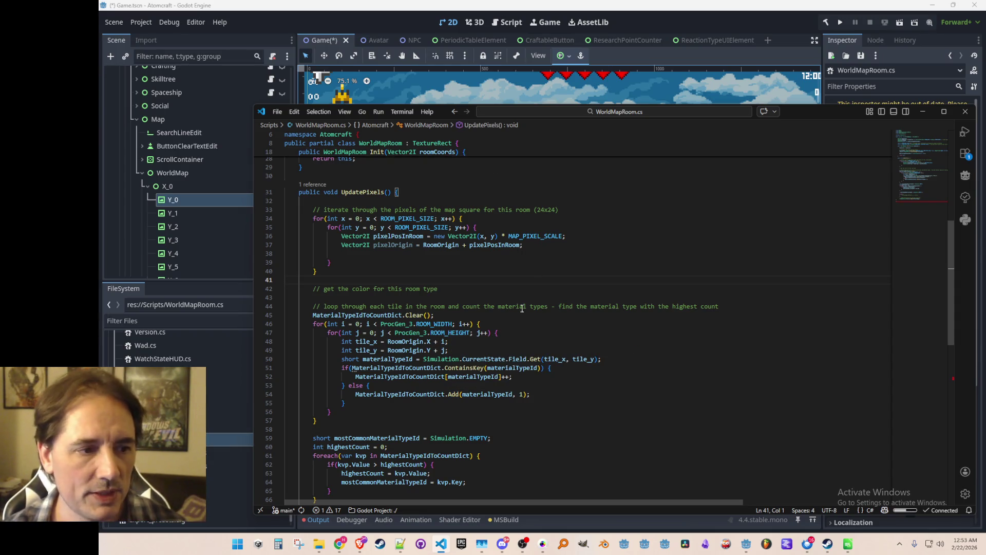
# Step: Replace RoomOrigin with pixelOrigin in the tile_x and tile_y coordinate lines
pyautogui.doubleClick(399, 245)
pyautogui.hotkey('ctrl', 'c')
pyautogui.click(453, 341)
pyautogui.scroll(-1, 411, 329)
pyautogui.click(409, 320)
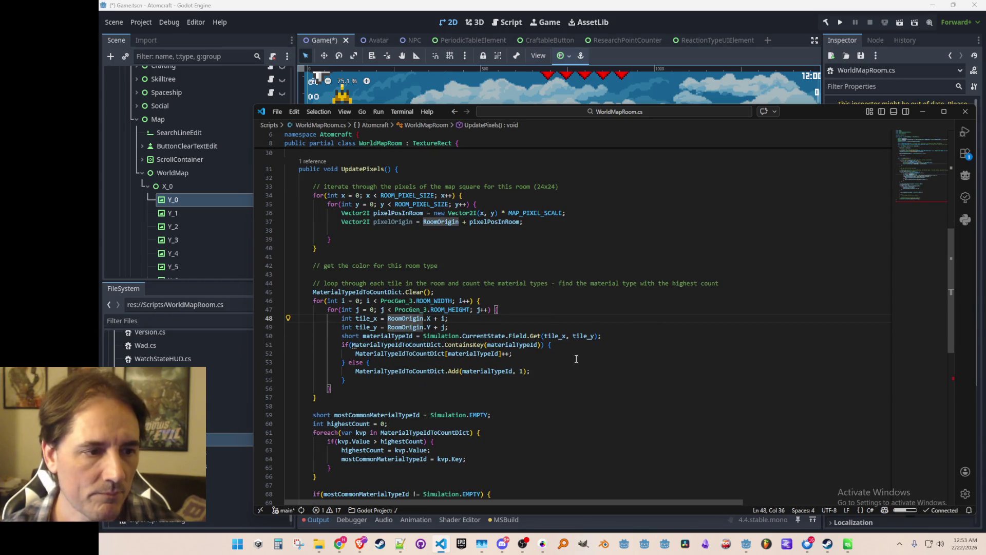
pyautogui.hotkey('ctrl', 'd')
pyautogui.hotkey('ctrl', 'd')
pyautogui.hotkey('ctrl', 'v')
pyautogui.press('Escape')
pyautogui.press('End')
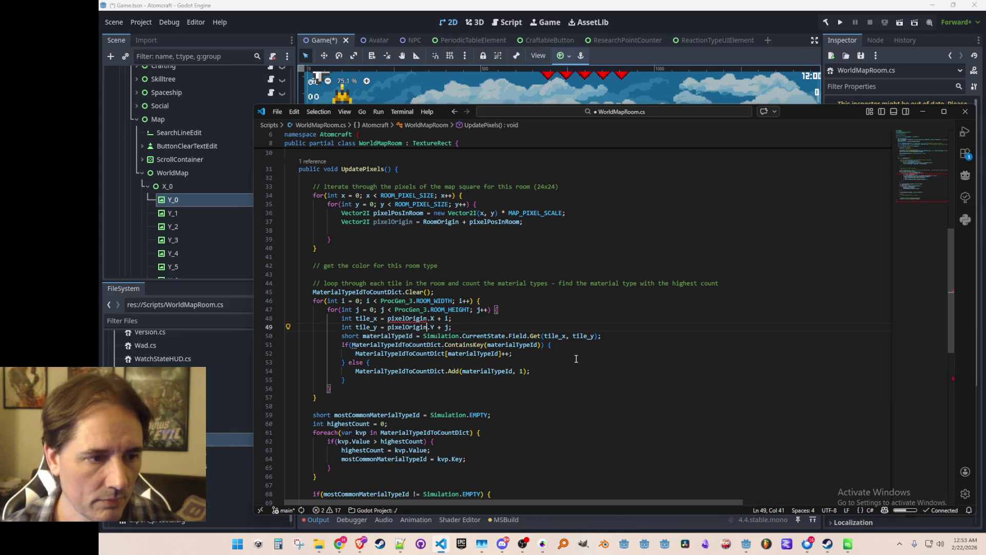
# Step: Cut the material-counting and most-common-type block, stopping before the texture update
pyautogui.press('Down')
pyautogui.press('Home')
pyautogui.press('Home')
pyautogui.hotkey('shift', 'Up')
pyautogui.hotkey('shift', 'Up')
pyautogui.hotkey('shift', 'Up')
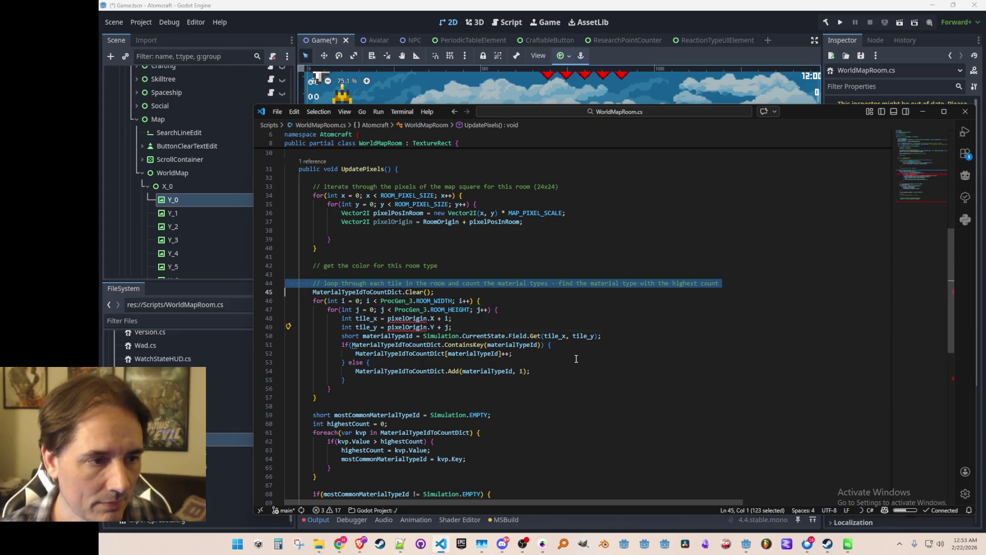
pyautogui.hotkey('shift', 'Down')
pyautogui.hotkey('shift', 'Down')
pyautogui.hotkey('shift', 'Down')
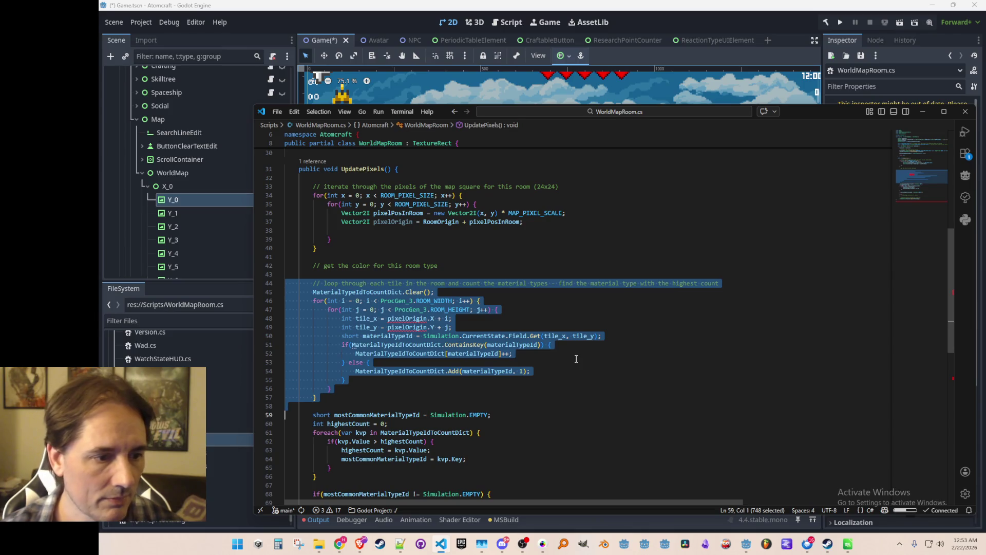
pyautogui.hotkey('shift', 'Down')
pyautogui.hotkey('shift', 'Down')
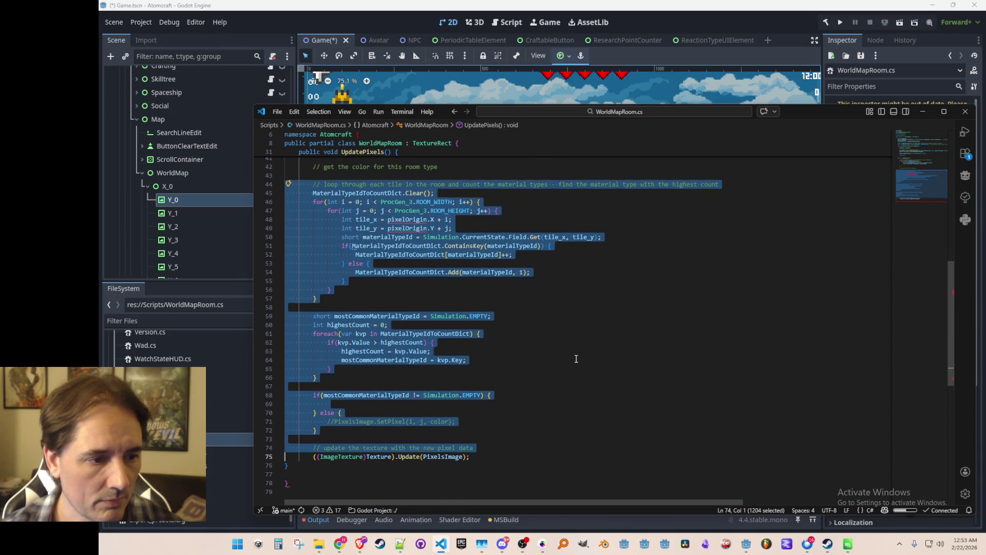
pyautogui.hotkey('shift', 'Down')
pyautogui.hotkey('shift', 'Up')
pyautogui.hotkey('shift', 'Up')
pyautogui.hotkey('shift', 'Up')
pyautogui.hotkey('ctrl', 'c')
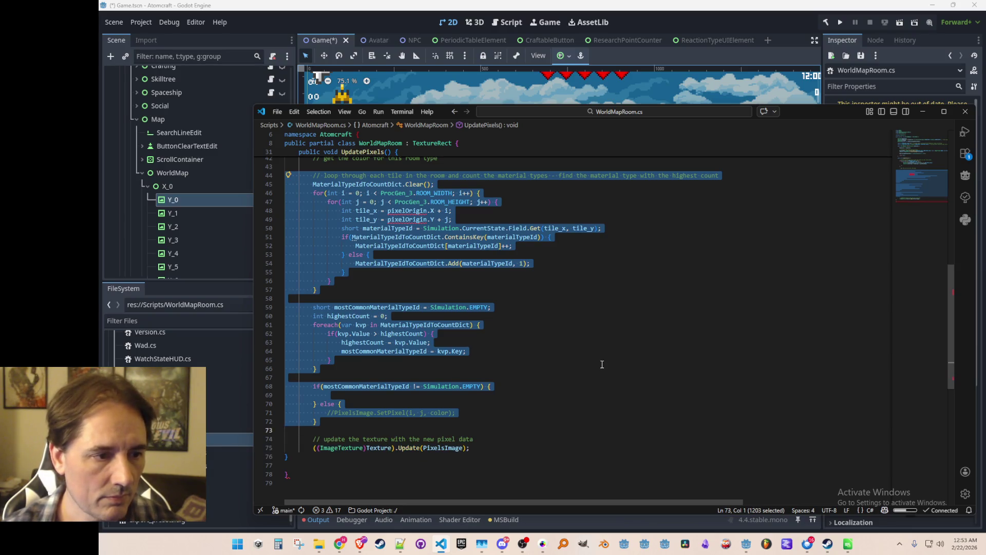
pyautogui.scroll(1, 577, 358)
pyautogui.press('Delete')
# Step: Paste the counting block inside the per-pixel for(y) loop and indent it to match
pyautogui.scroll(3, 559, 336)
pyautogui.click(668, 278)
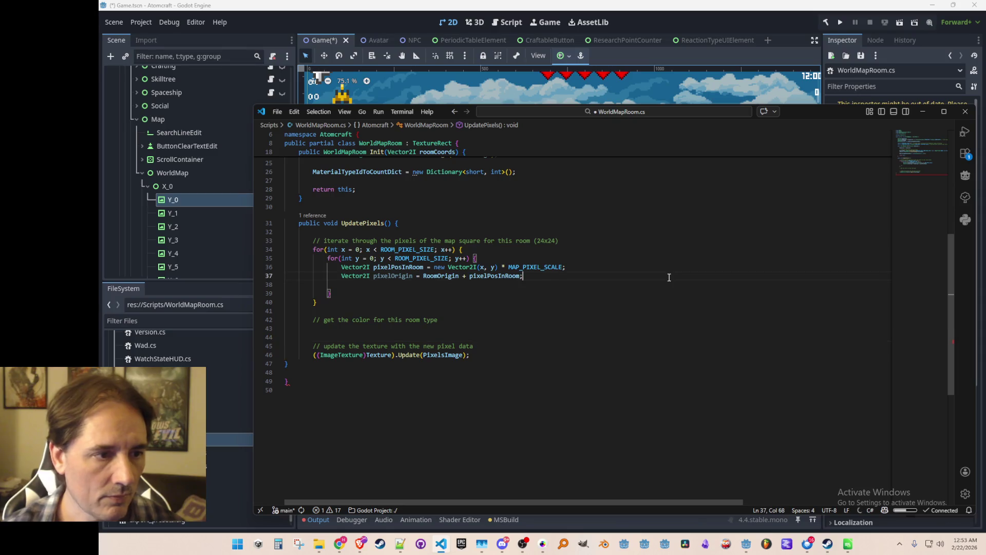
pyautogui.hotkey('ctrl', 'v')
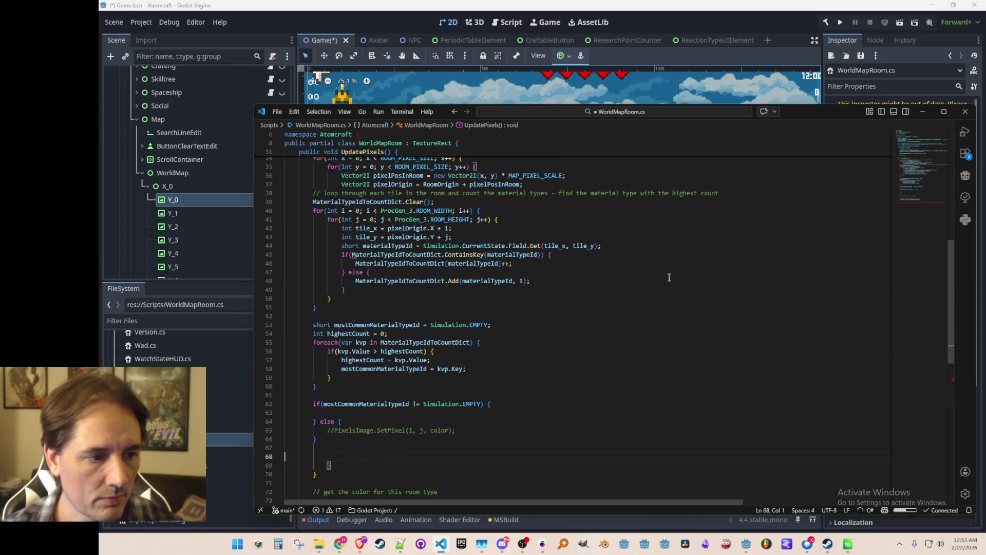
pyautogui.hotkey('shift', 'Up')
pyautogui.hotkey('shift', 'Up')
pyautogui.hotkey('shift', 'Up')
pyautogui.hotkey('shift', 'Up')
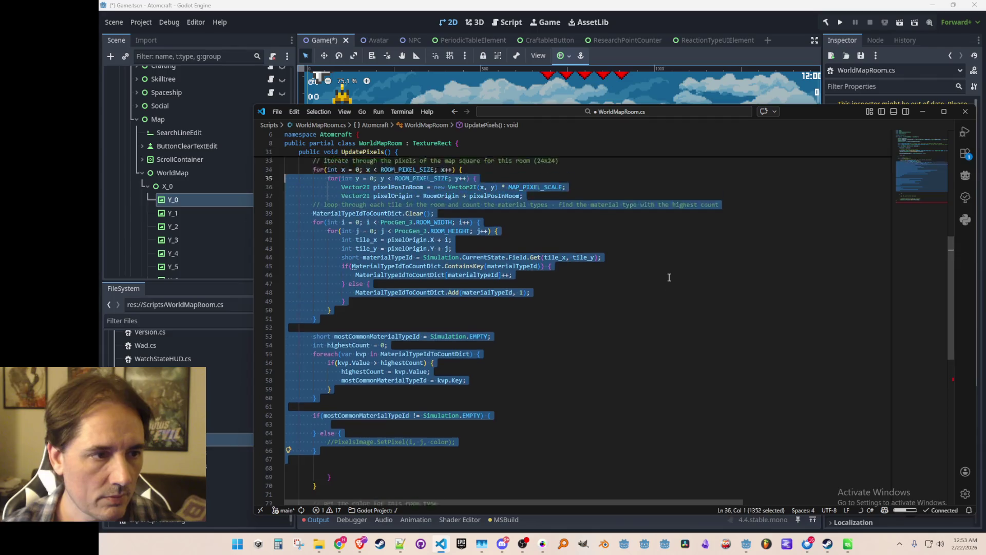
pyautogui.hotkey('shift', 'Down')
pyautogui.hotkey('shift', 'Down')
pyautogui.hotkey('shift', 'Down')
pyautogui.press('Tab')
pyautogui.press('Tab')
pyautogui.press('Up')
# Step: Add blank lines to space out the per-pixel loop body
pyautogui.press('End')
pyautogui.press('Return')
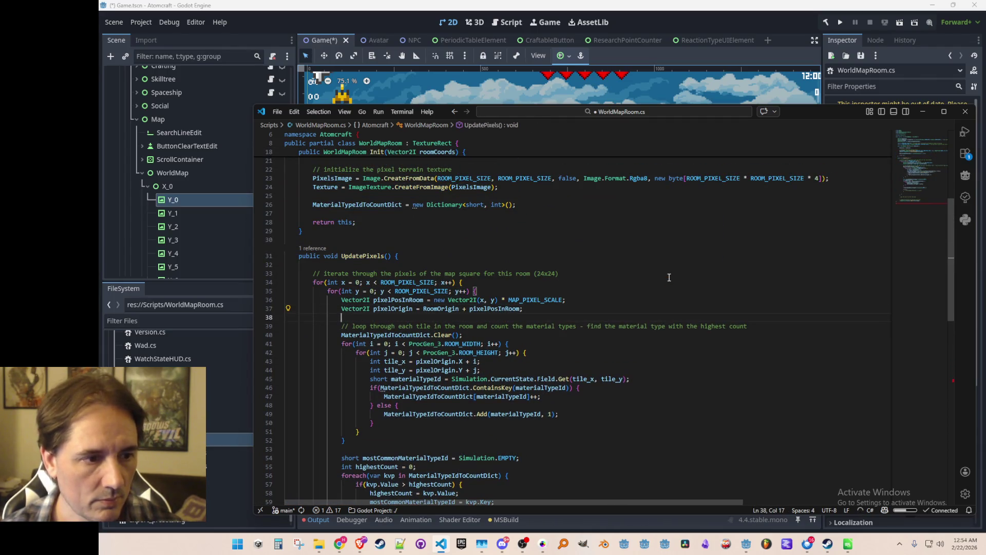
pyautogui.press('Up')
pyautogui.press('Up')
pyautogui.press('Up')
pyautogui.press('End')
pyautogui.press('Return')
pyautogui.press('Home')
pyautogui.press('Down')
pyautogui.press('Down')
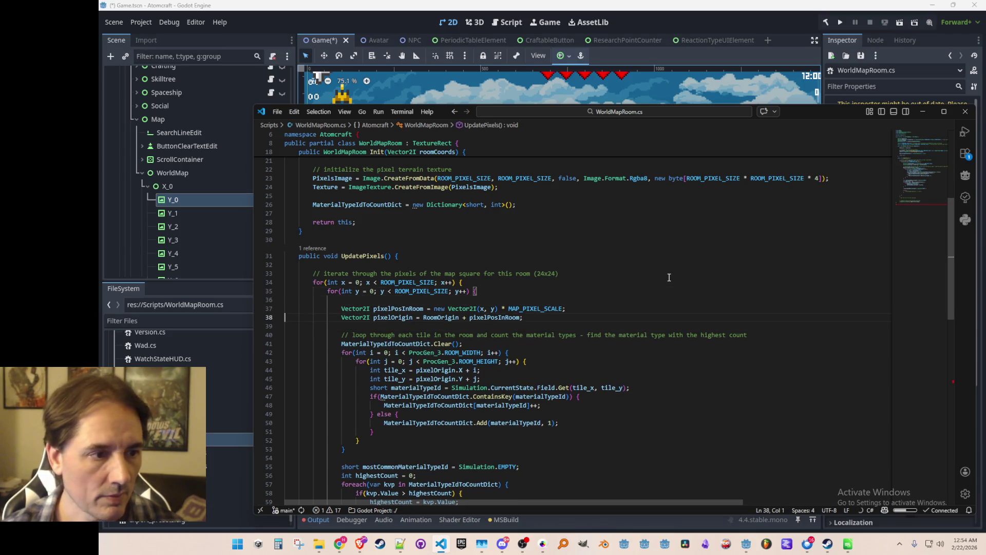
pyautogui.scroll(-3, 618, 297)
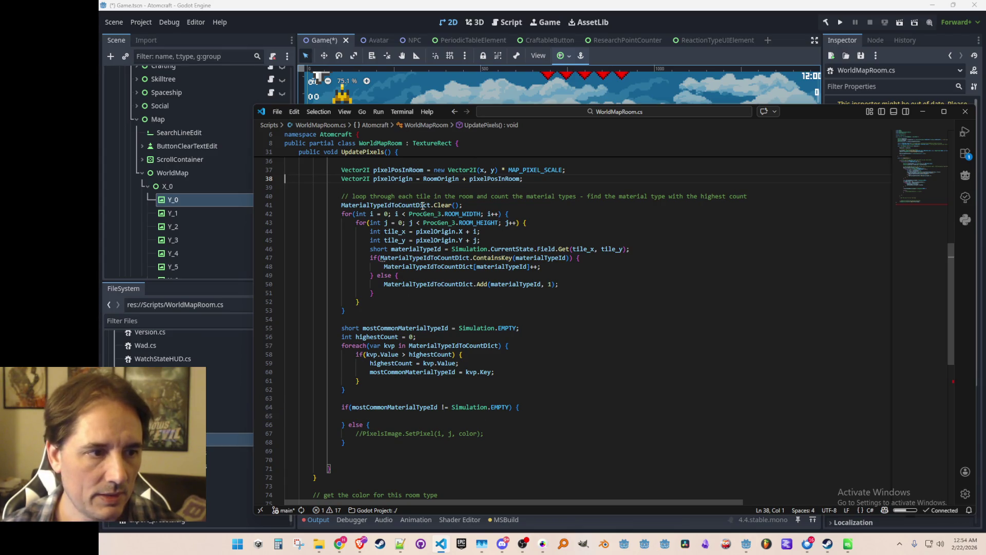
pyautogui.scroll(-1, 533, 337)
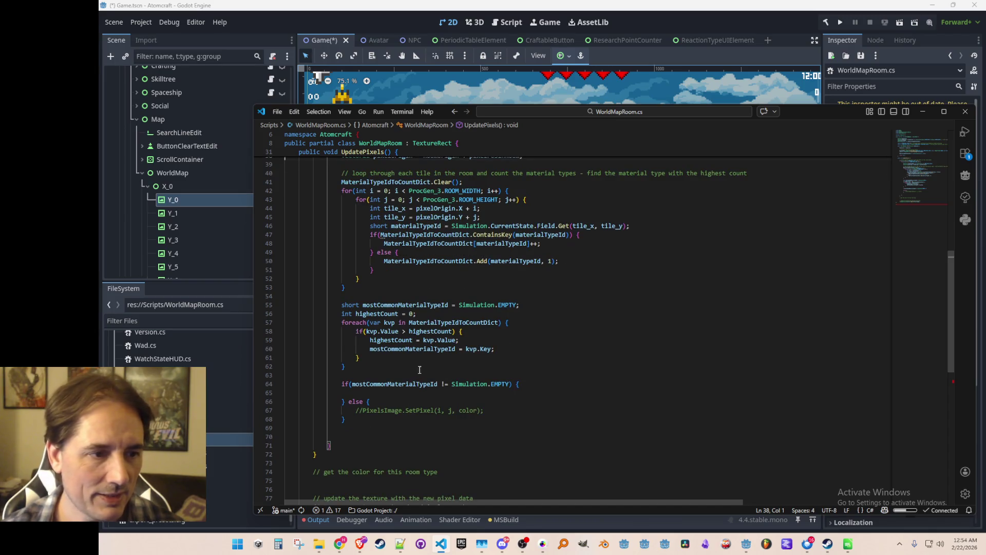
pyautogui.scroll(-1, 463, 314)
pyautogui.scroll(7, 577, 357)
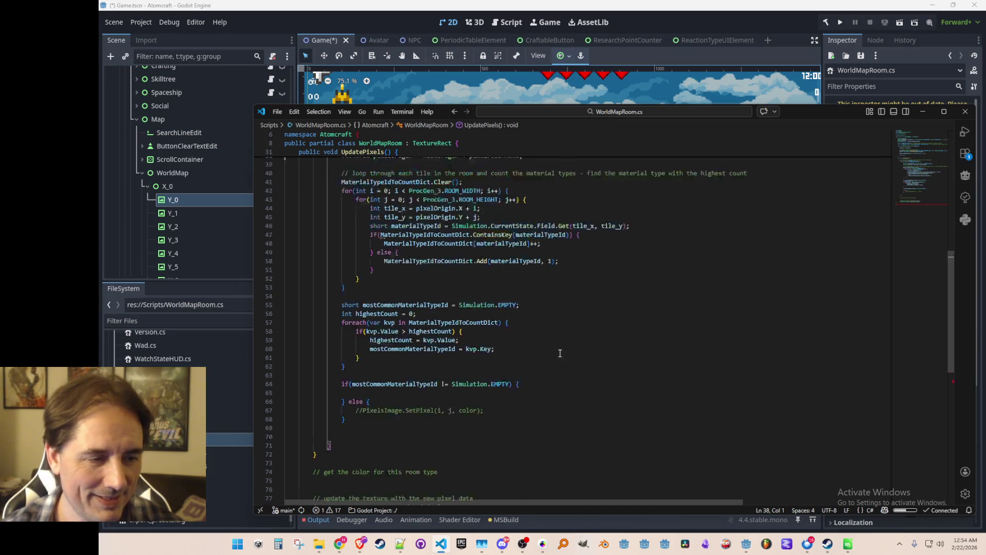
pyautogui.scroll(-3, 577, 357)
pyautogui.scroll(-1, 599, 367)
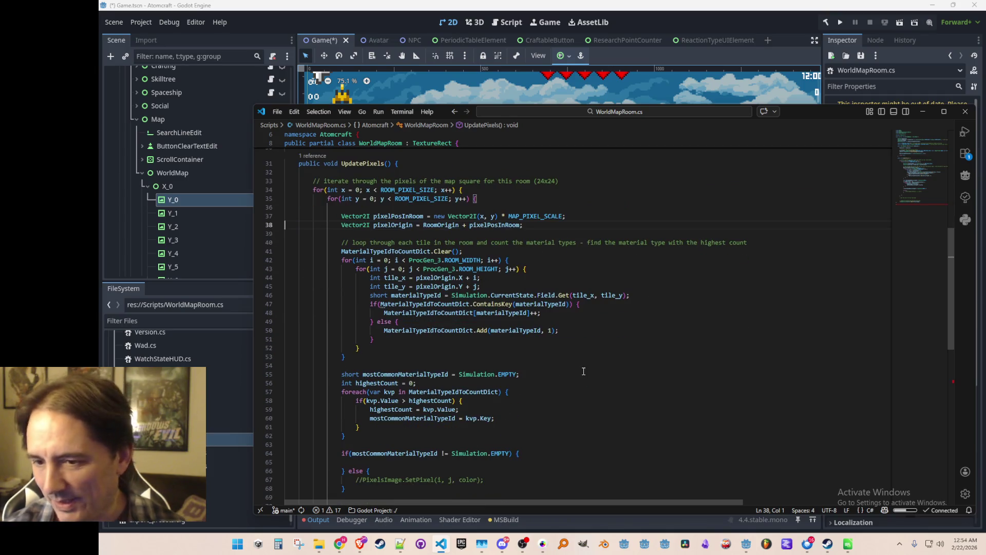
pyautogui.scroll(-3, 576, 348)
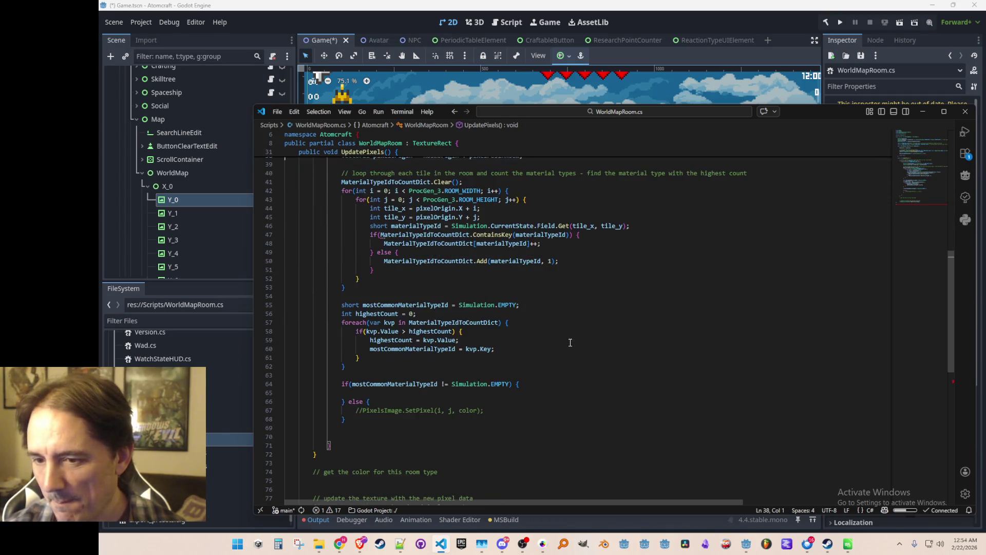
pyautogui.scroll(-1, 587, 373)
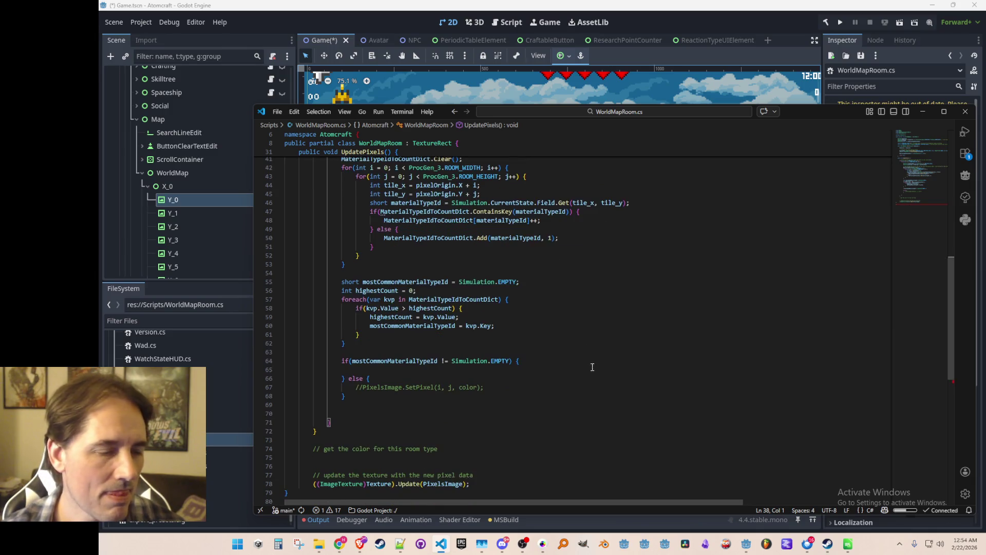
pyautogui.click(597, 327)
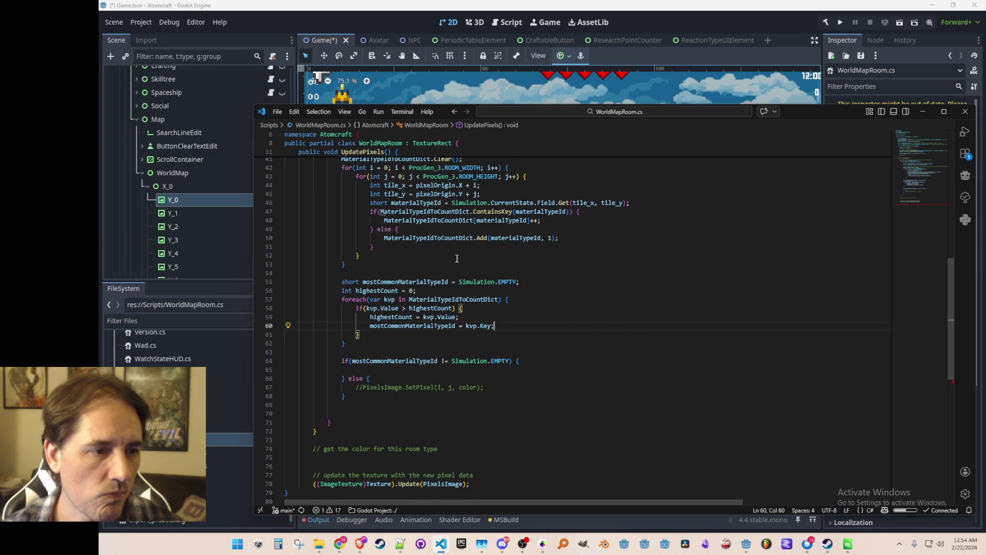
pyautogui.scroll(-2, 599, 359)
pyautogui.scroll(1, 596, 354)
pyautogui.scroll(-1, 593, 352)
pyautogui.scroll(5, 587, 352)
pyautogui.scroll(7, 587, 352)
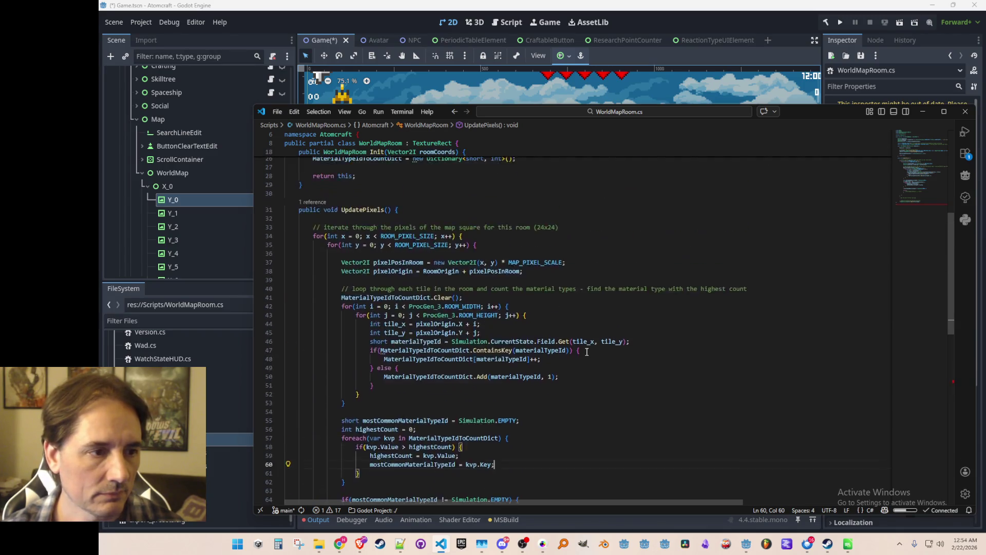
pyautogui.scroll(5, 581, 355)
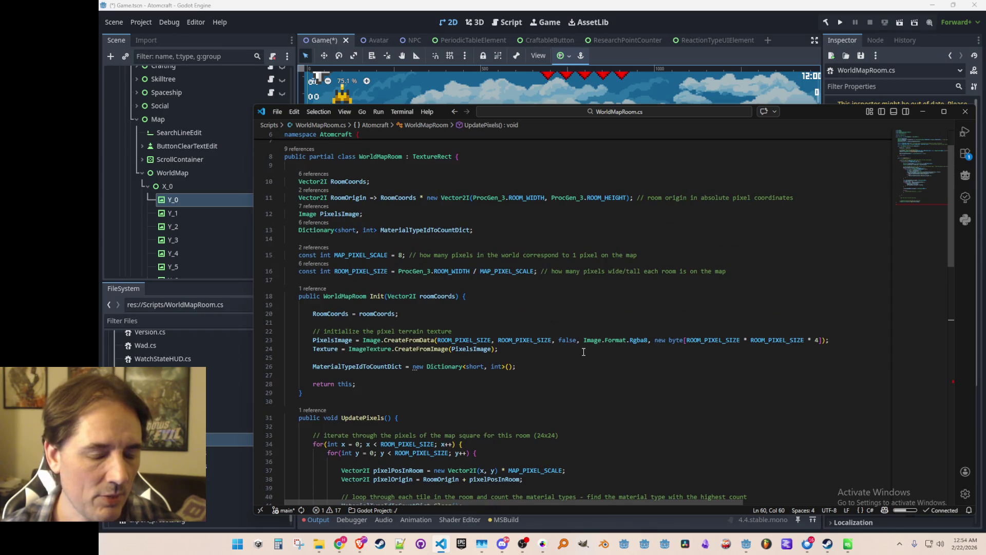
pyautogui.click(592, 231)
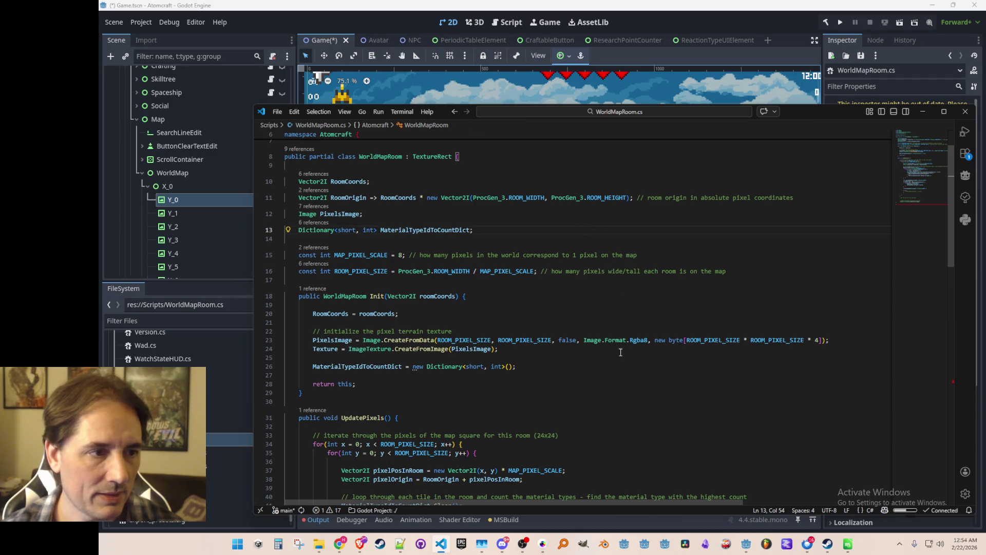
# Step: Move the PixelsImage field to be the first class field and save WorldMapRoom.cs
pyautogui.press('Up')
pyautogui.press('Up')
pyautogui.press('Up')
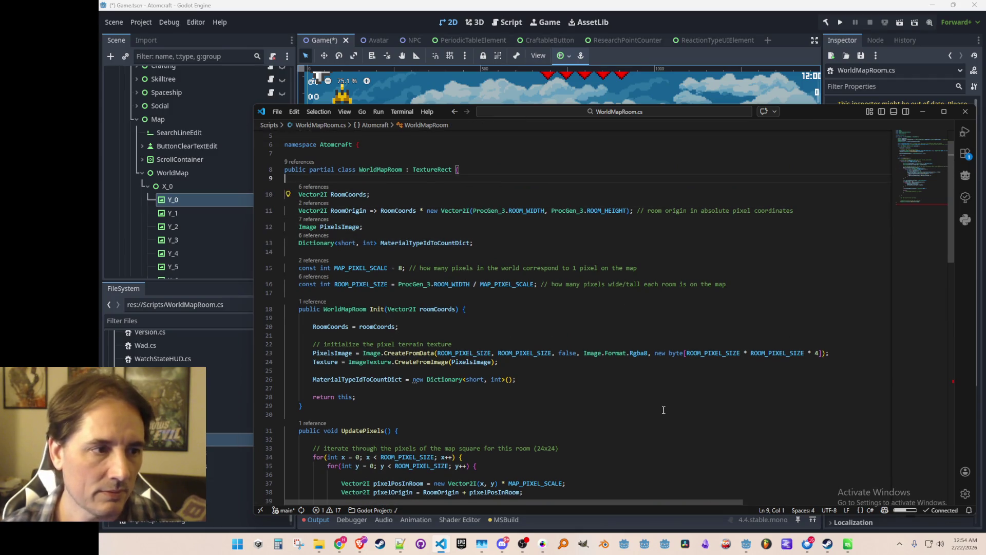
pyautogui.press('Down')
pyautogui.press('Down')
pyautogui.press('Down')
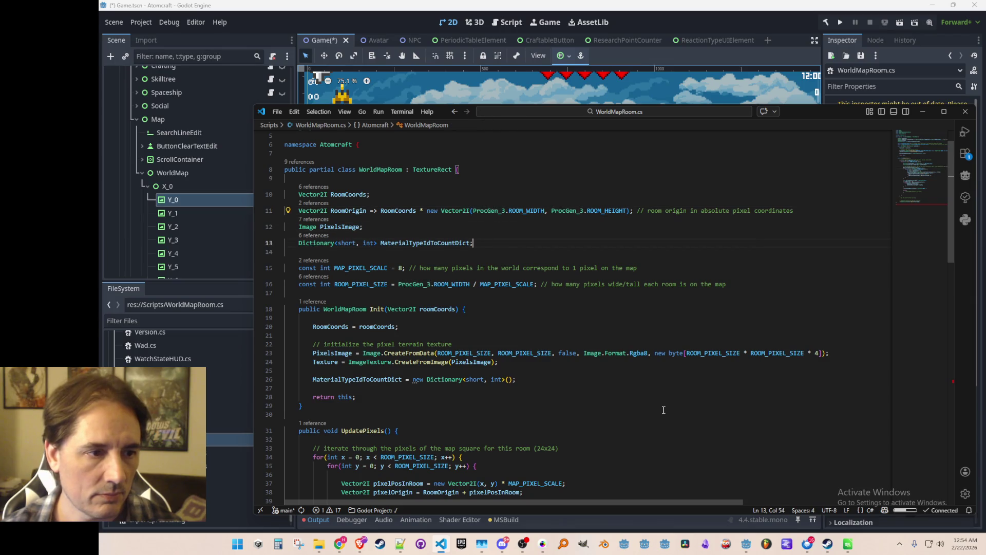
pyautogui.press('Up')
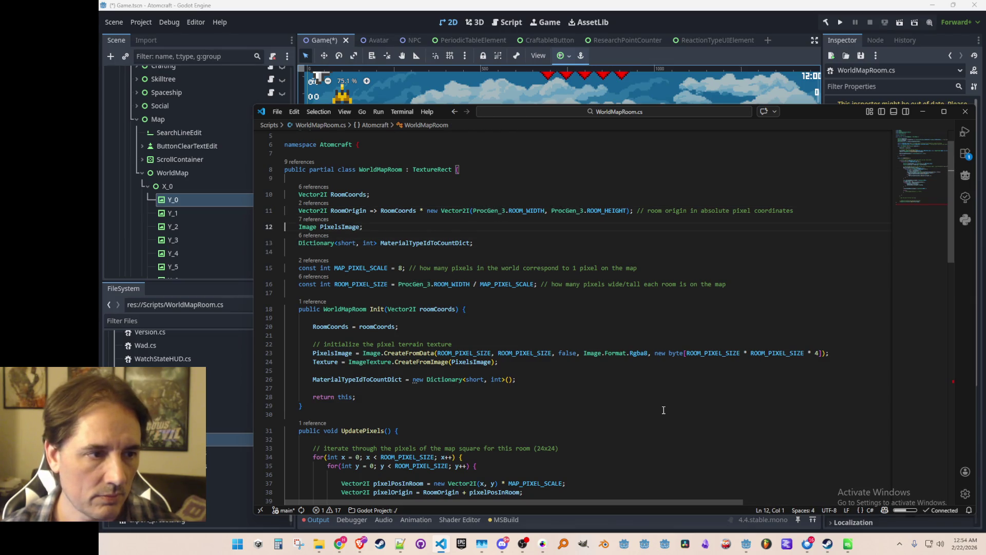
pyautogui.press('Home')
pyautogui.hotkey('ctrl', 'x')
pyautogui.press('Up')
pyautogui.press('Up')
pyautogui.hotkey('ctrl', 'v')
pyautogui.press('Return')
pyautogui.press('Up')
pyautogui.press('Down')
pyautogui.press('Down')
pyautogui.press('Down')
pyautogui.hotkey('ctrl', 's')
# Step: Add a Color[,] PixelsArray field commented '// colors to assign to each pixel'
pyautogui.press('Up')
pyautogui.press('Up')
pyautogui.press('Up')
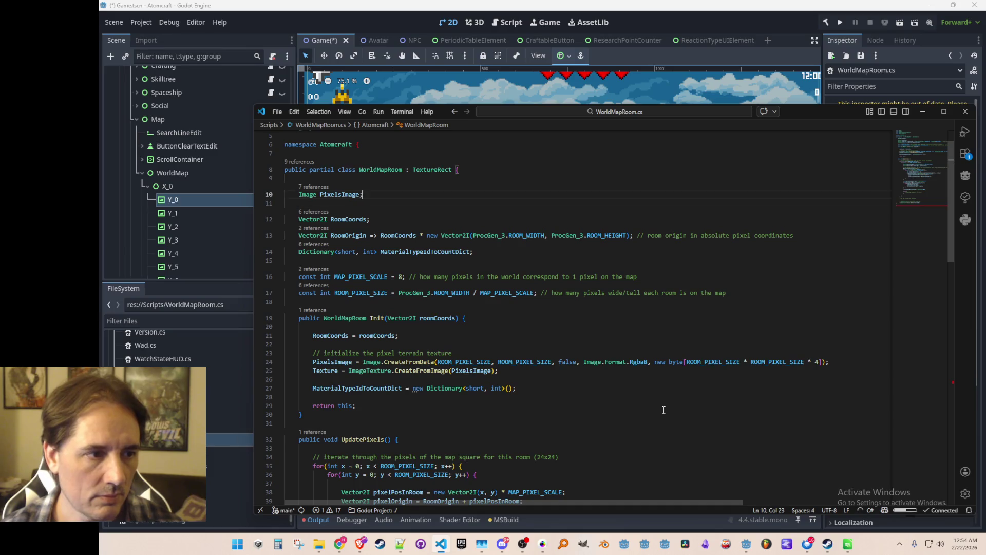
pyautogui.press('End')
pyautogui.press('Return')
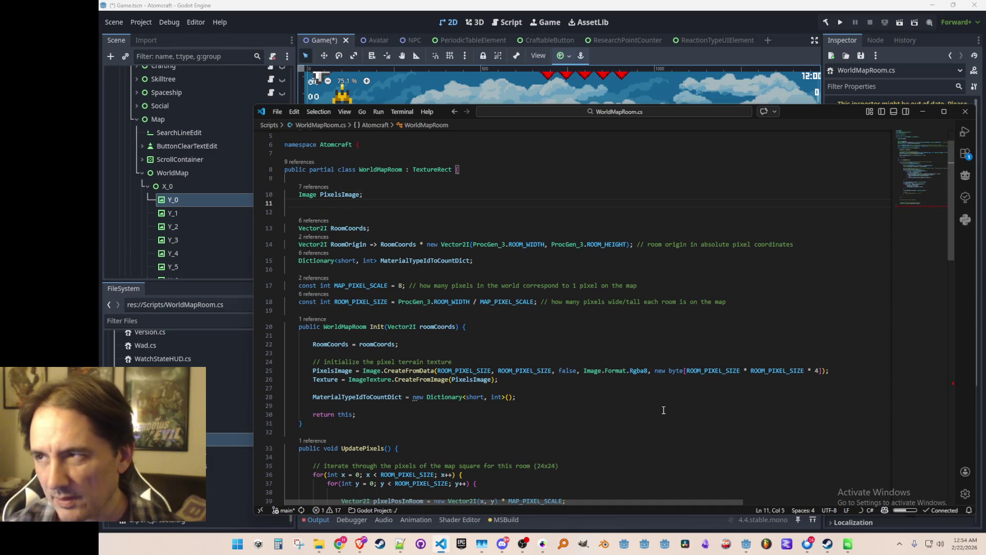
pyautogui.write('Color')
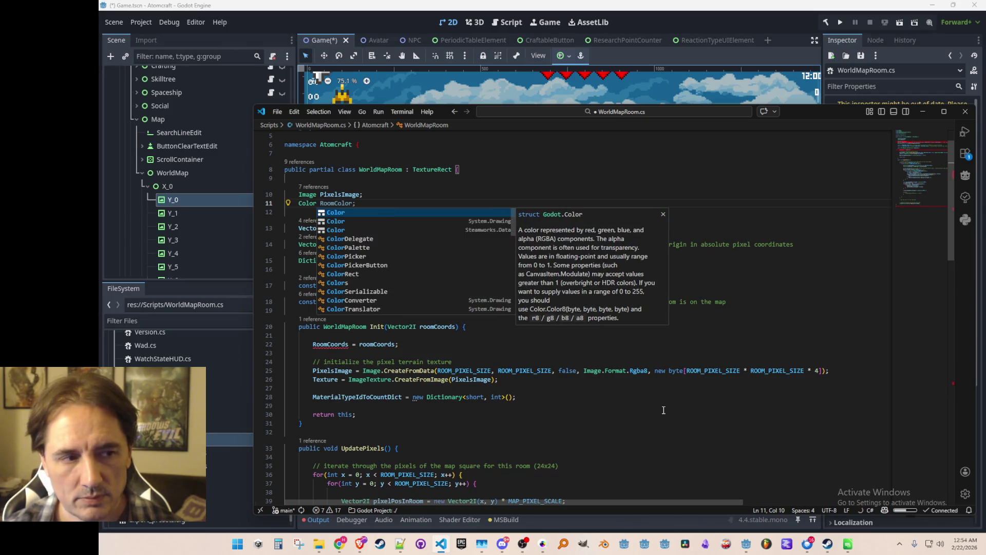
pyautogui.write('[,')
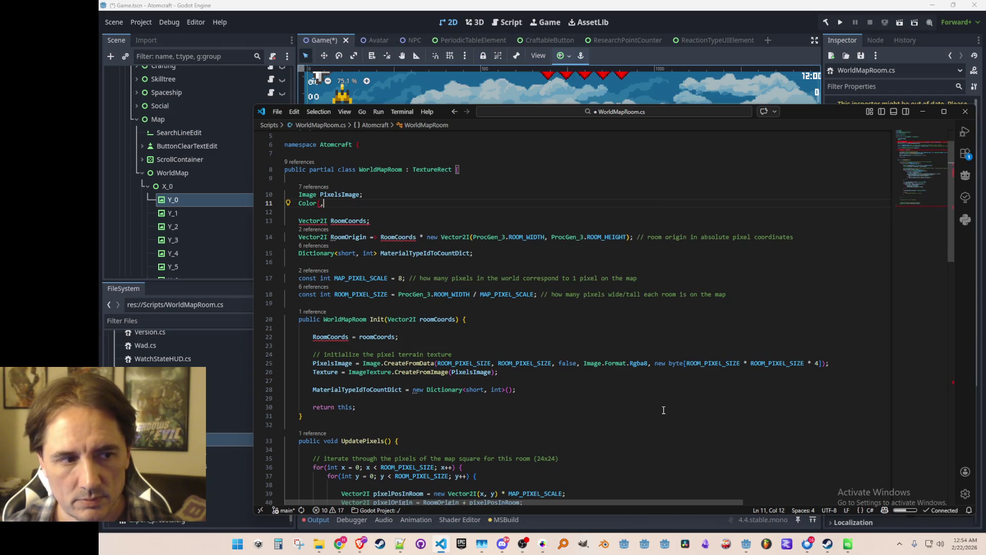
pyautogui.press('Tab')
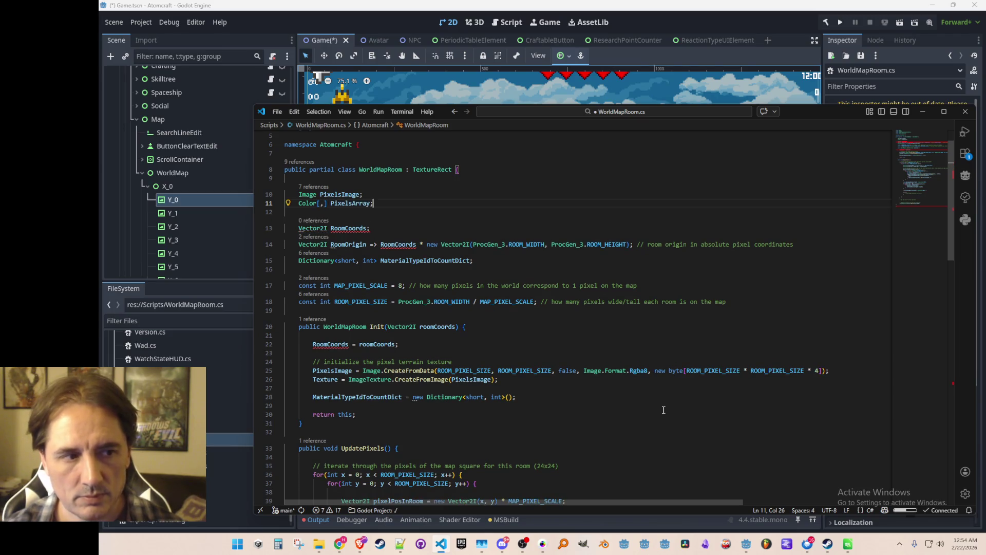
pyautogui.write(' //')
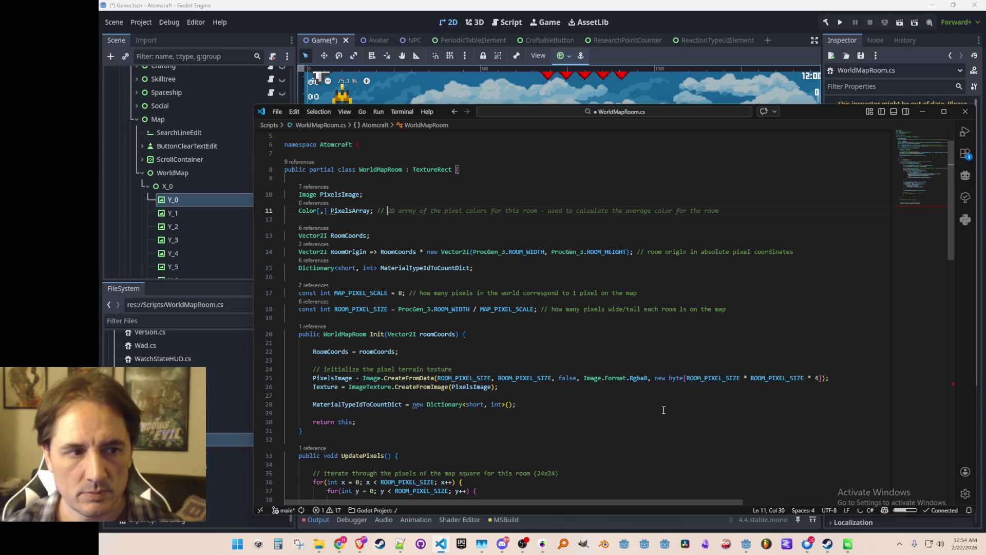
pyautogui.press('Escape')
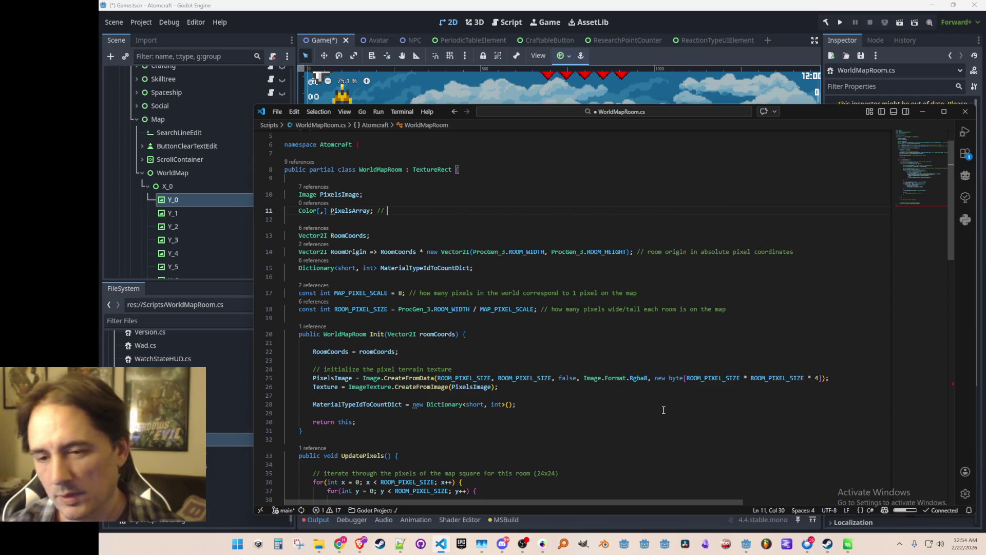
pyautogui.write('lors to assign to each pixel -')
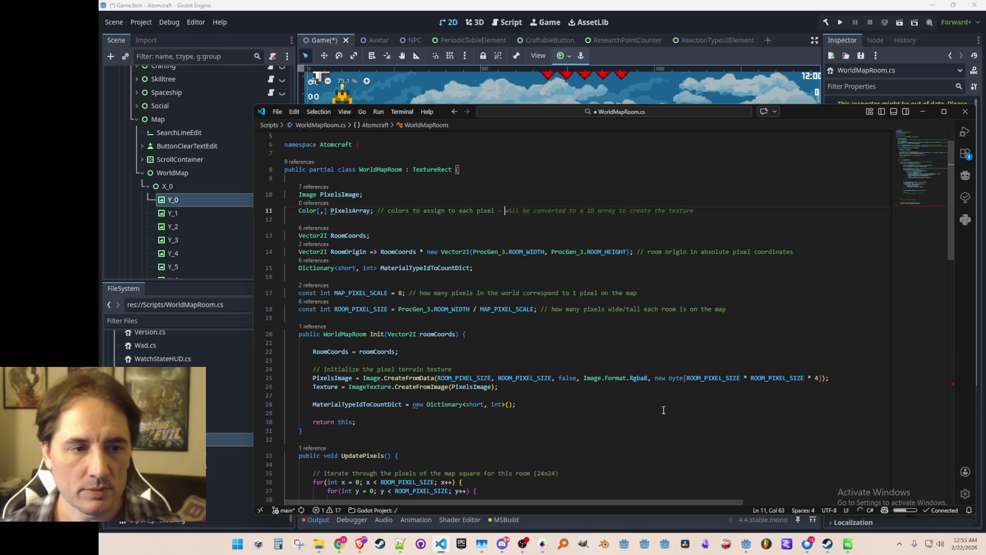
pyautogui.press('Escape')
pyautogui.hotkey('ctrl', 'Left')
pyautogui.hotkey('ctrl', 'Left')
pyautogui.hotkey('ctrl', 'Left')
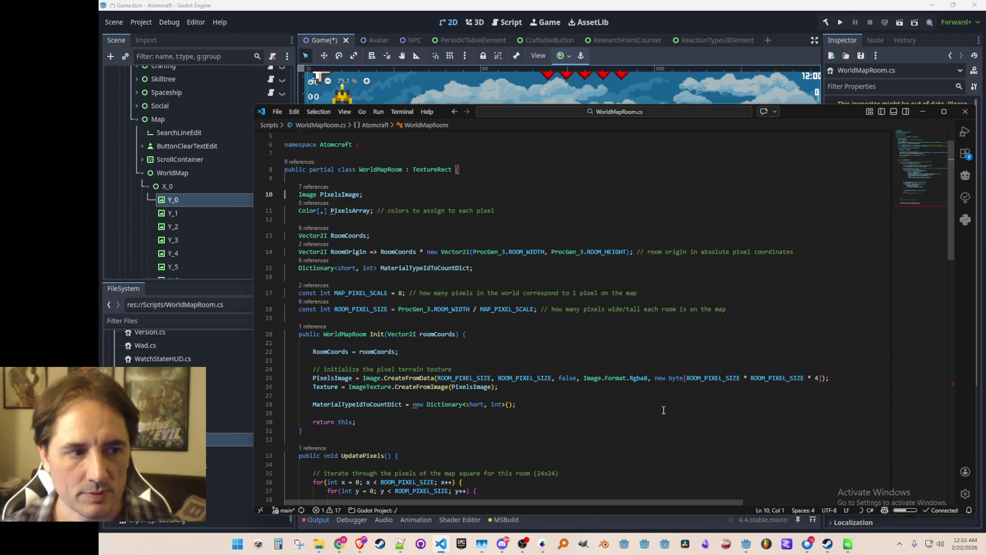
pyautogui.press('Down')
# Step: Allocate PixelsArray in Init right after the texture setup line
pyautogui.click(637, 387)
pyautogui.scroll(-2, 637, 387)
pyautogui.press('Return')
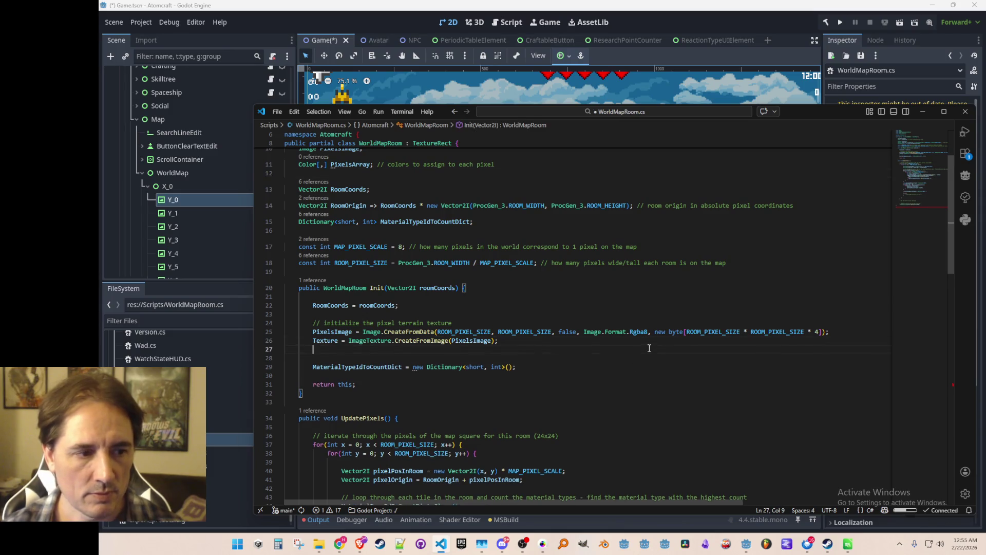
pyautogui.press('Tab')
pyautogui.press('Down')
pyautogui.press('Up')
pyautogui.press('Home')
pyautogui.press('Down')
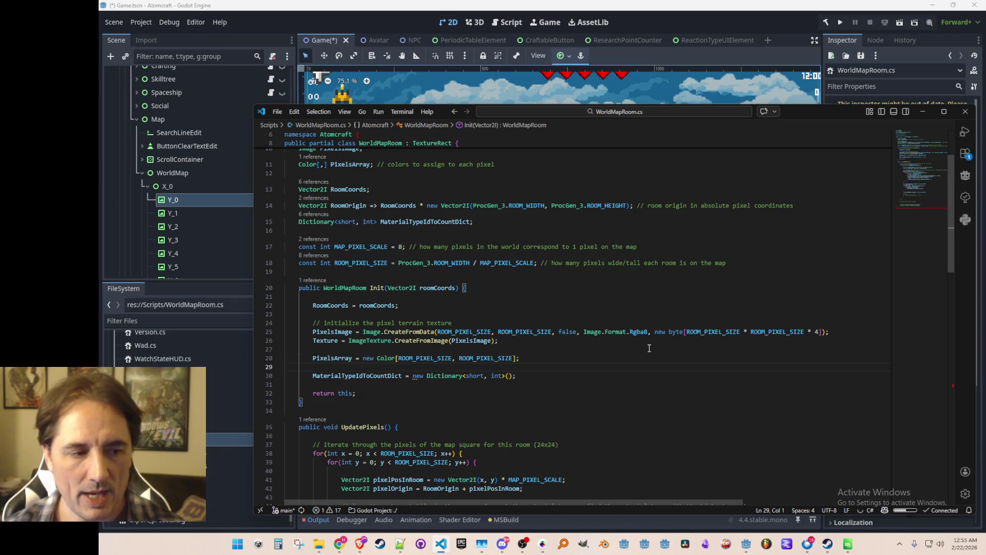
pyautogui.scroll(-5, 649, 348)
pyautogui.scroll(-6, 699, 313)
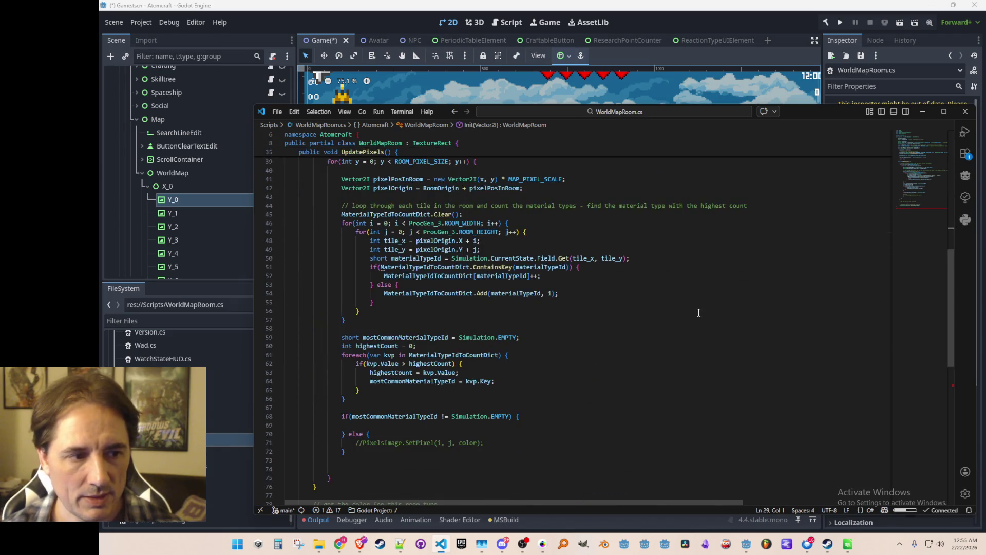
pyautogui.scroll(-3, 697, 324)
pyautogui.scroll(1, 687, 348)
pyautogui.scroll(-1, 684, 354)
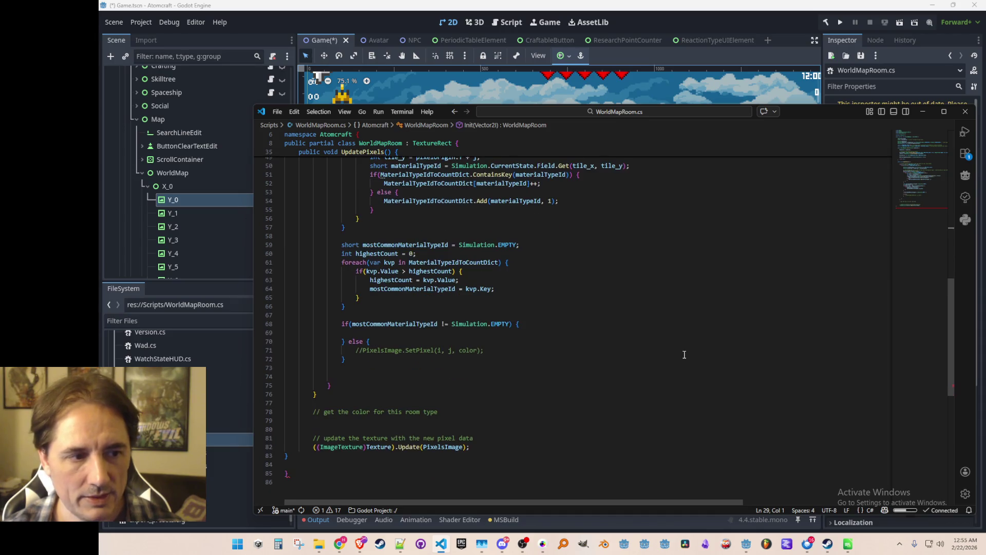
pyautogui.scroll(-1, 685, 354)
# Step: Replace the commented SetPixel line with PixelsArray[x, y] = Colors.Black
pyautogui.click(696, 329)
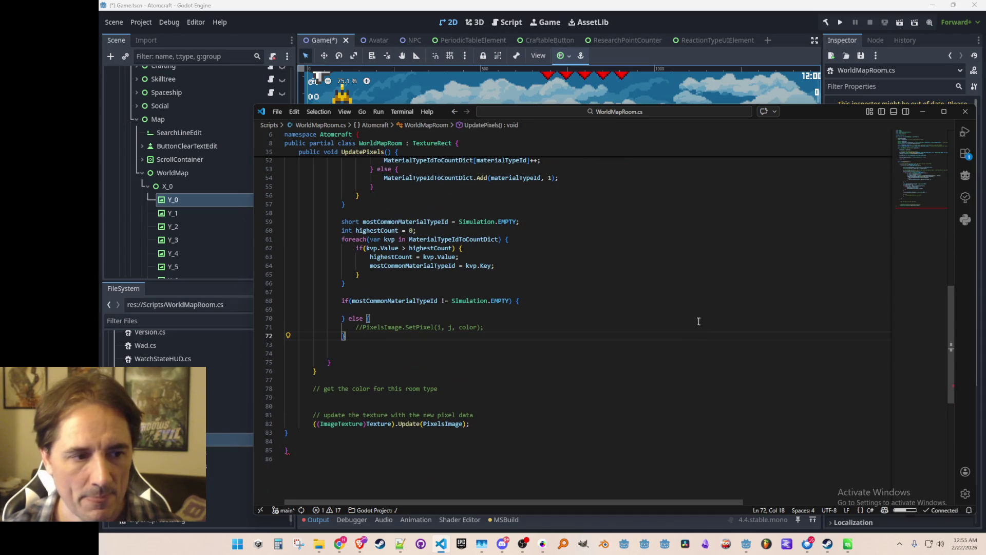
pyautogui.hotkey('shift', 'Home')
pyautogui.write('PixelsArray')
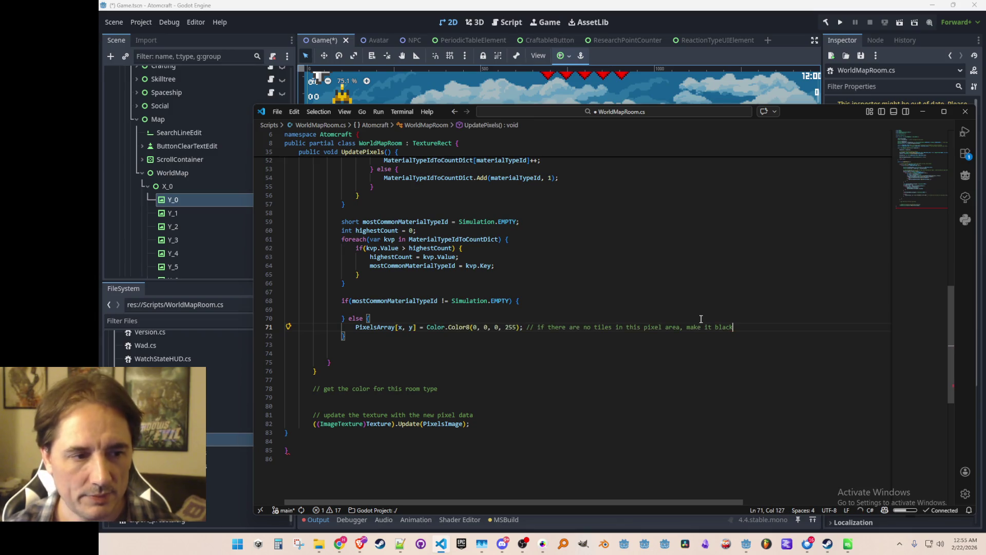
pyautogui.press('Tab')
pyautogui.write('= ')
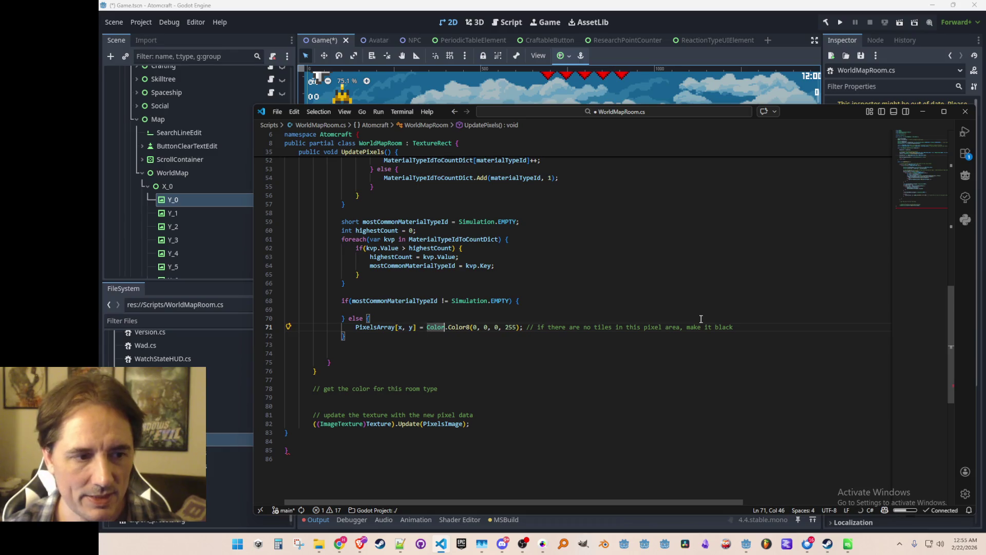
pyautogui.write('Colors.Black')
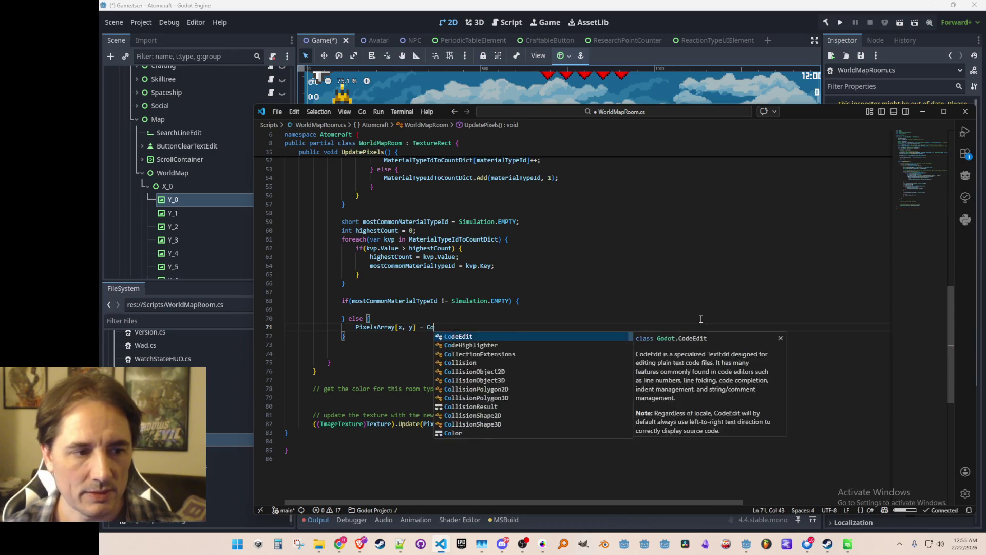
pyautogui.press('Home')
pyautogui.press('Home')
# Step: Put PixelsArray[x, y] = Colors.White inside the material if branch
pyautogui.press('Up')
pyautogui.press('Up')
pyautogui.hotkey('shift', 'Down')
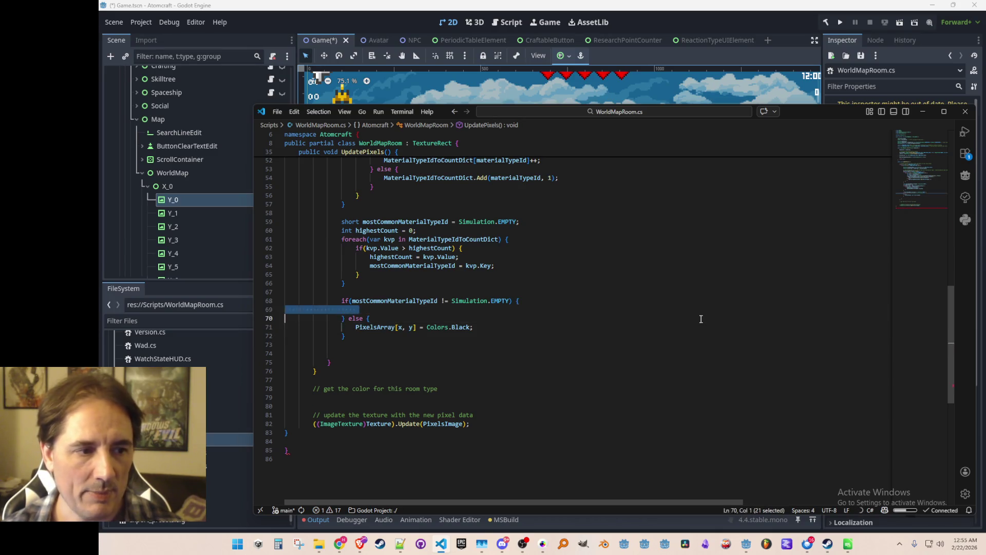
pyautogui.hotkey('ctrl', 'v')
pyautogui.press('Left')
pyautogui.hotkey('ctrl', 'shift', 'Left')
pyautogui.write('White')
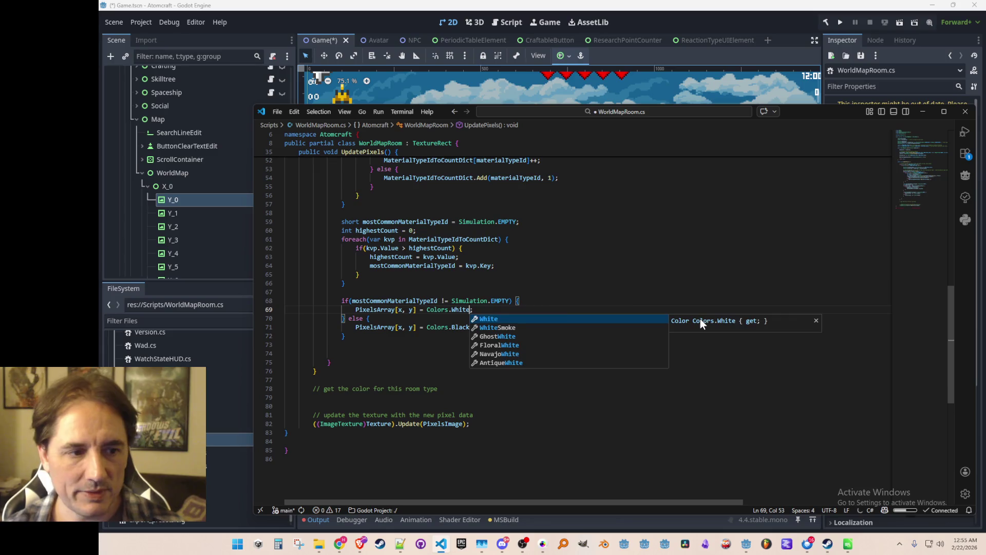
pyautogui.press('Escape')
pyautogui.press('Home')
pyautogui.press('Home')
pyautogui.press('Up')
# Step: Delete the extra blank lines before the closing braces and save
pyautogui.press('Down')
pyautogui.press('Down')
pyautogui.press('Down')
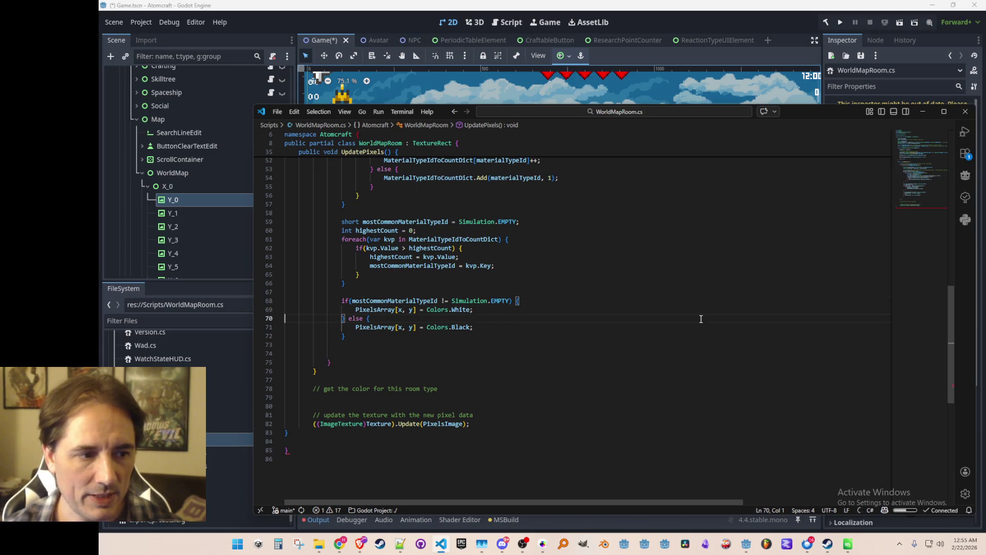
pyautogui.press('BackSpace')
pyautogui.press('Delete')
pyautogui.press('Down')
pyautogui.press('Down')
pyautogui.press('Down')
pyautogui.press('Up')
pyautogui.hotkey('ctrl', 's')
# Step: Remove the leftover get-the-color comment and blank lines, then save WorldMapRoom.cs
pyautogui.scroll(10, 674, 360)
pyautogui.scroll(-9, 666, 375)
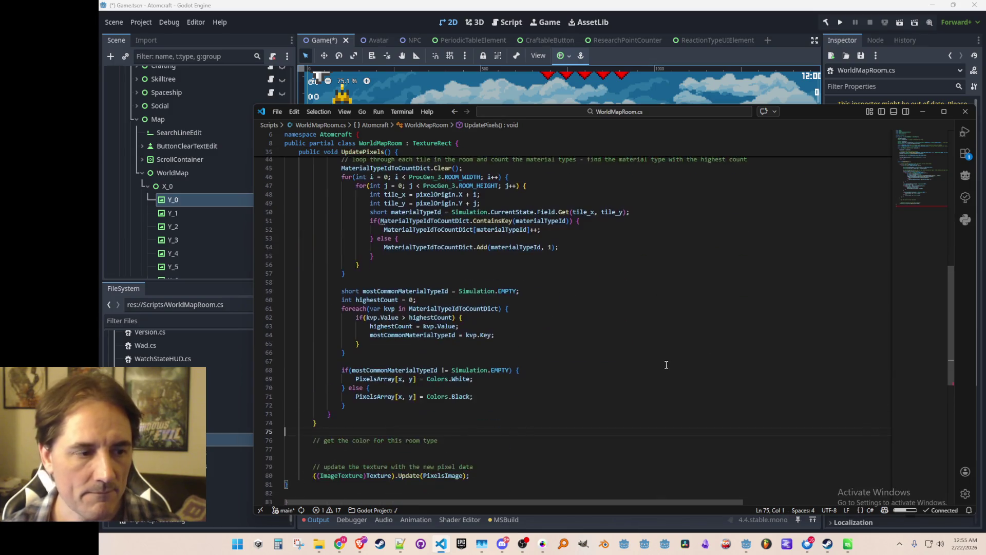
pyautogui.press('Down')
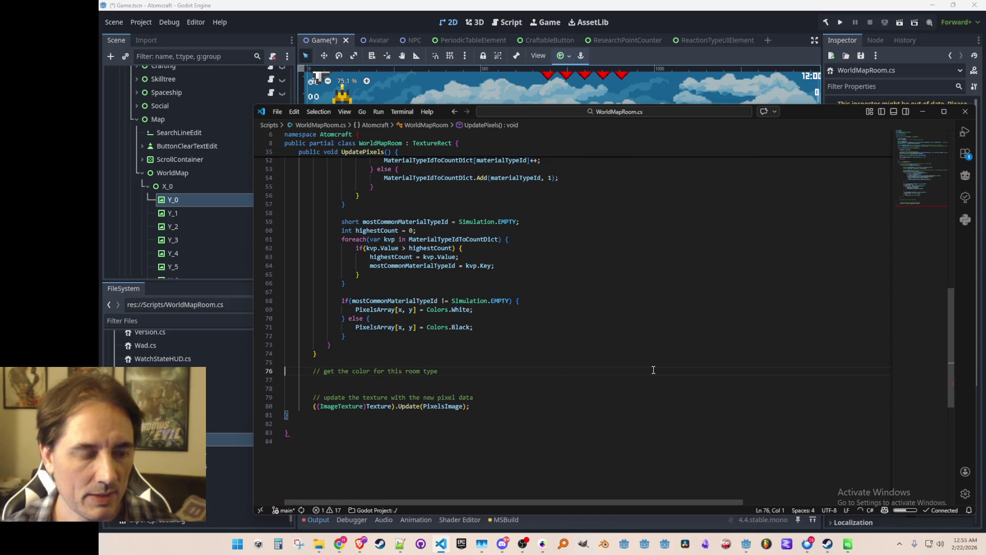
pyautogui.hotkey('shift', 'Down')
pyautogui.hotkey('shift', 'Down')
pyautogui.hotkey('shift', 'Down')
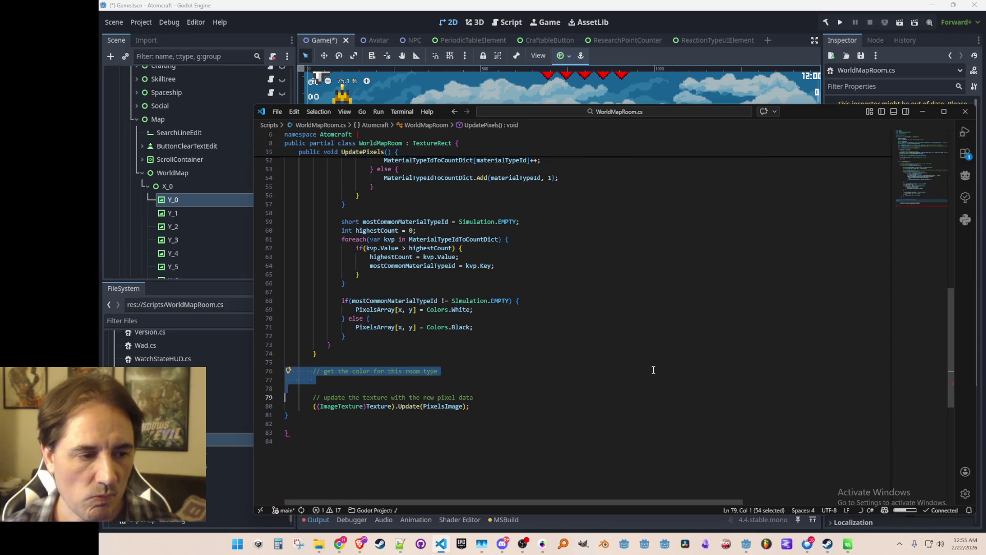
pyautogui.press('Delete')
pyautogui.hotkey('ctrl', 's')
pyautogui.press('Up')
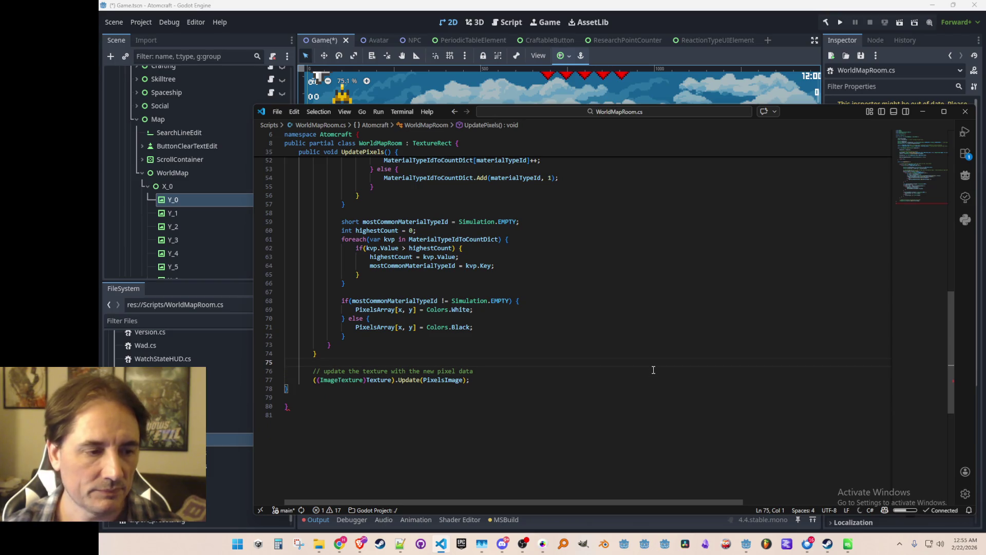
pyautogui.press('Down')
pyautogui.press('Return')
pyautogui.press('Return')
pyautogui.press('BackSpace')
pyautogui.press('BackSpace')
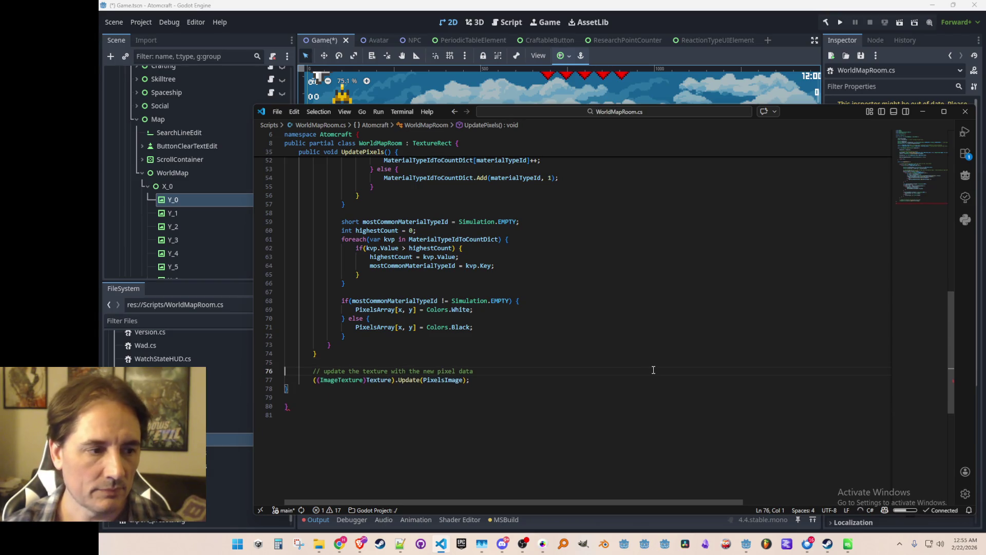
pyautogui.press('Down')
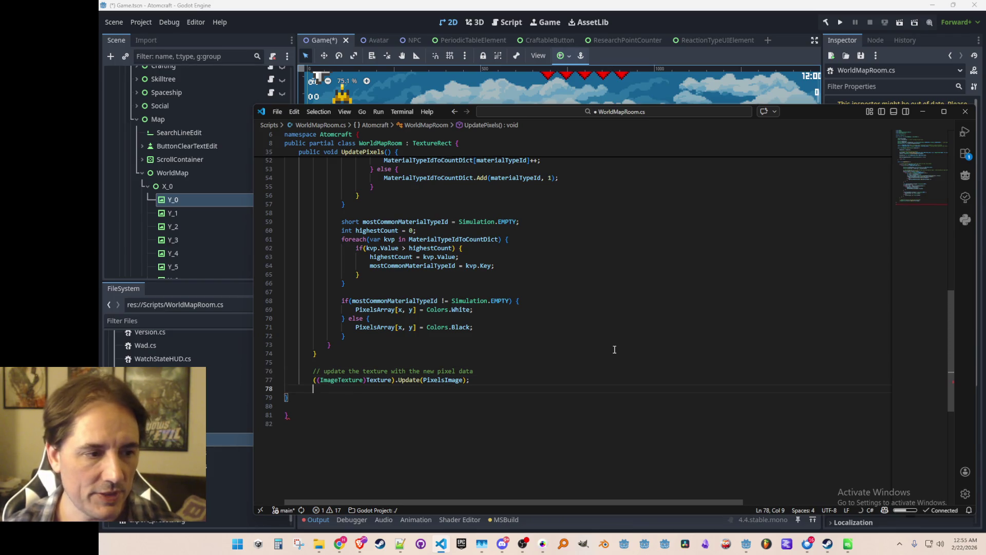
# Step: Start a new public void RefreshTexture method below UpdatePixels
pyautogui.scroll(5, 614, 350)
pyautogui.scroll(5, 615, 350)
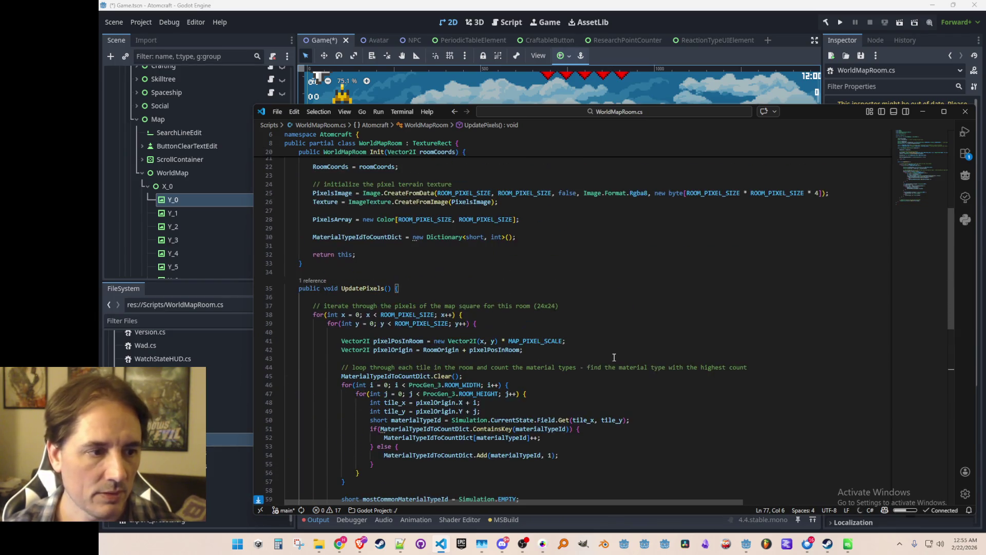
pyautogui.scroll(-10, 614, 357)
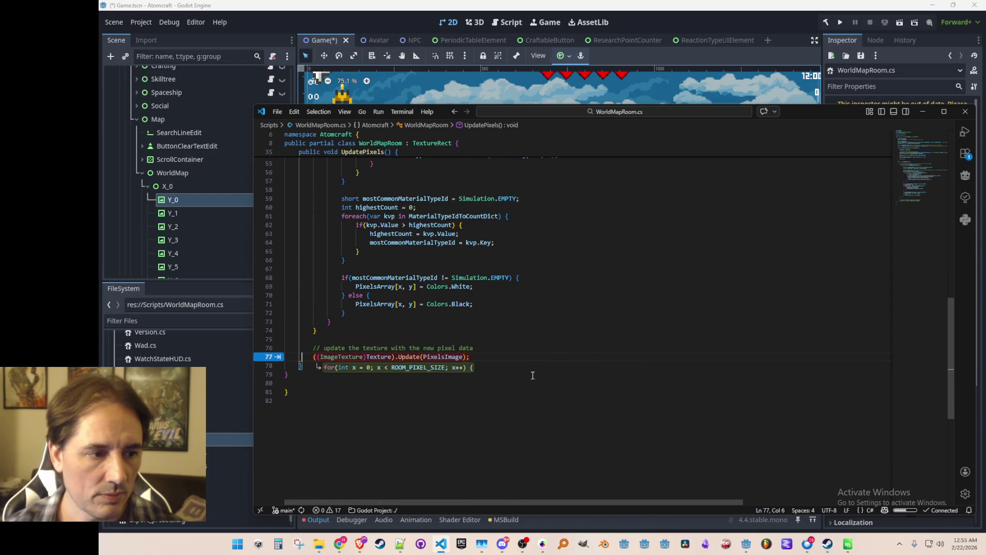
pyautogui.click(551, 364)
pyautogui.press('Return')
pyautogui.press('Return')
pyautogui.write('public void RefreshTexture() {')
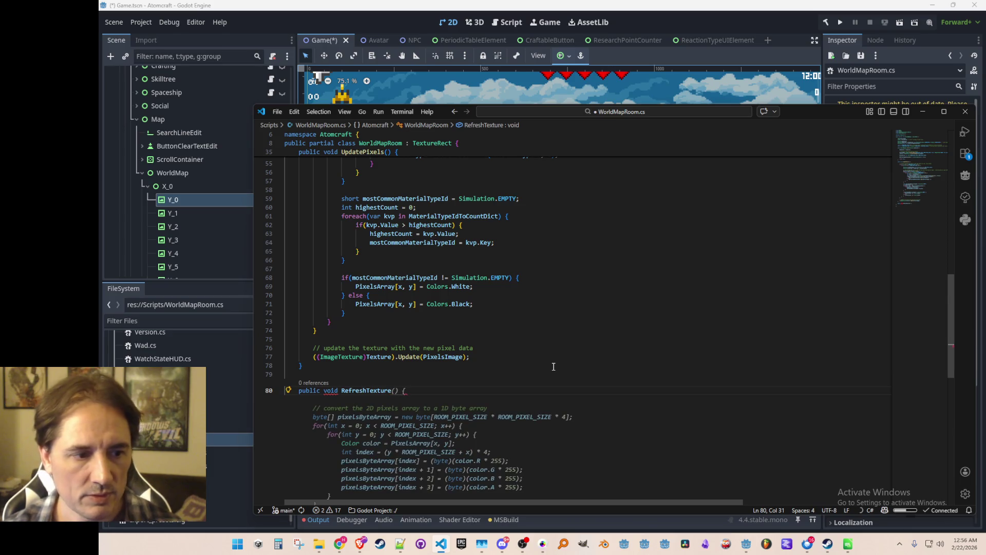
# Step: Accept the suggested RefreshTexture body, delete its byte-array conversion code, close the method, and save
pyautogui.press('Tab')
pyautogui.scroll(-4, 637, 372)
pyautogui.click(657, 294)
pyautogui.press('Home')
pyautogui.press('Home')
pyautogui.hotkey('shift', 'Down')
pyautogui.hotkey('shift', 'Down')
pyautogui.hotkey('shift', 'Down')
pyautogui.hotkey('shift', 'Down')
pyautogui.hotkey('shift', 'Down')
pyautogui.hotkey('shift', 'Down')
pyautogui.press('Delete')
pyautogui.press('Down')
pyautogui.press('End')
pyautogui.press('Return')
pyautogui.write('}')
pyautogui.hotkey('ctrl', 's')
# Step: Add nested for loops over PixelsArray's x and y dimensions inside RefreshTexture
pyautogui.scroll(7, 637, 318)
pyautogui.scroll(-4, 605, 371)
pyautogui.doubleClick(378, 281)
pyautogui.click(524, 378)
pyautogui.scroll(-1, 555, 372)
pyautogui.press('Return')
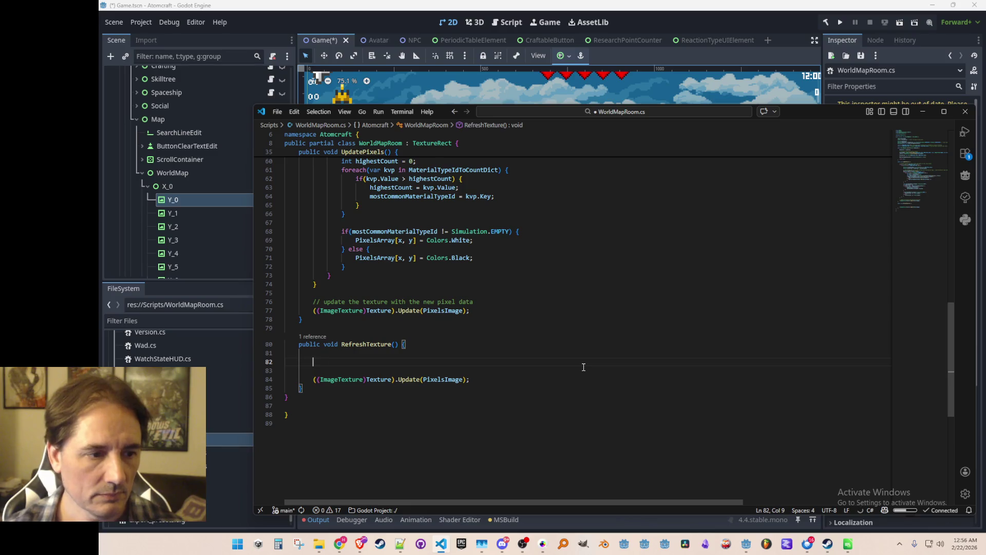
pyautogui.write('f')
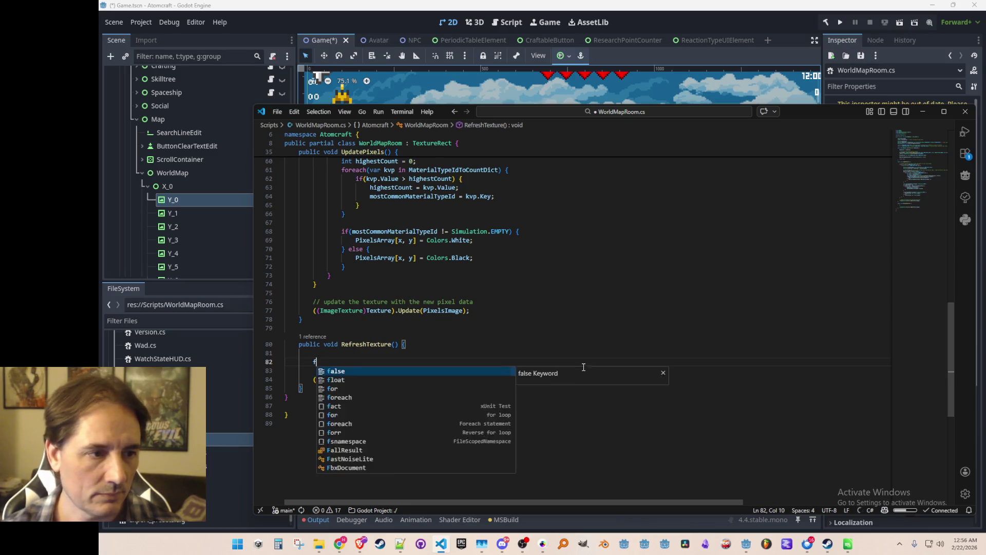
pyautogui.write('or(int x = 0; x < PixelsArray.')
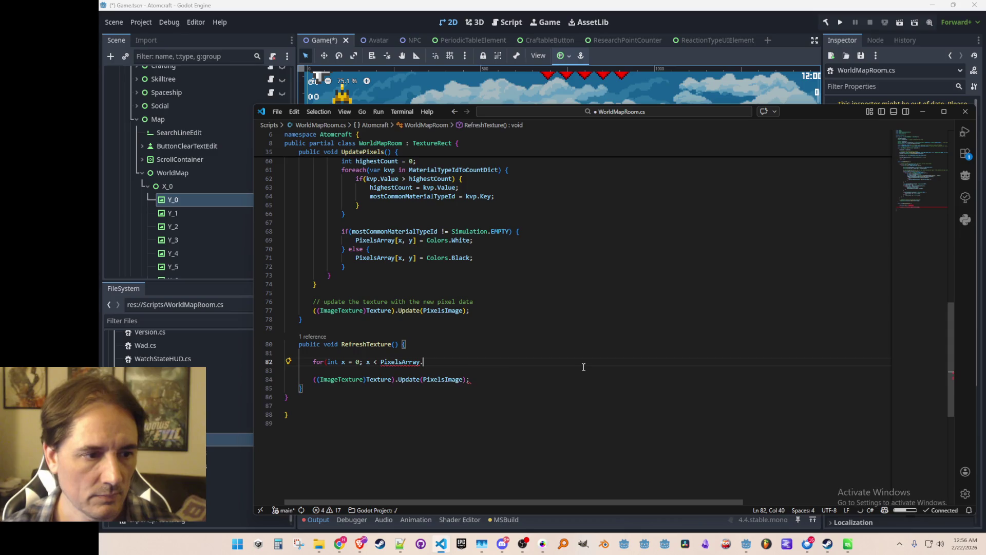
pyautogui.press('Tab')
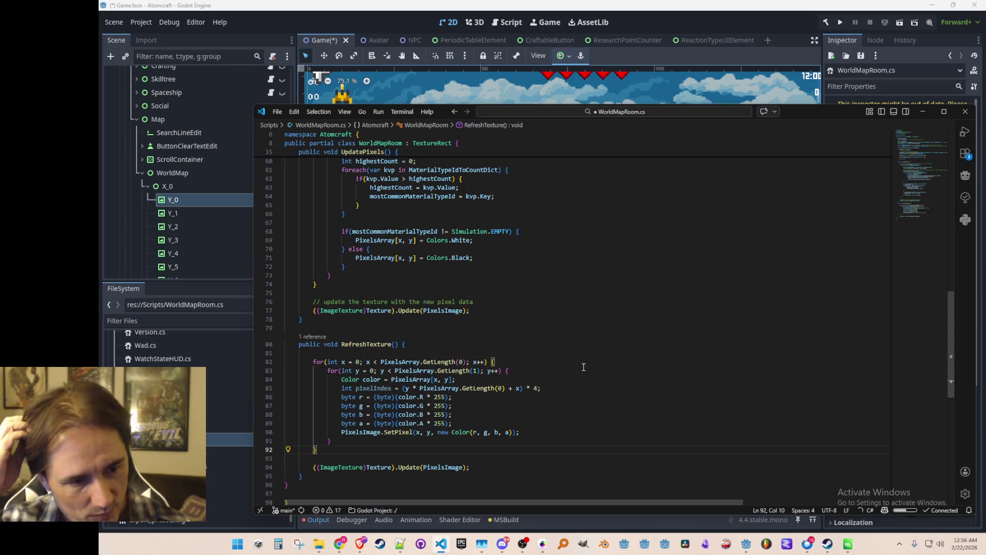
# Step: Drop the manual color conversion and pass PixelsArray[x, y] directly to PixelsImage.SetPixel
pyautogui.scroll(-2, 583, 367)
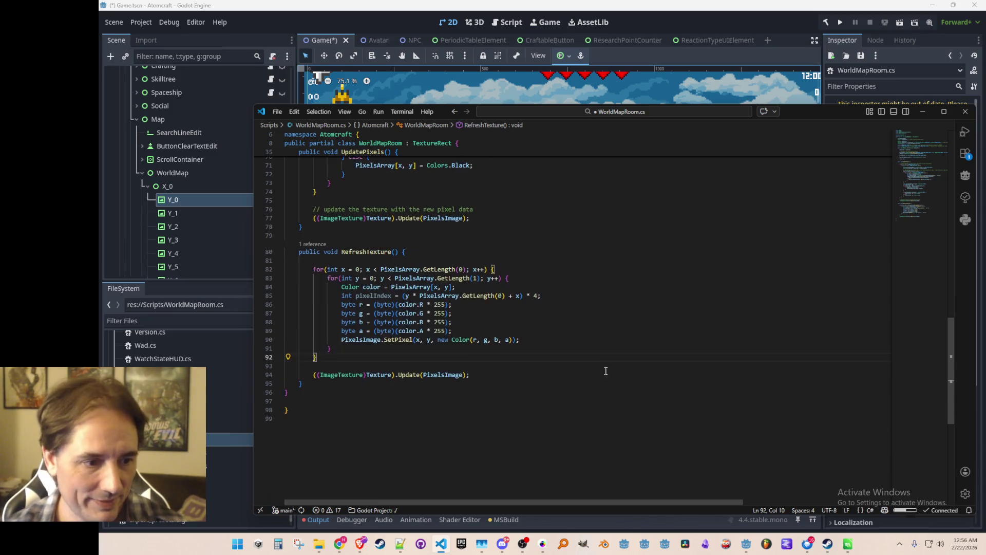
pyautogui.click(411, 287)
pyautogui.doubleClick(371, 287)
pyautogui.hotkey('ctrl', 'l')
pyautogui.hotkey('ctrl', 'l')
pyautogui.hotkey('ctrl', 'l')
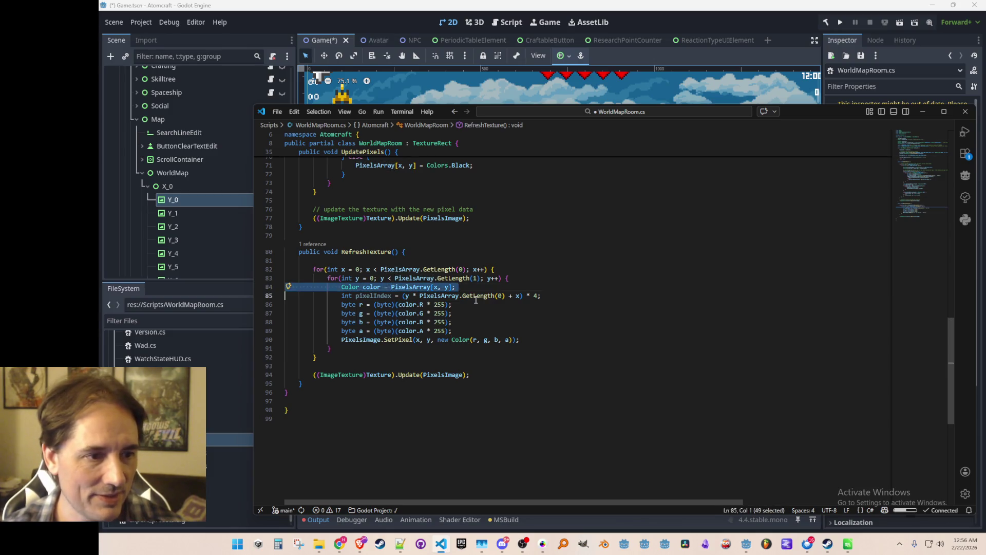
pyautogui.press('Delete')
pyautogui.press('End')
pyautogui.press('Left')
pyautogui.press('Left')
pyautogui.press('Left')
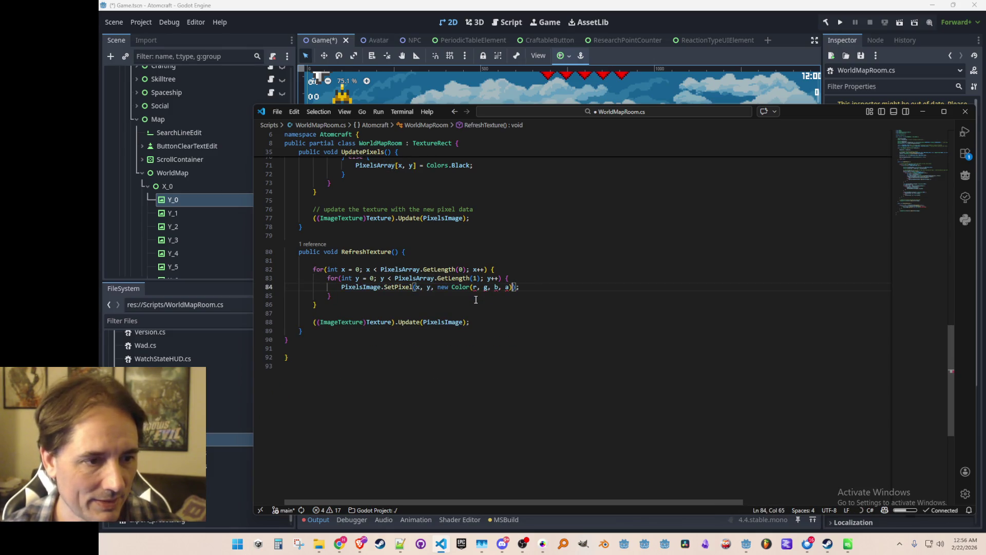
pyautogui.press('Tab')
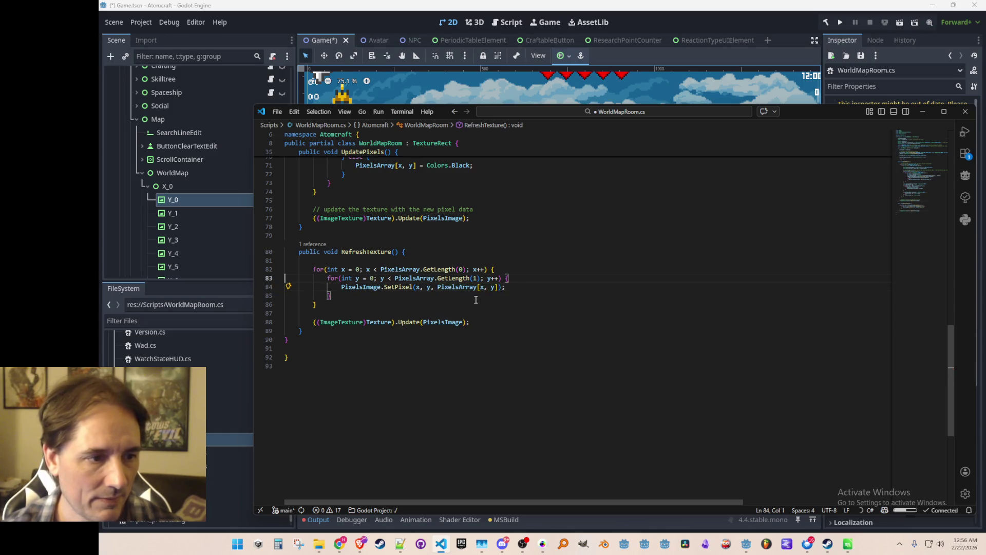
# Step: Move back up past the RefreshTexture declaration toward the texture update line in UpdatePixels
pyautogui.press('Up')
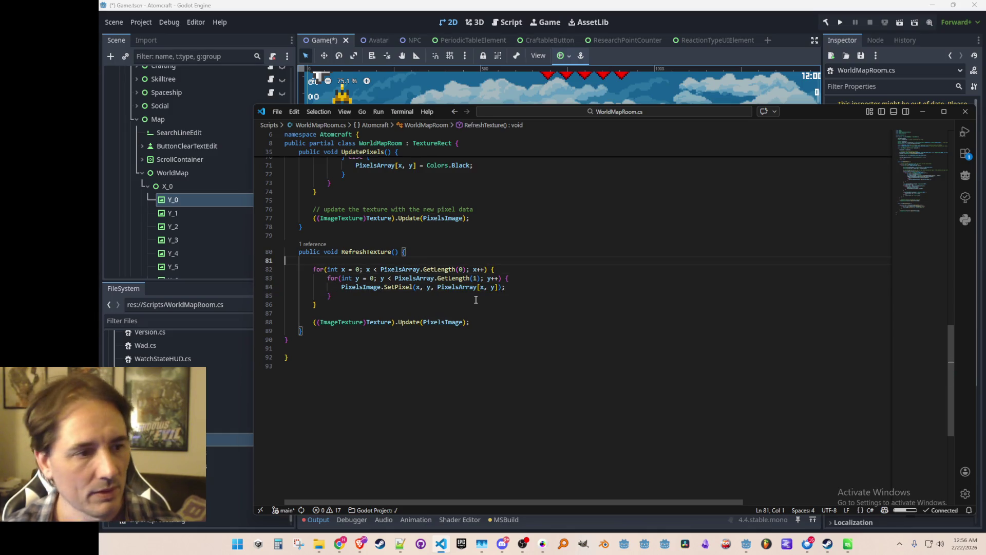
pyautogui.press('Up')
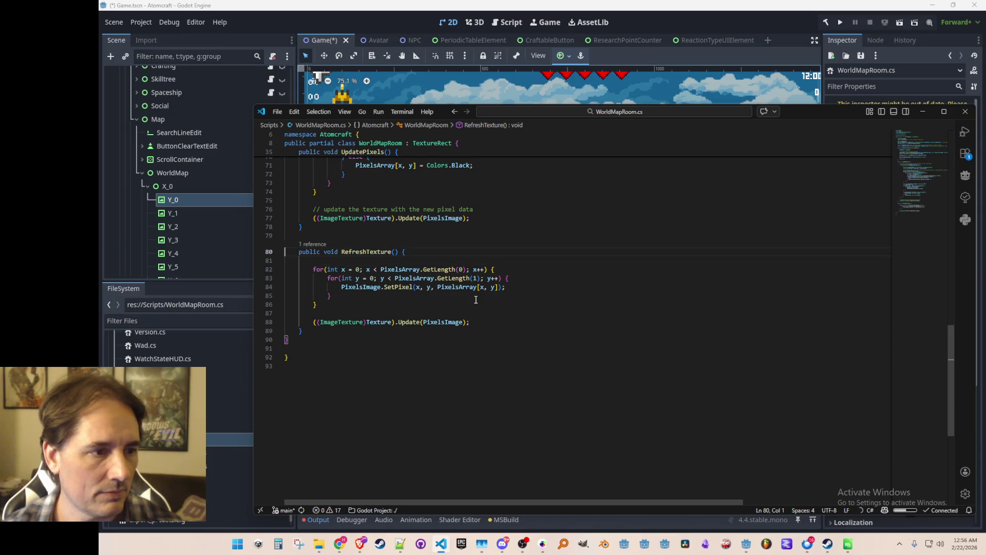
pyautogui.hotkey('ctrl', 'Right')
pyautogui.hotkey('ctrl', 'Right')
pyautogui.press('Home')
pyautogui.press('Up')
pyautogui.press('Up')
pyautogui.press('Up')
pyautogui.press('End')
pyautogui.scroll(4, 476, 300)
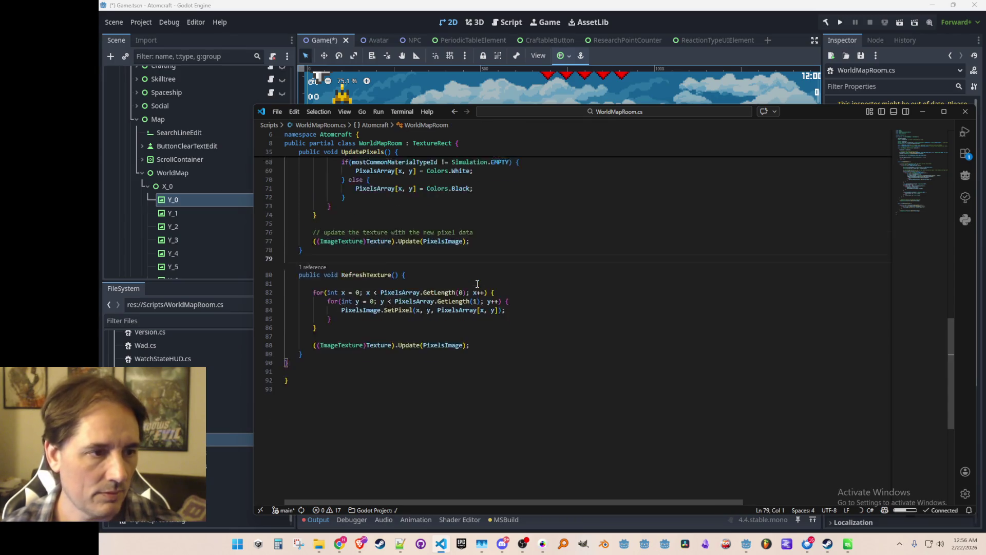
# Step: Delete the '// update the texture' comment and Texture.Update call from the end of UpdatePixels
pyautogui.hotkey('shift', 'Up')
pyautogui.hotkey('shift', 'Up')
pyautogui.hotkey('shift', 'Up')
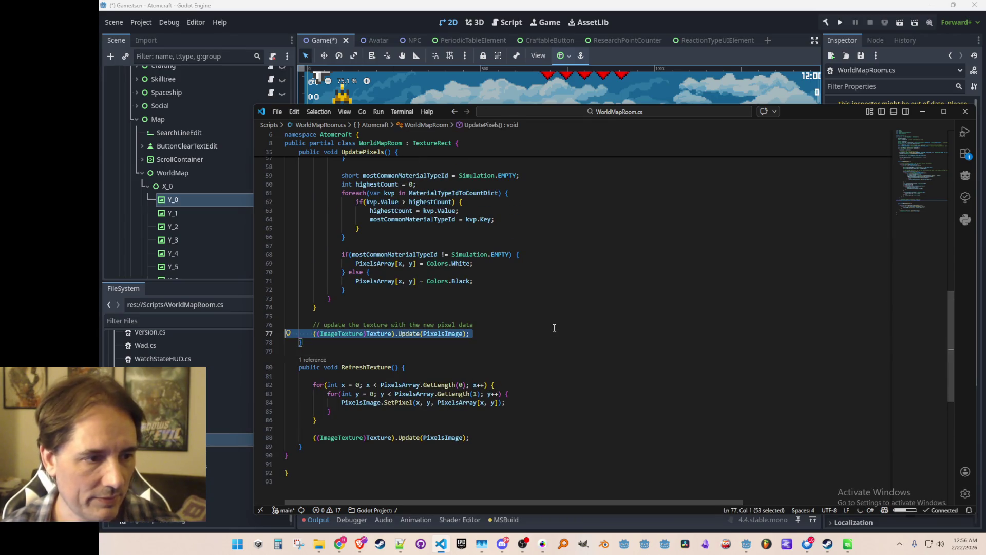
pyautogui.press('BackSpace')
pyautogui.press('Down')
pyautogui.press('Down')
# Step: Scroll through WorldMapRoom.cs to review Init and UpdatePixels after the change
pyautogui.scroll(10, 558, 328)
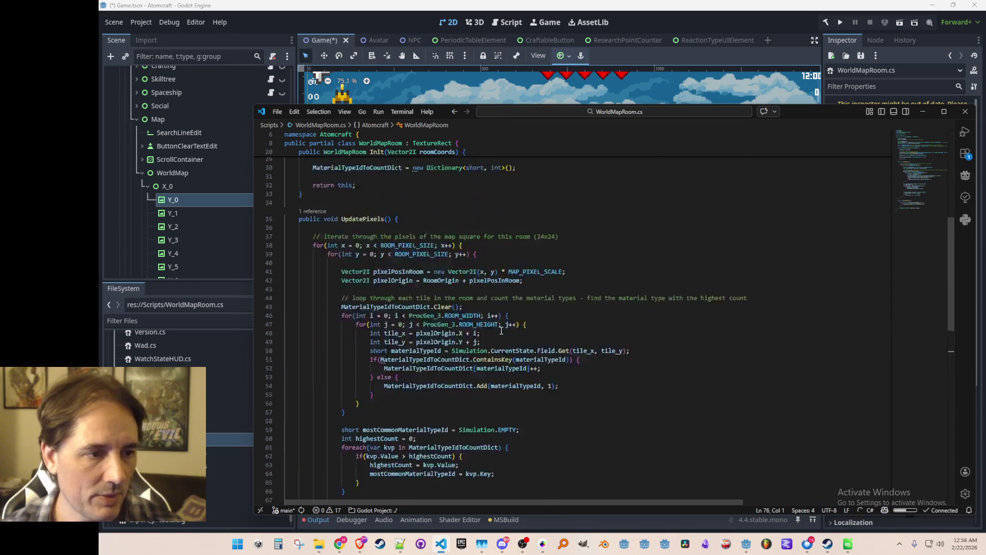
pyautogui.scroll(-5, 349, 435)
pyautogui.scroll(-4, 349, 434)
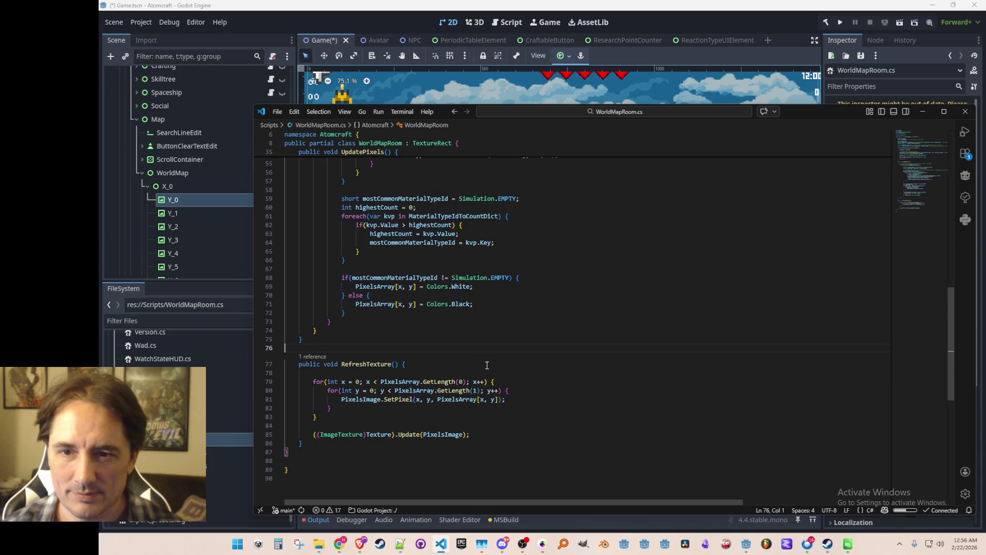
pyautogui.moveTo(481, 379)
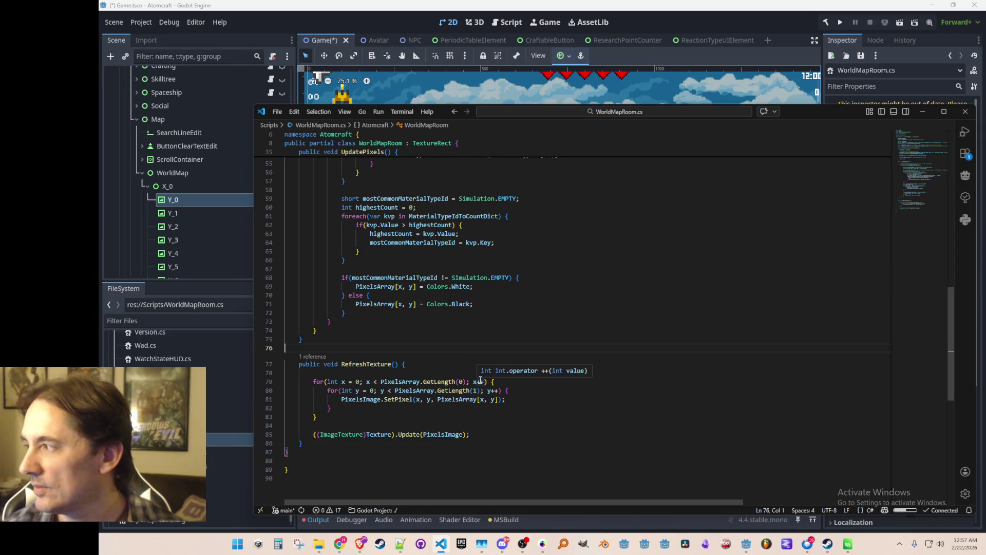
pyautogui.scroll(15, 487, 378)
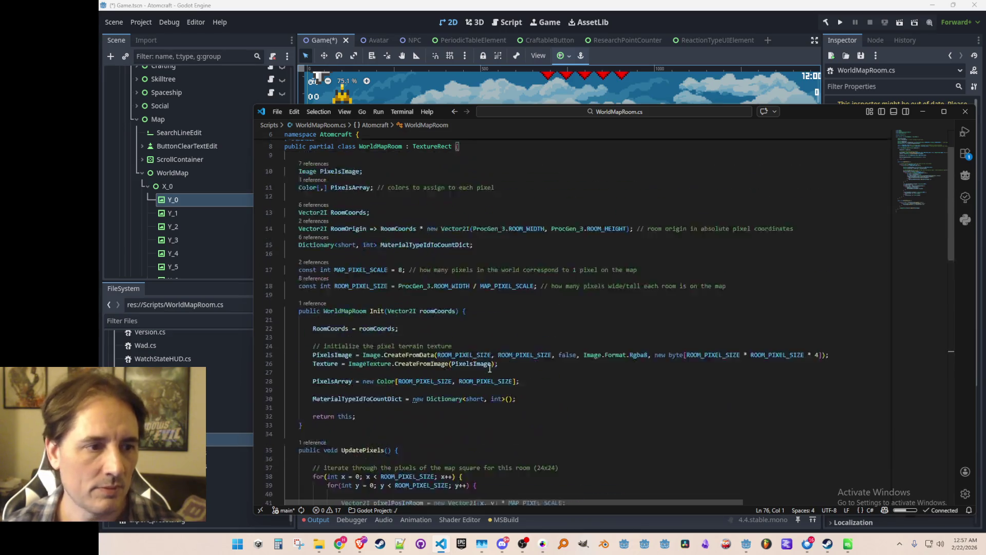
pyautogui.scroll(-12, 501, 365)
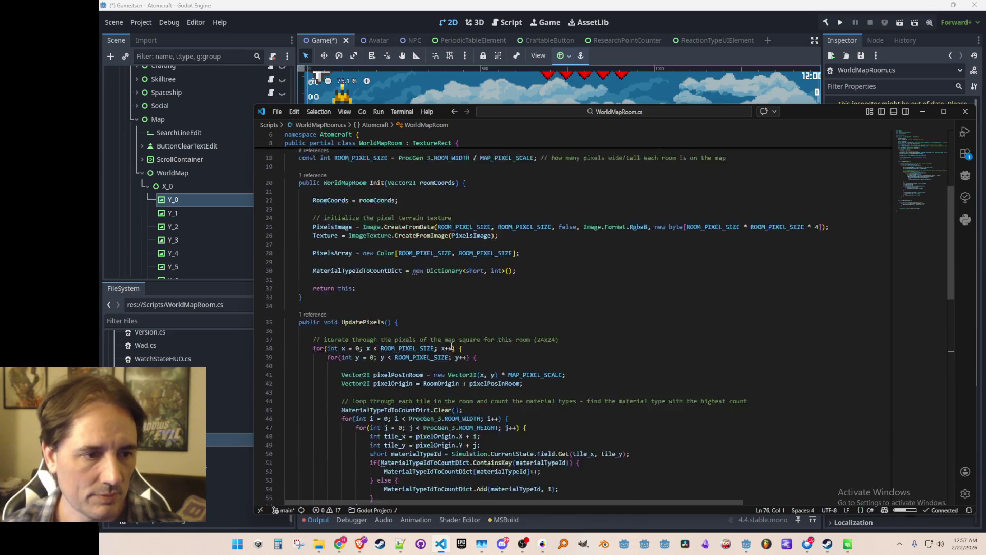
pyautogui.scroll(-6, 541, 316)
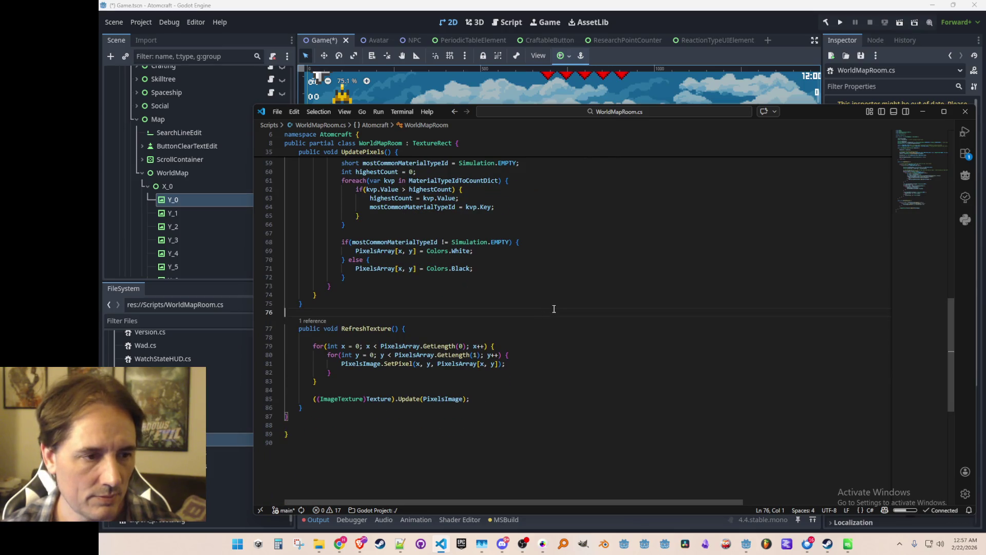
pyautogui.scroll(19, 554, 308)
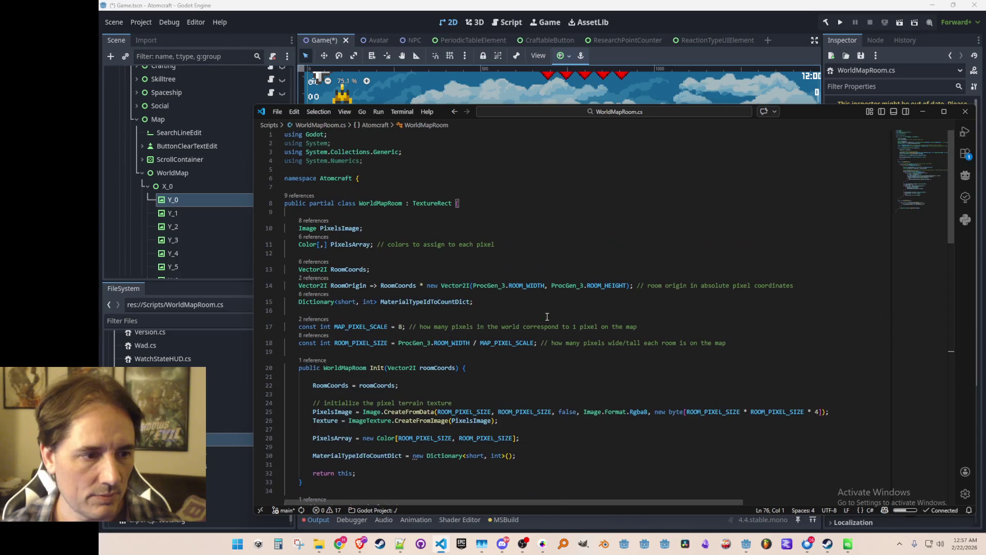
pyautogui.scroll(-11, 548, 316)
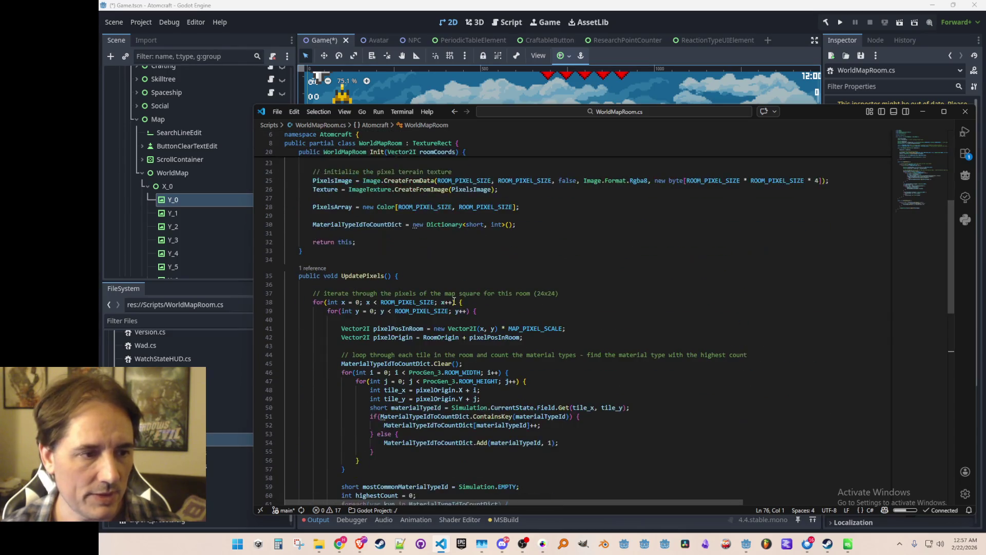
pyautogui.scroll(-9, 454, 302)
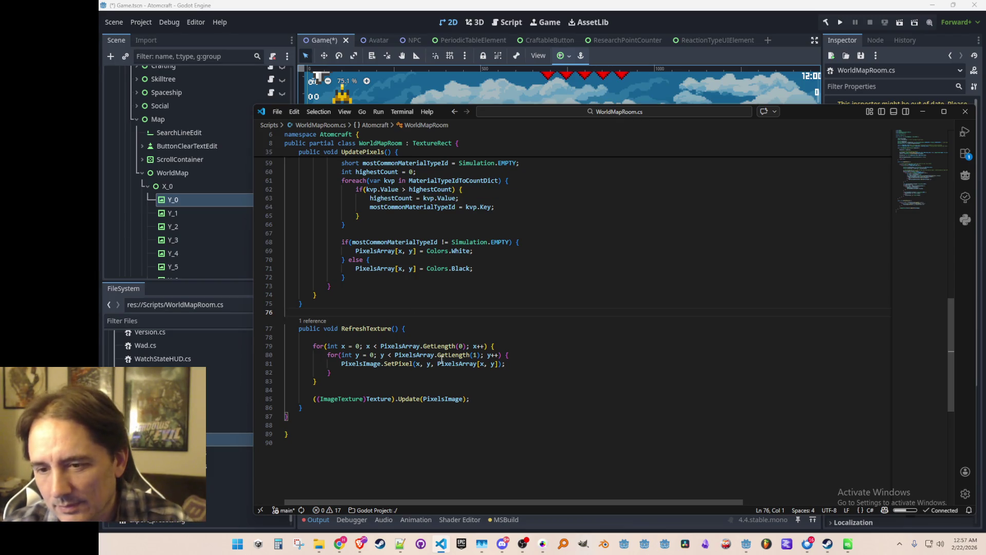
pyautogui.scroll(-1, 442, 359)
pyautogui.scroll(-3, 584, 341)
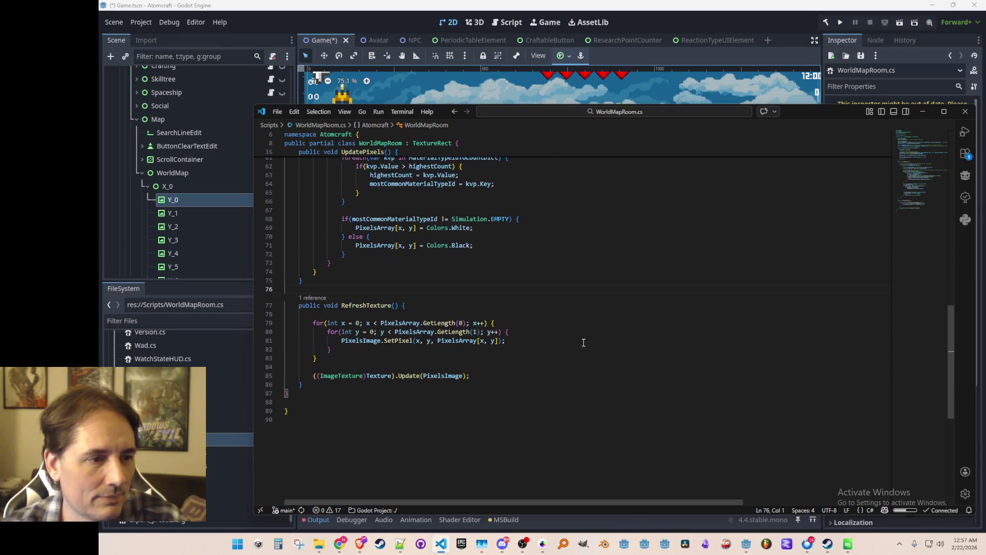
pyautogui.scroll(3, 585, 342)
pyautogui.scroll(-5, 594, 347)
pyautogui.scroll(3, 594, 347)
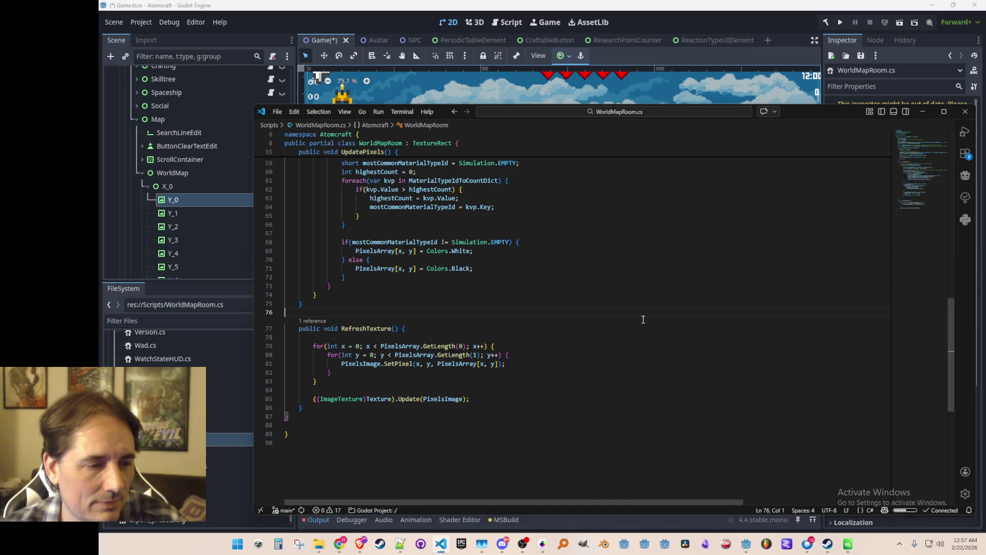
pyautogui.scroll(15, 639, 319)
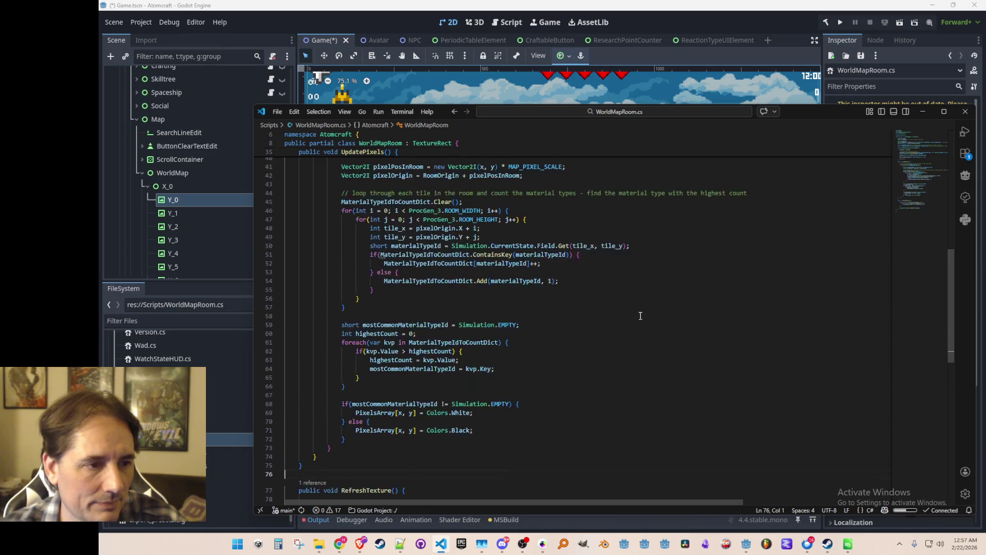
pyautogui.scroll(4, 641, 315)
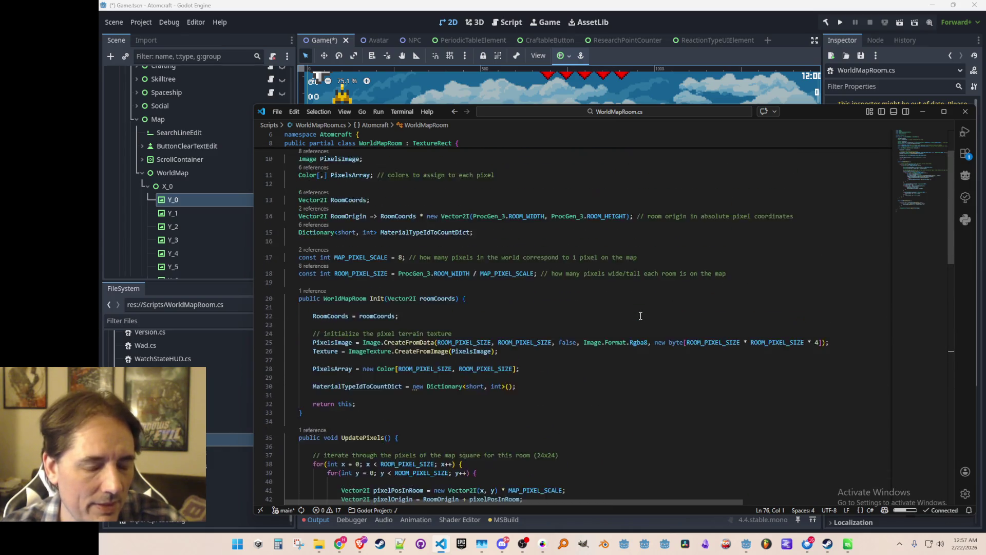
pyautogui.scroll(-6, 640, 315)
pyautogui.scroll(-5, 640, 315)
pyautogui.scroll(12, 639, 317)
pyautogui.scroll(-11, 640, 321)
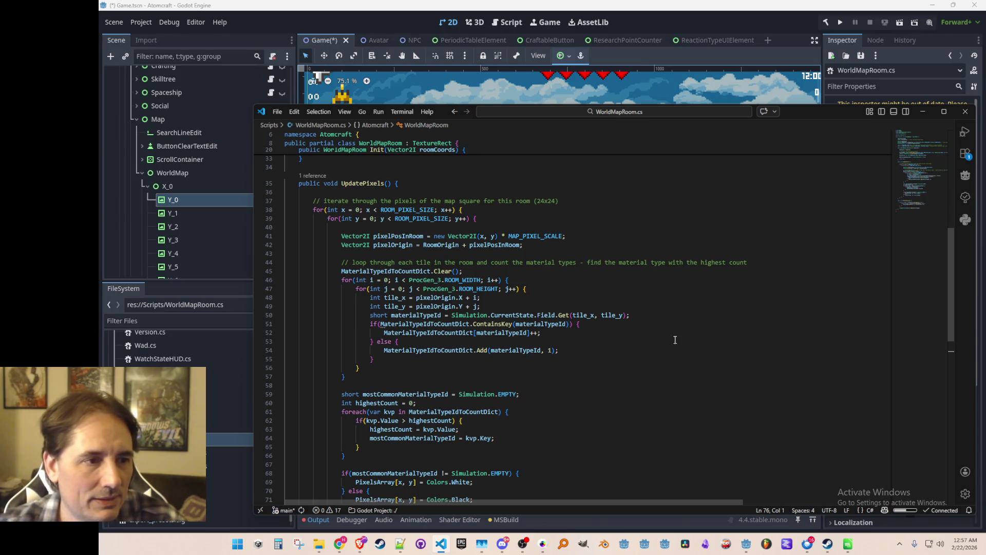
pyautogui.scroll(10, 675, 339)
pyautogui.scroll(-4, 685, 350)
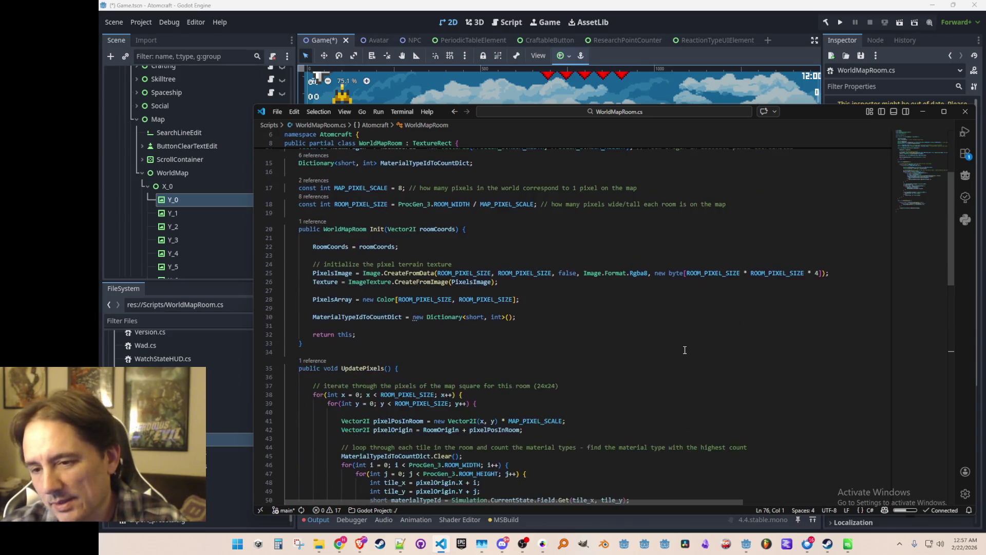
pyautogui.scroll(-4, 685, 350)
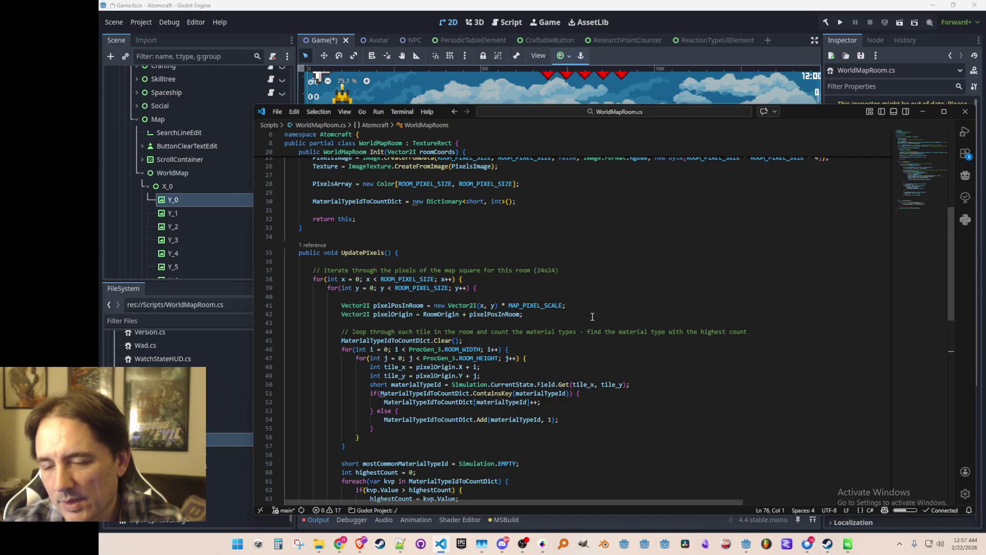
pyautogui.scroll(-3, 592, 301)
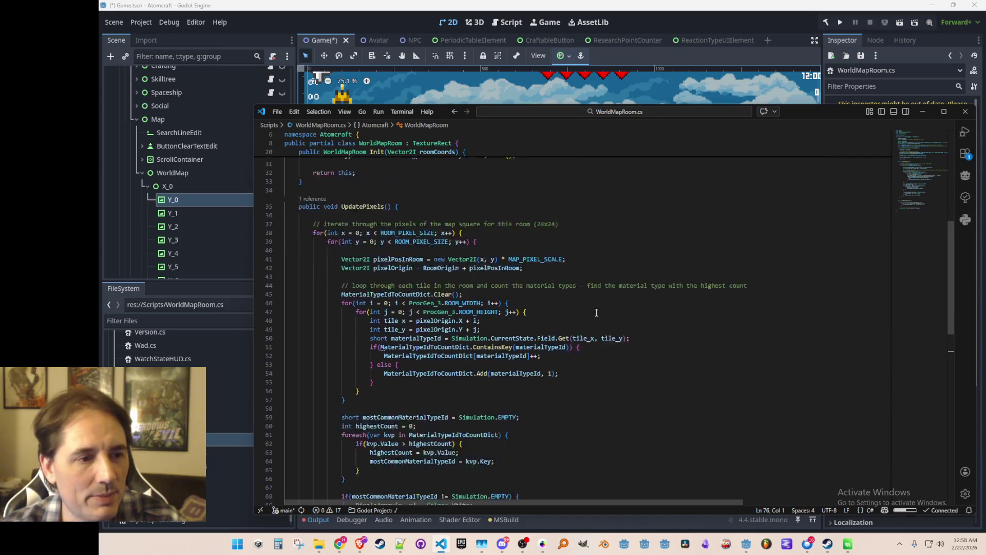
pyautogui.scroll(7, 595, 313)
pyautogui.scroll(-2, 596, 320)
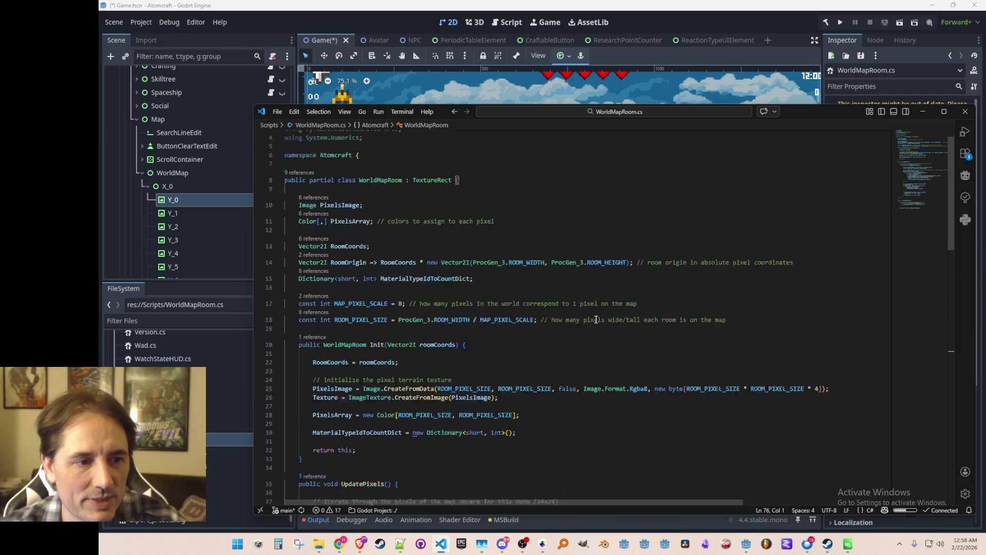
pyautogui.scroll(1, 595, 319)
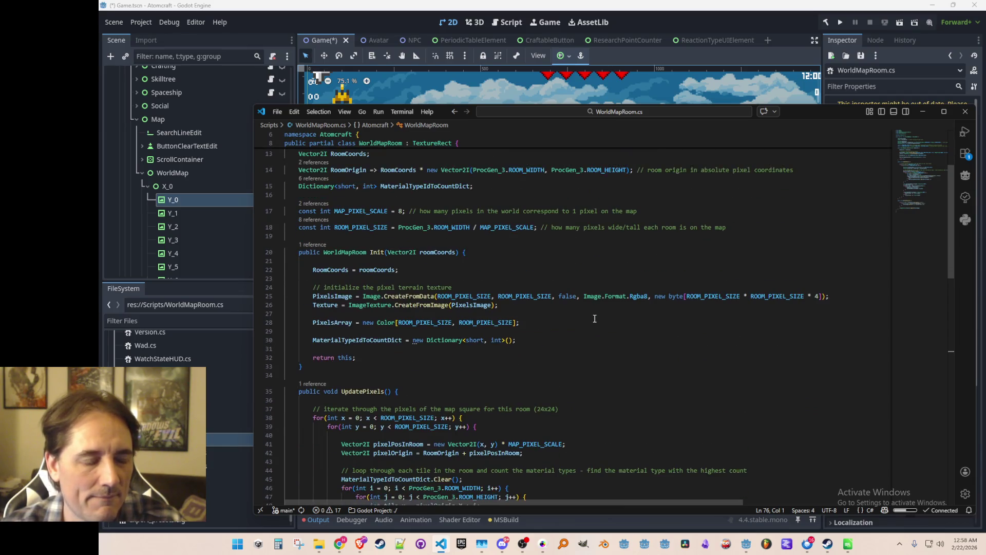
pyautogui.scroll(4, 596, 317)
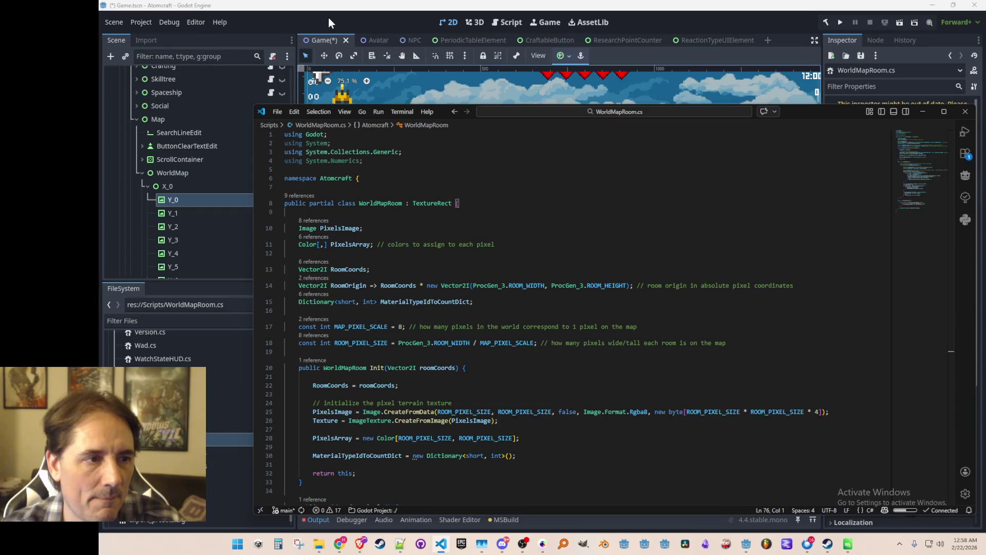
# Step: Back in Godot, attach WorldMapRoom.cs to room nodes Y_1, Y_2 and Y_3 under X_0
pyautogui.click(328, 18)
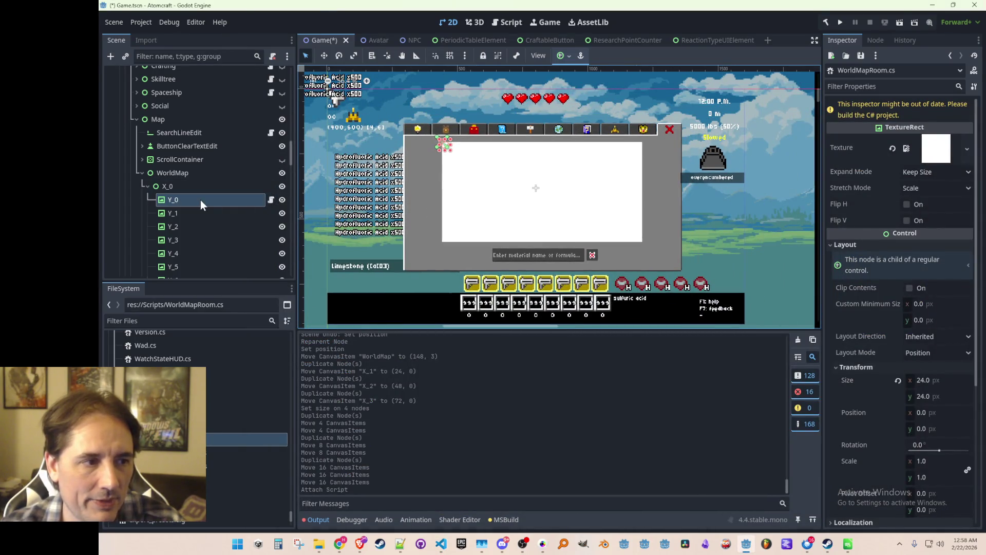
pyautogui.scroll(8, 469, 160)
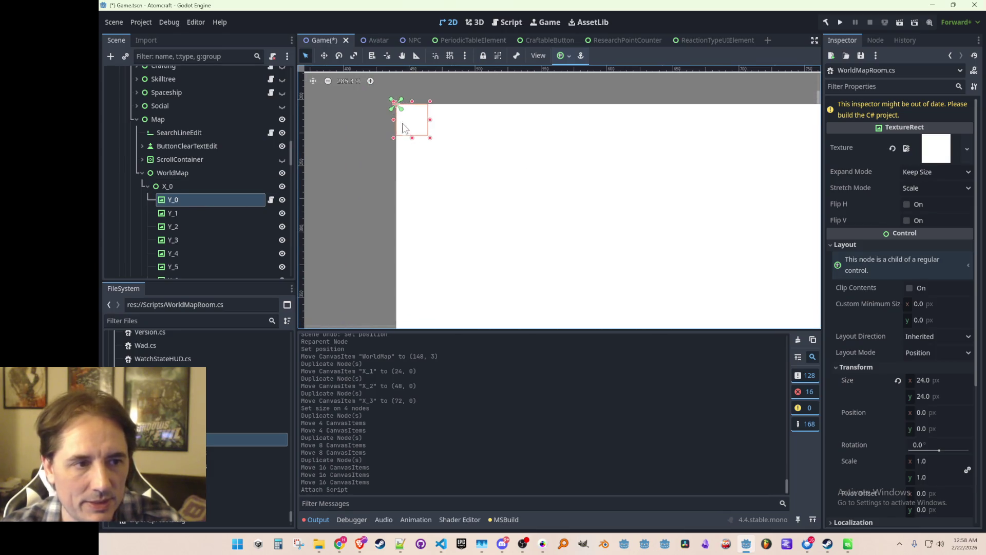
pyautogui.scroll(-10, 581, 240)
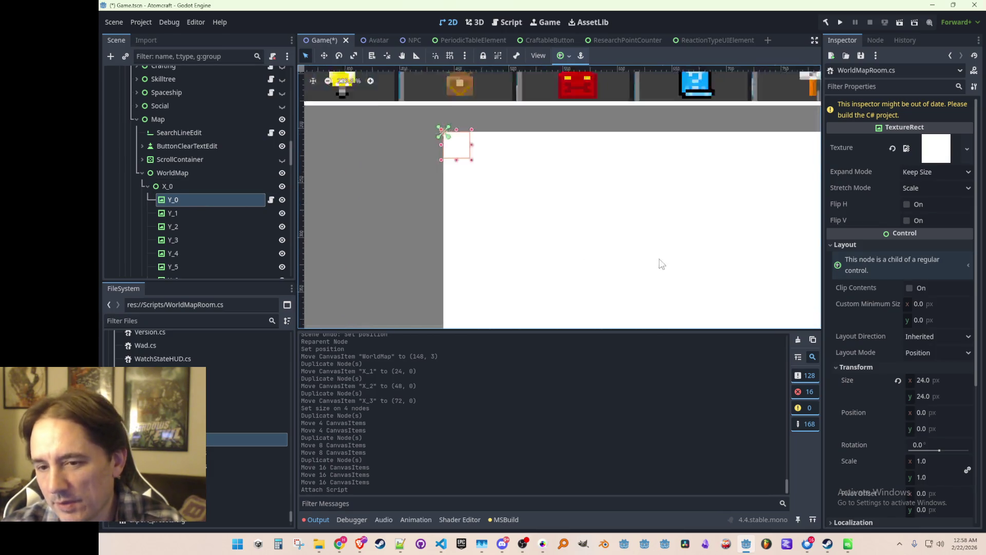
pyautogui.scroll(2, 571, 225)
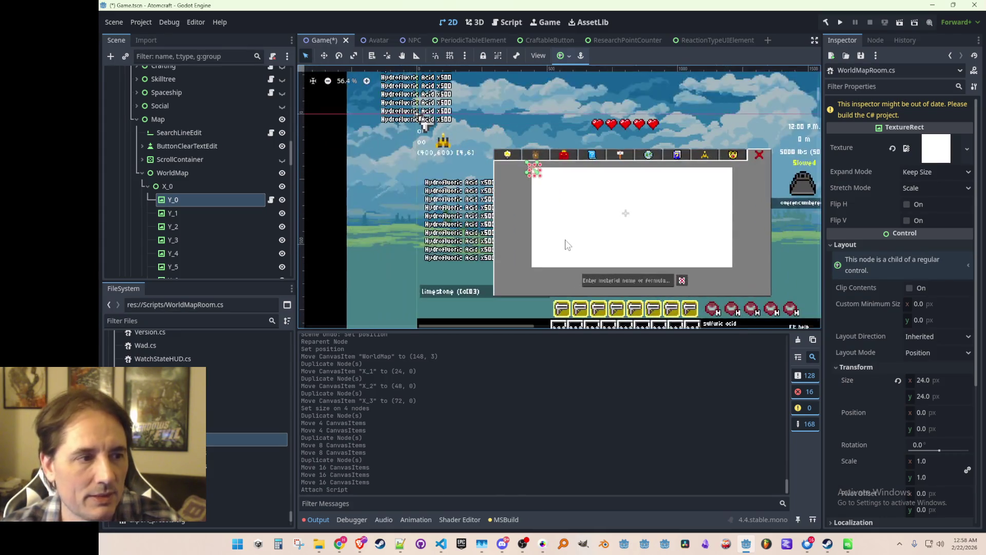
pyautogui.scroll(-5, 218, 217)
pyautogui.scroll(5, 218, 215)
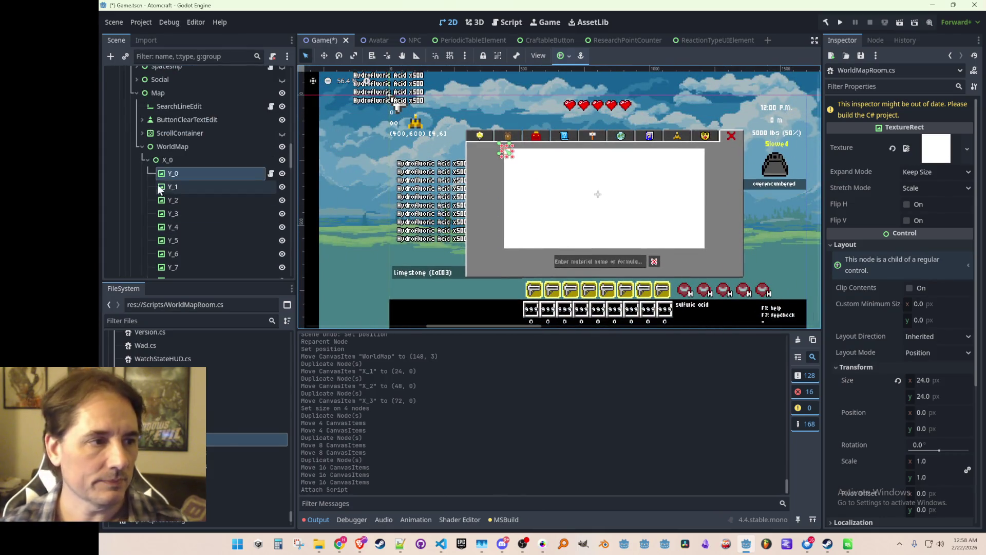
pyautogui.click(147, 160)
pyautogui.click(172, 187)
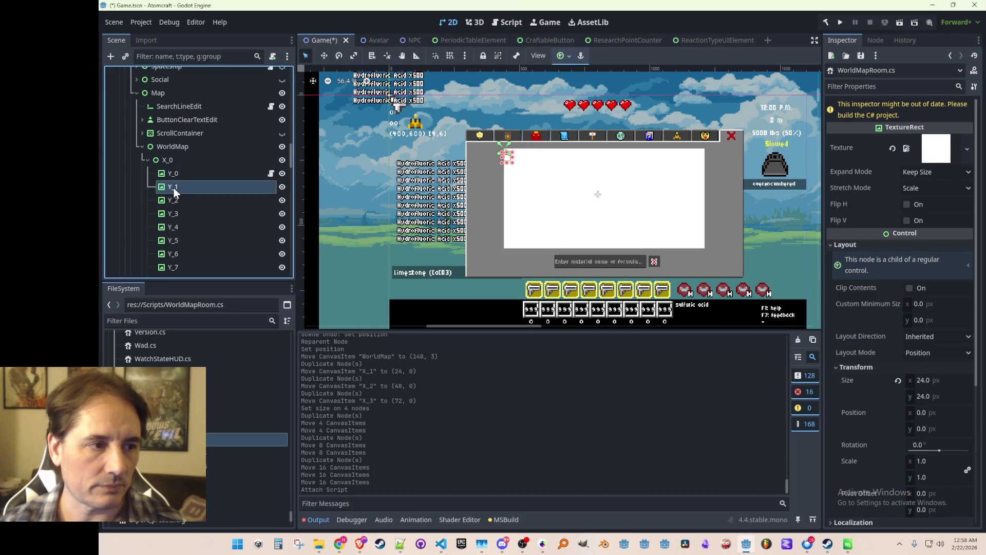
pyautogui.scroll(-1, 202, 256)
pyautogui.moveTo(198, 230); pyautogui.dragTo(206, 160)
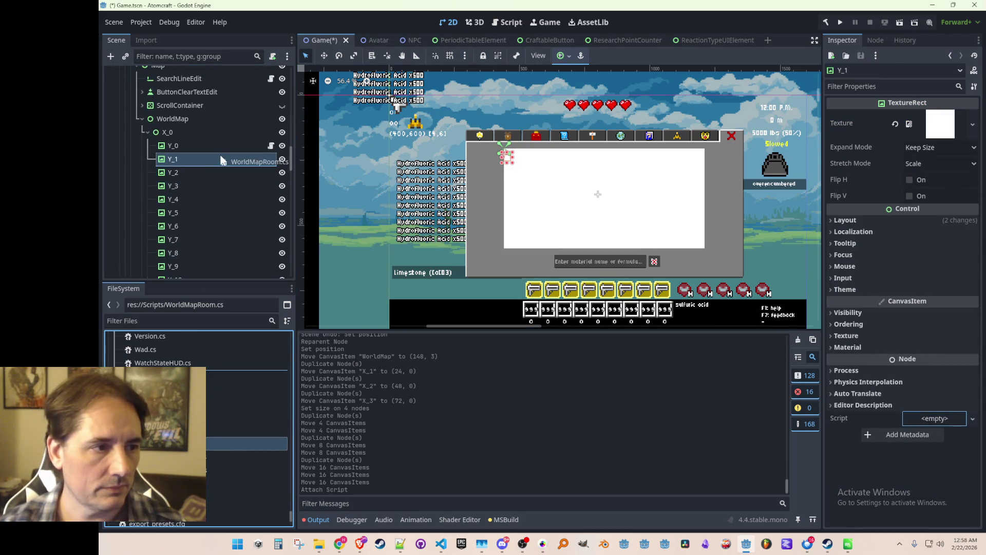
pyautogui.click(230, 174)
pyautogui.moveTo(247, 443)
pyautogui.mouseDown()
pyautogui.moveTo(212, 255)
pyautogui.moveTo(251, 164)
pyautogui.mouseUp()
pyautogui.click(229, 177)
pyautogui.moveTo(246, 446)
pyautogui.mouseDown()
pyautogui.moveTo(215, 223)
pyautogui.moveTo(190, 173)
pyautogui.moveTo(230, 179)
pyautogui.mouseUp()
# Step: Attach WorldMapRoom.cs to room nodes Y_4 through Y_7
pyautogui.click(203, 194)
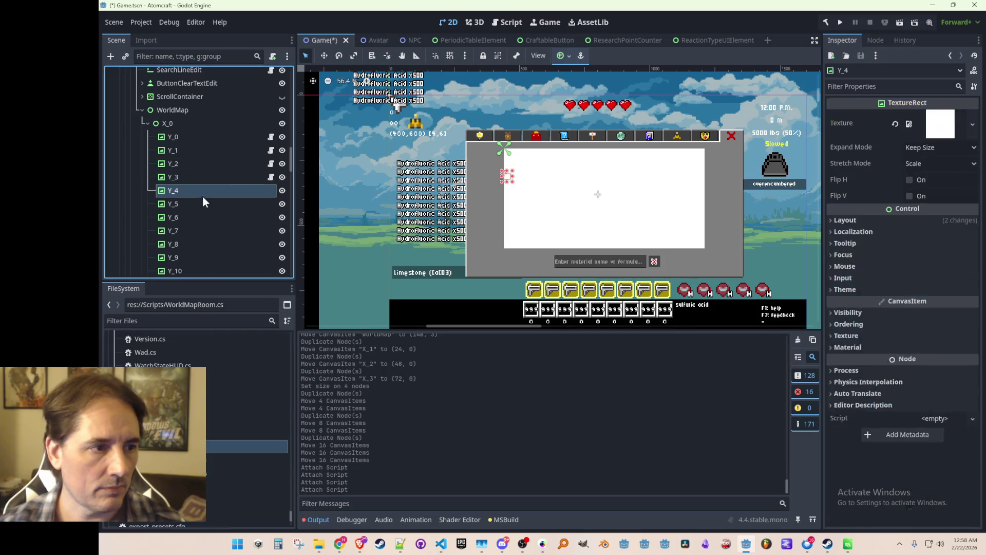
pyautogui.moveTo(246, 447)
pyautogui.mouseDown()
pyautogui.moveTo(215, 222)
pyautogui.moveTo(229, 183)
pyautogui.mouseUp()
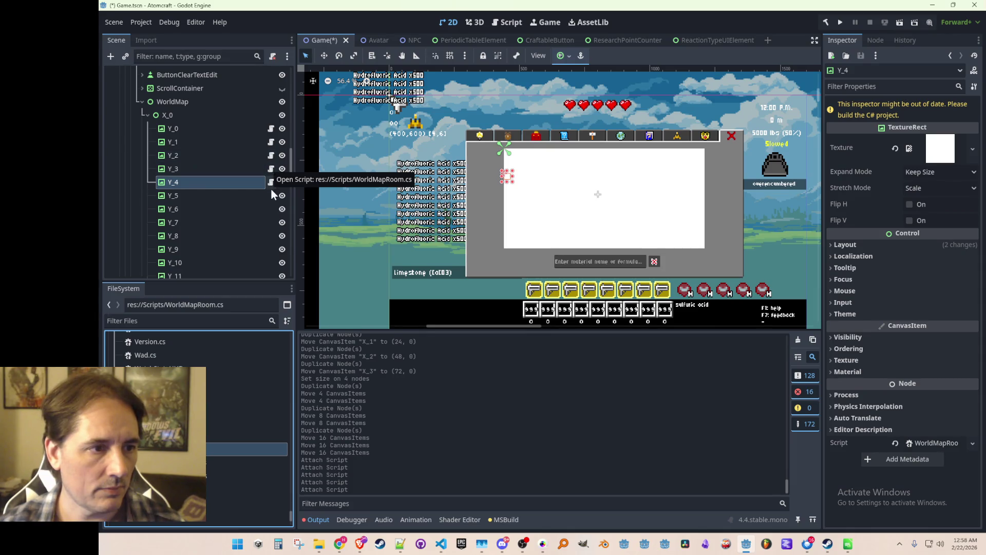
pyautogui.click(213, 196)
pyautogui.moveTo(246, 449); pyautogui.dragTo(243, 197)
pyautogui.moveTo(247, 453); pyautogui.dragTo(211, 194)
pyautogui.click(208, 204)
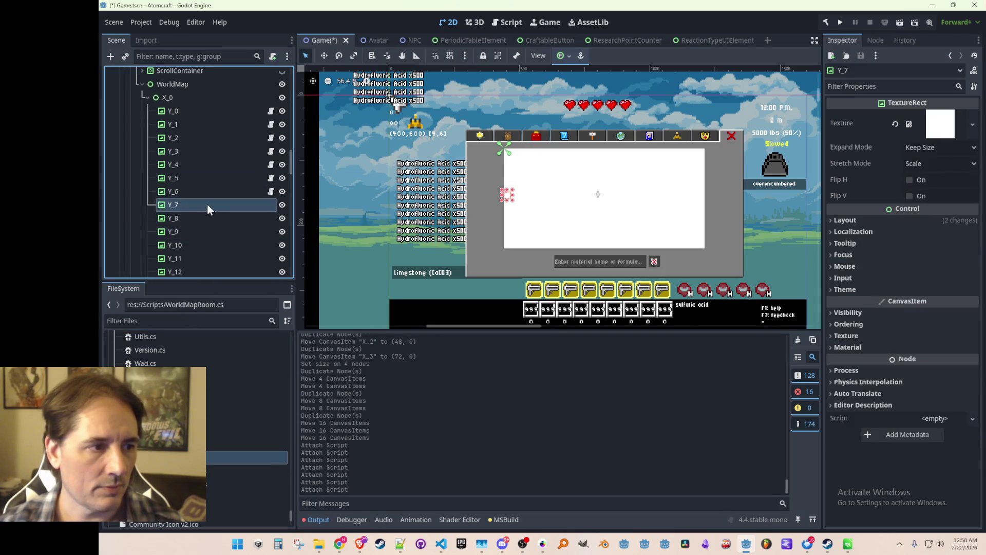
pyautogui.scroll(-3, 207, 203)
pyautogui.moveTo(246, 459); pyautogui.dragTo(214, 148)
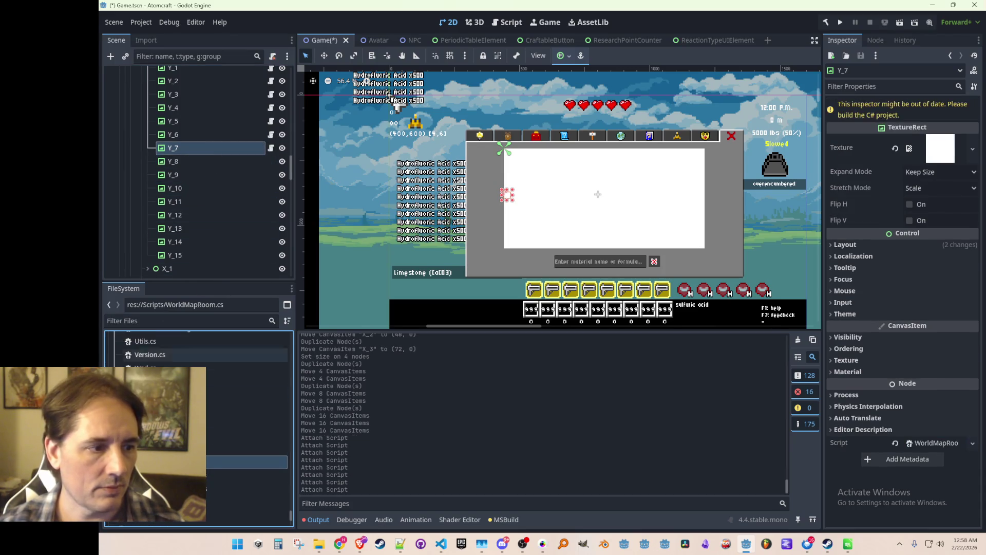
# Step: Attach WorldMapRoom.cs to room nodes Y_8 through Y_15
pyautogui.moveTo(247, 468)
pyautogui.mouseDown()
pyautogui.moveTo(252, 231)
pyautogui.moveTo(231, 155)
pyautogui.mouseUp()
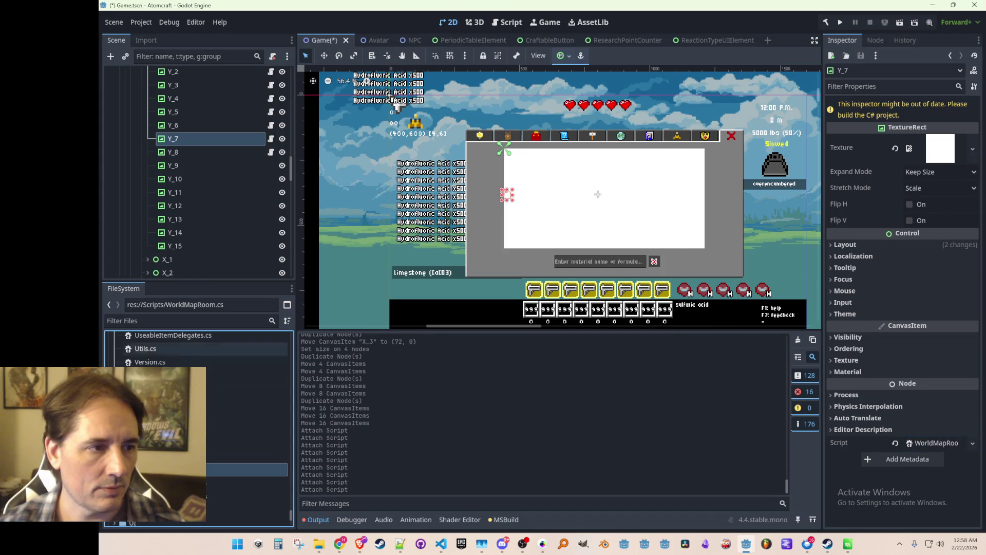
pyautogui.moveTo(205, 251)
pyautogui.mouseDown()
pyautogui.moveTo(221, 149)
pyautogui.moveTo(221, 160)
pyautogui.mouseUp()
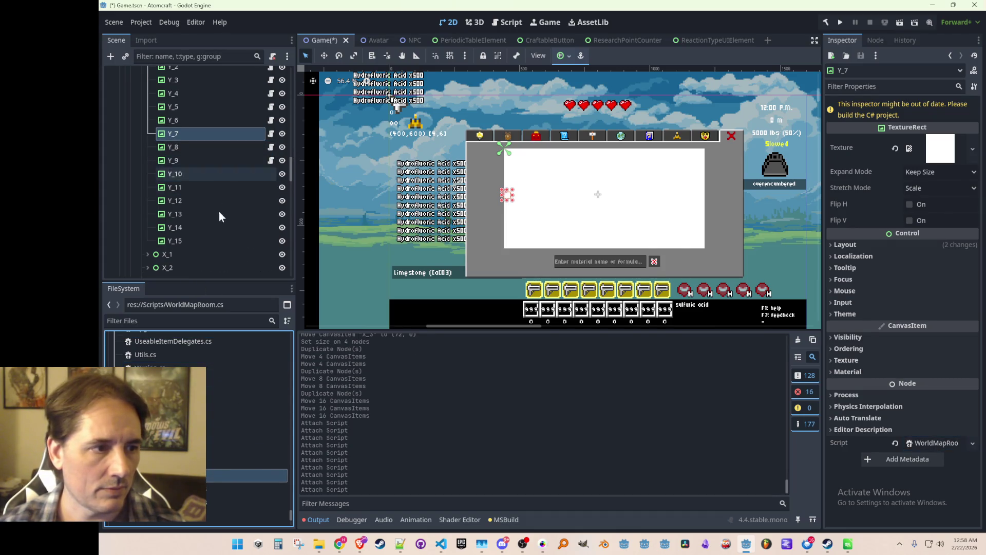
pyautogui.moveTo(247, 476)
pyautogui.mouseDown()
pyautogui.moveTo(216, 180)
pyautogui.moveTo(249, 182)
pyautogui.moveTo(249, 172)
pyautogui.mouseUp()
pyautogui.moveTo(247, 482)
pyautogui.mouseDown()
pyautogui.moveTo(251, 200)
pyautogui.moveTo(238, 177)
pyautogui.mouseUp()
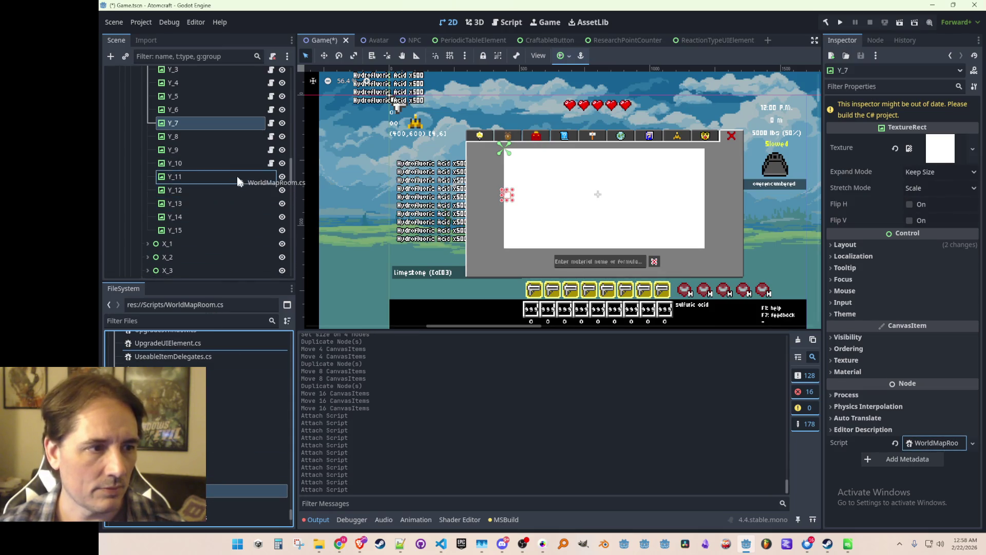
pyautogui.moveTo(246, 490); pyautogui.dragTo(253, 183)
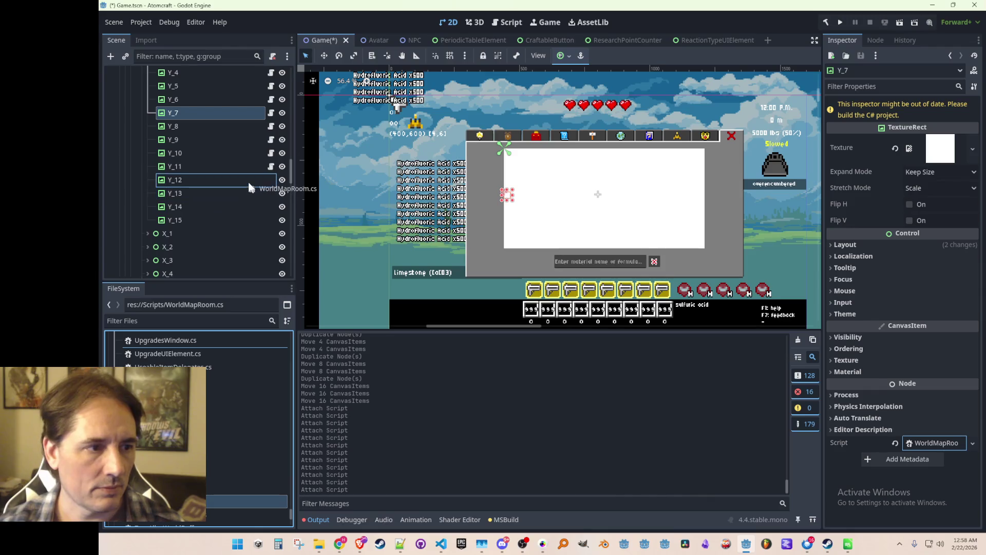
pyautogui.moveTo(246, 501)
pyautogui.mouseDown()
pyautogui.moveTo(260, 193)
pyautogui.moveTo(249, 205)
pyautogui.moveTo(248, 180)
pyautogui.mouseUp()
pyautogui.moveTo(246, 507); pyautogui.dragTo(245, 186)
pyautogui.moveTo(247, 514)
pyautogui.mouseDown()
pyautogui.moveTo(236, 181)
pyautogui.moveTo(232, 189)
pyautogui.mouseUp()
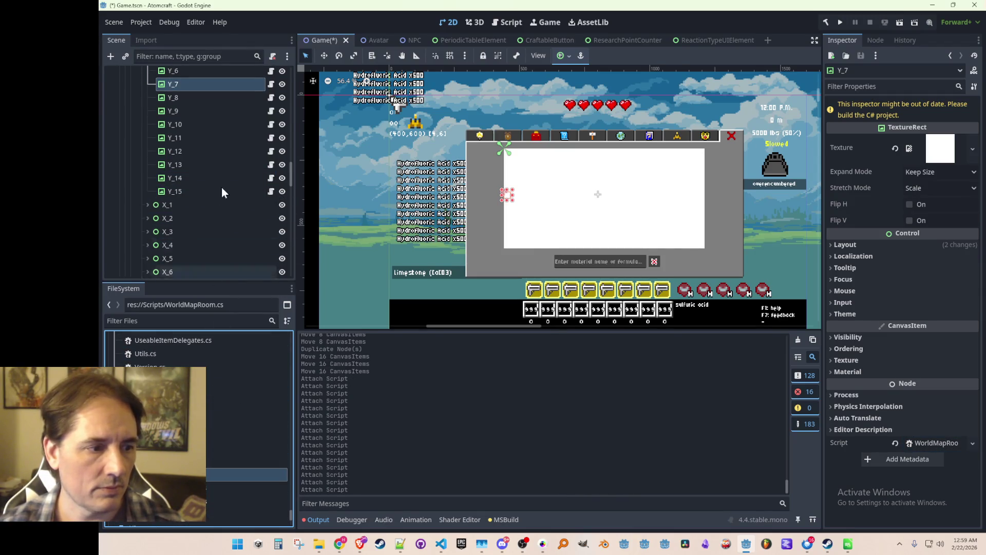
pyautogui.scroll(5, 210, 186)
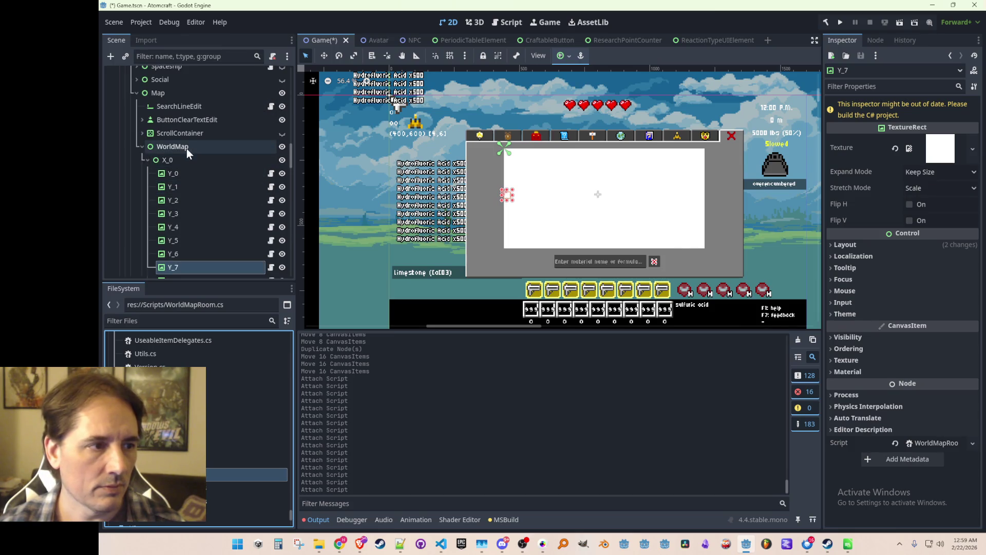
# Step: Delete the 31 columns X_1 to X_31 from WorldMap
pyautogui.click(181, 158)
pyautogui.click(146, 159)
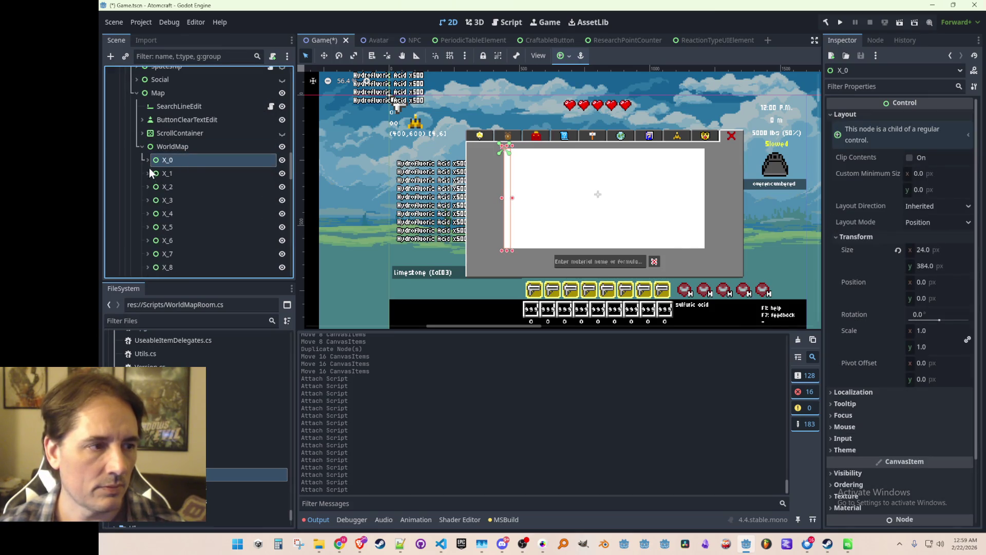
pyautogui.click(172, 175)
pyautogui.scroll(-10, 203, 200)
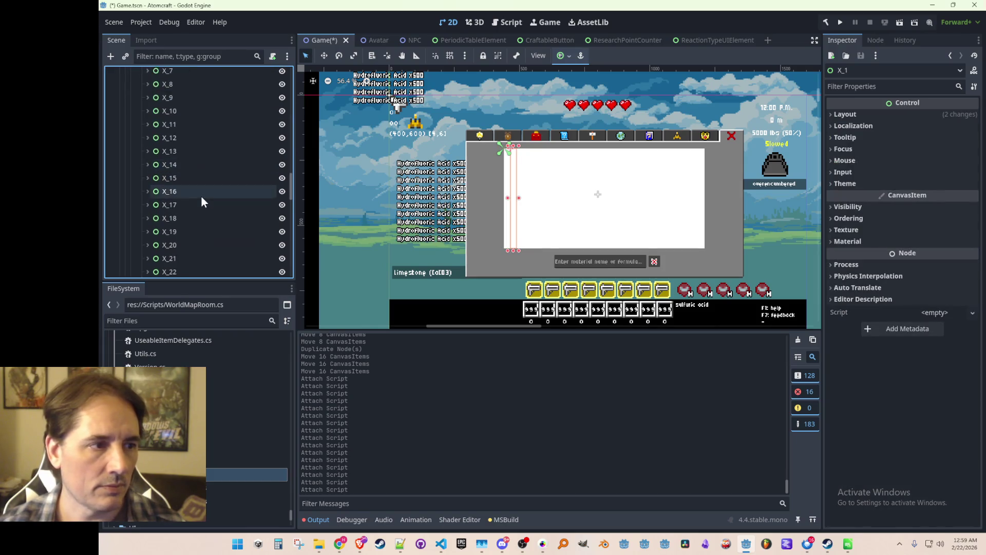
pyautogui.keyDown('shift'); pyautogui.click(179, 208); pyautogui.keyUp('shift')
pyautogui.press('Delete')
pyautogui.press('Return')
# Step: Check that X_0 still holds its rooms and save the Game scene
pyautogui.scroll(1, 216, 190)
pyautogui.scroll(-2, 214, 189)
pyautogui.click(187, 168)
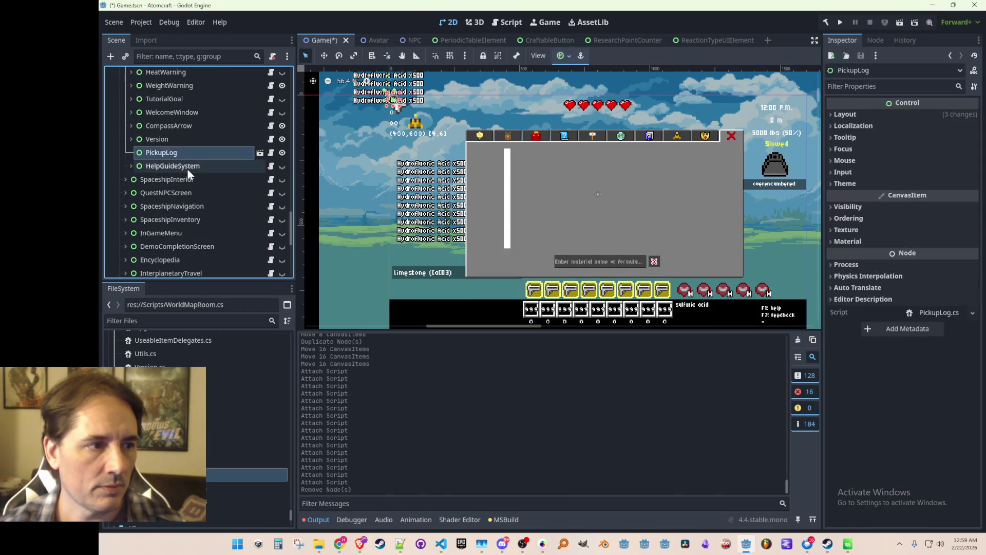
pyautogui.scroll(5, 185, 174)
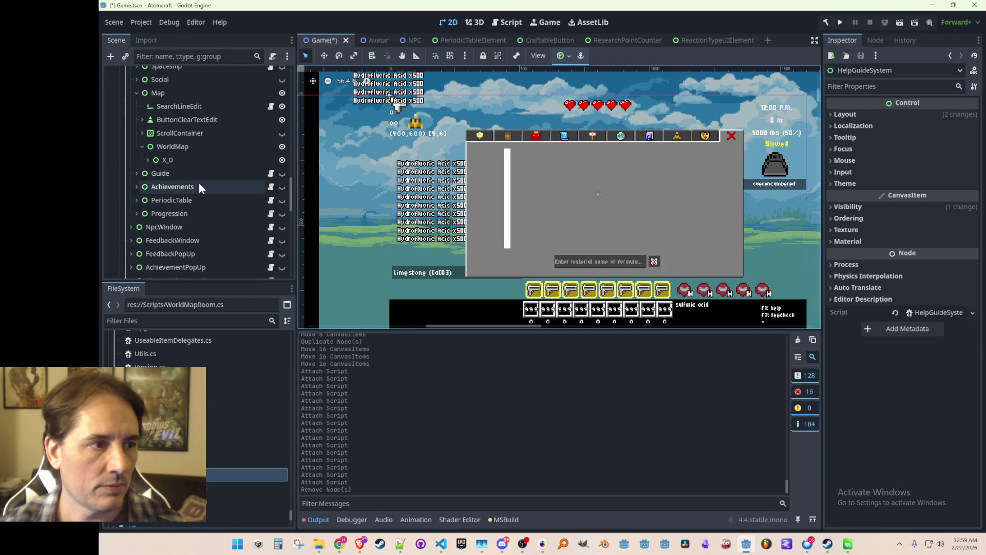
pyautogui.scroll(3, 190, 169)
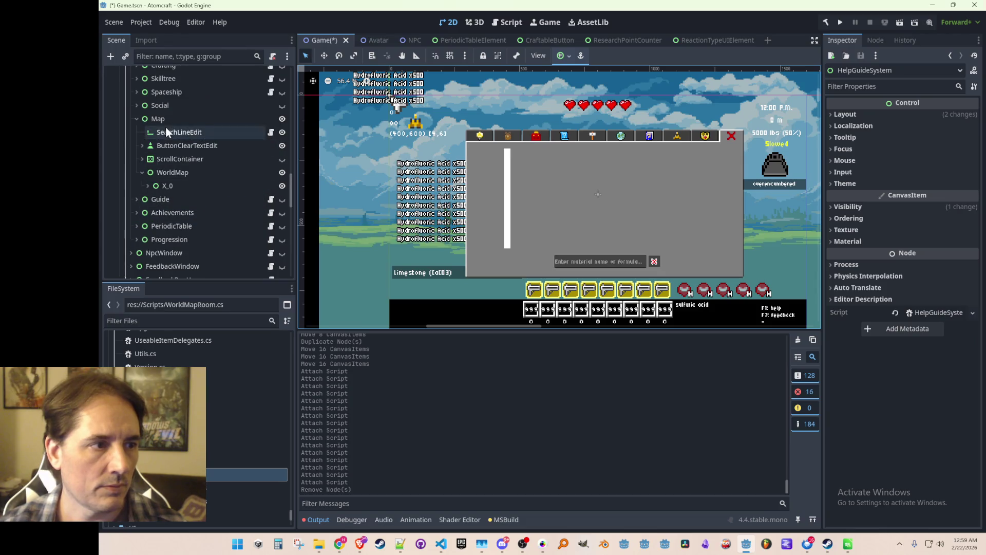
pyautogui.click(171, 183)
pyautogui.scroll(-1, 175, 174)
pyautogui.click(148, 160)
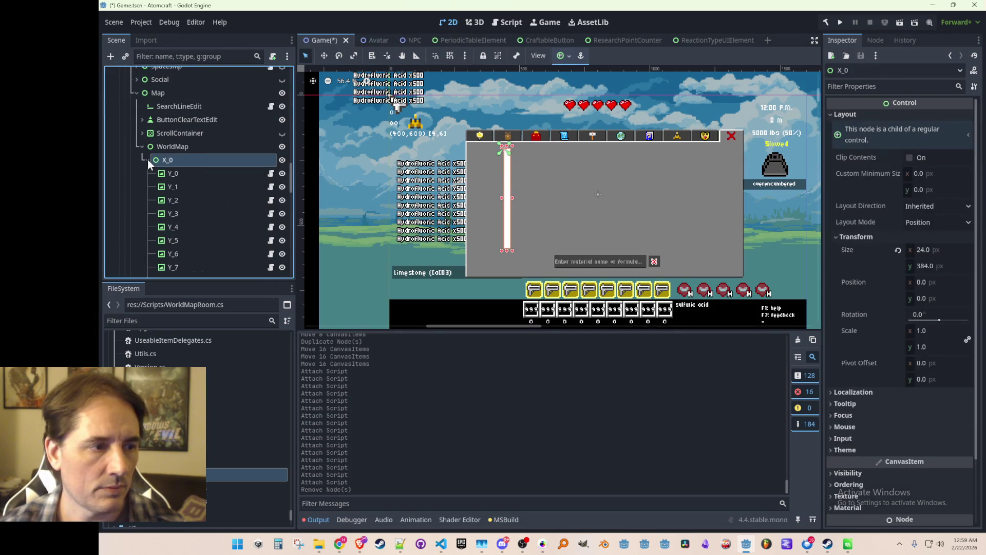
pyautogui.click(147, 159)
pyautogui.hotkey('ctrl', 's')
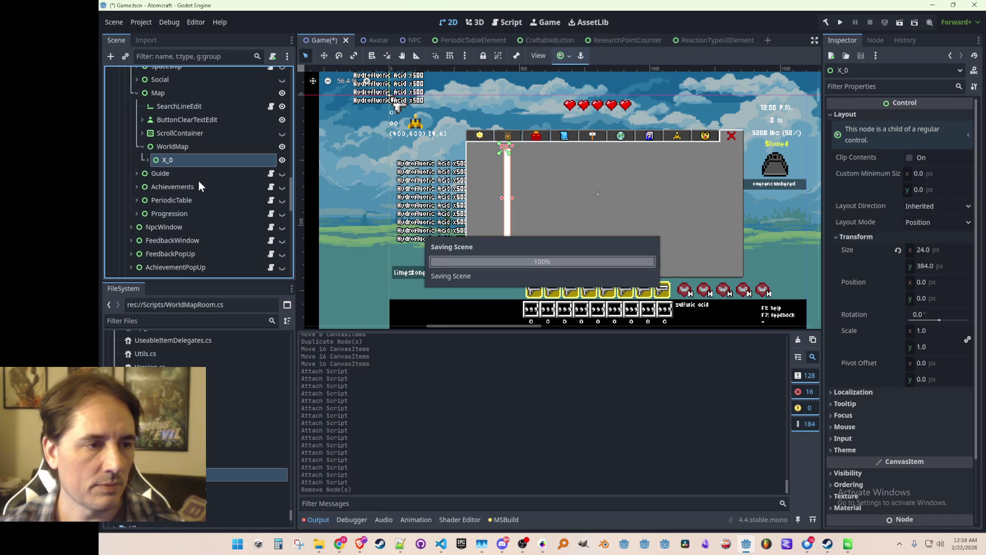
pyautogui.scroll(-1, 208, 189)
pyautogui.scroll(1, 210, 191)
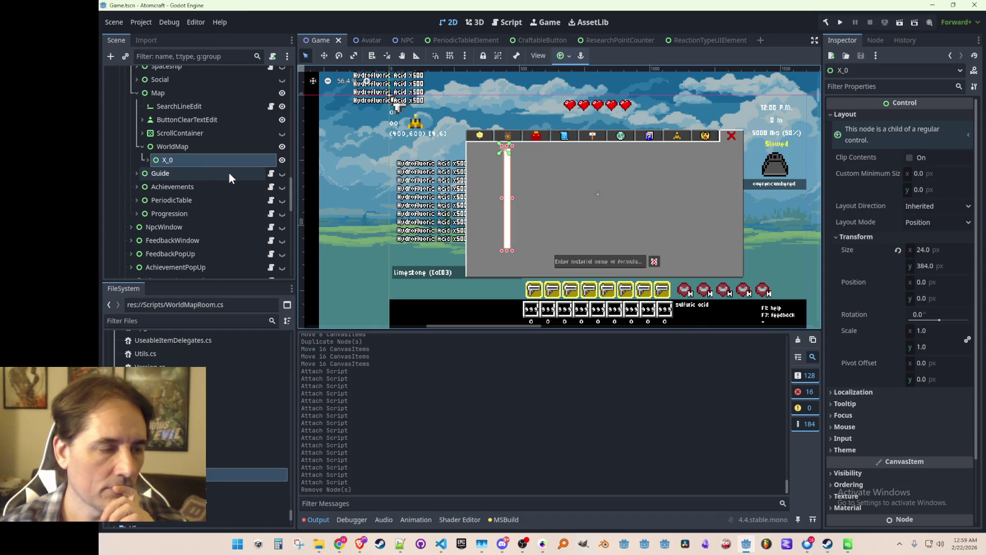
# Step: Save the X_0 branch as a scene named WorldMapContainer in the Prefabs folder
pyautogui.rightClick(197, 159)
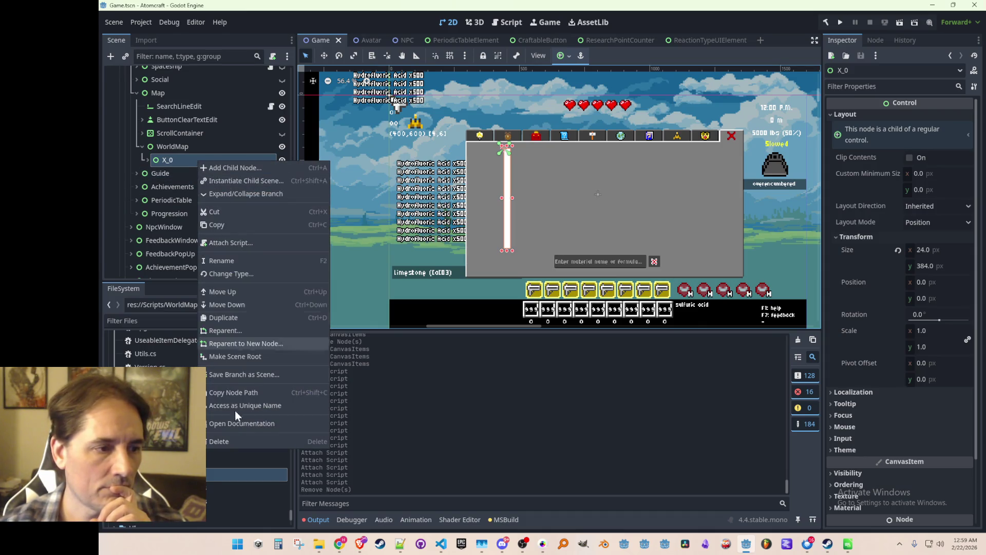
pyautogui.click(250, 374)
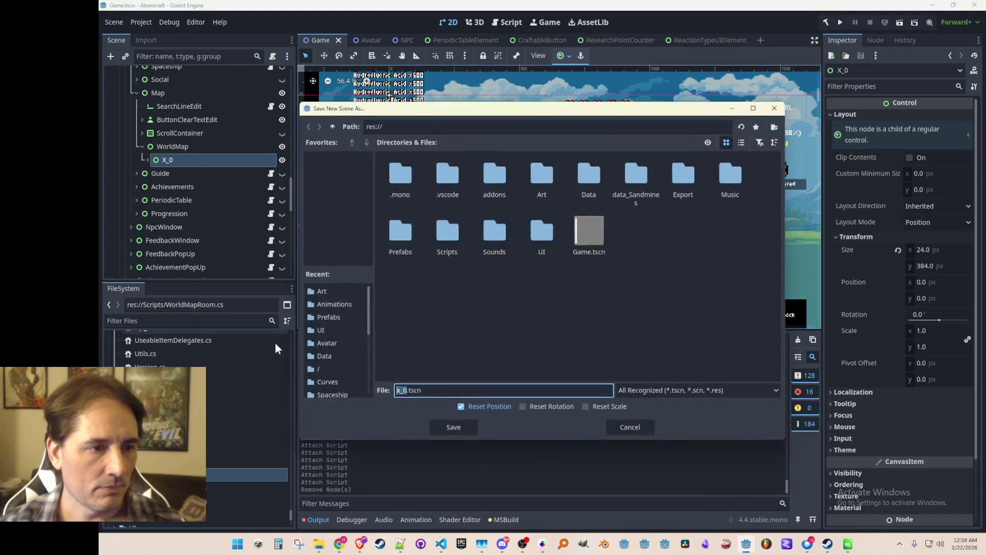
pyautogui.doubleClick(404, 242)
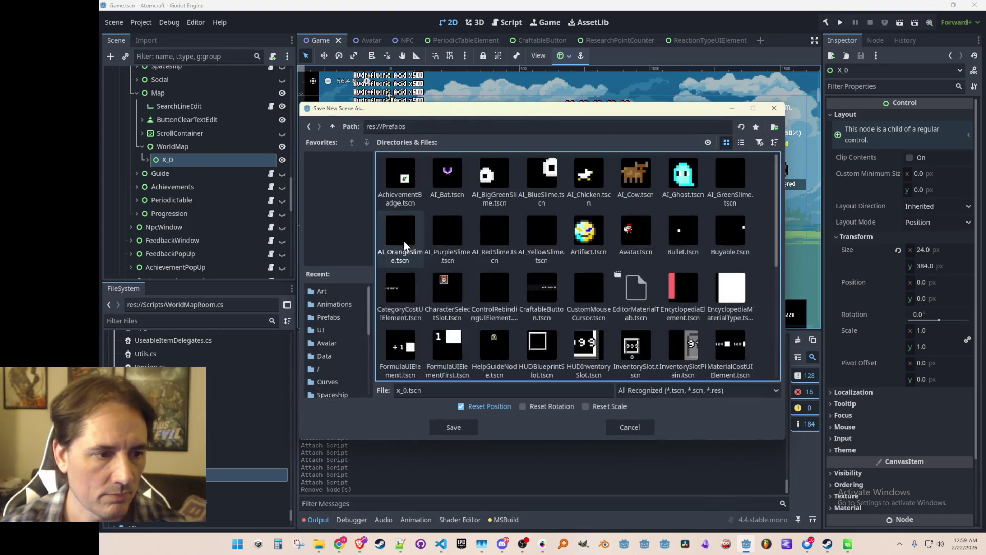
pyautogui.click(401, 392)
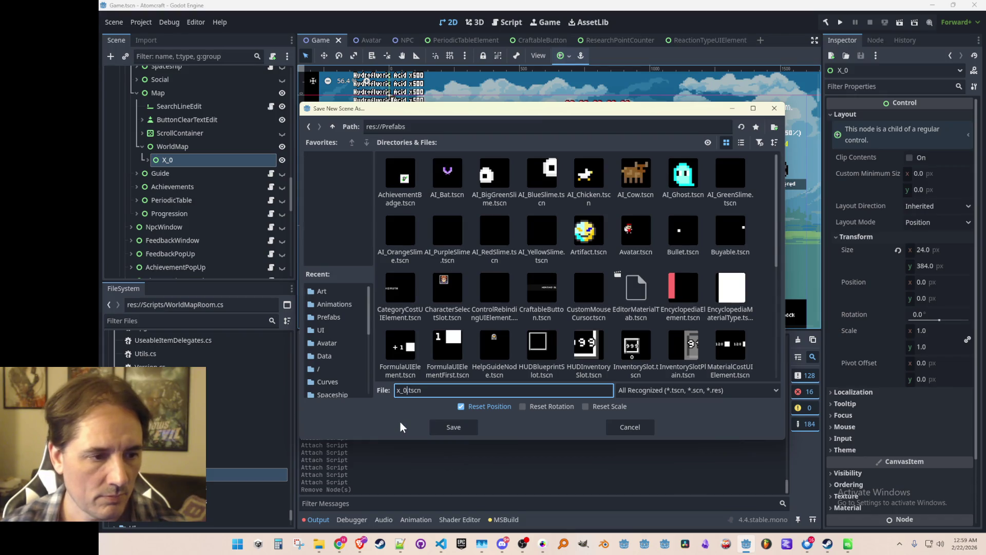
pyautogui.hotkey('shift', 'Home')
pyautogui.write('WorldMapCo')
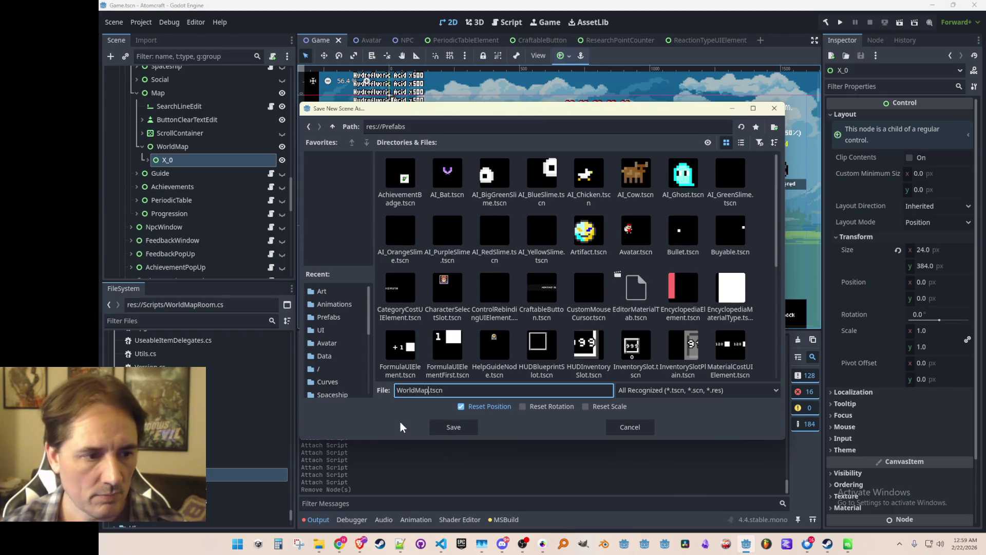
pyautogui.write('ntainer')
pyautogui.press('Return')
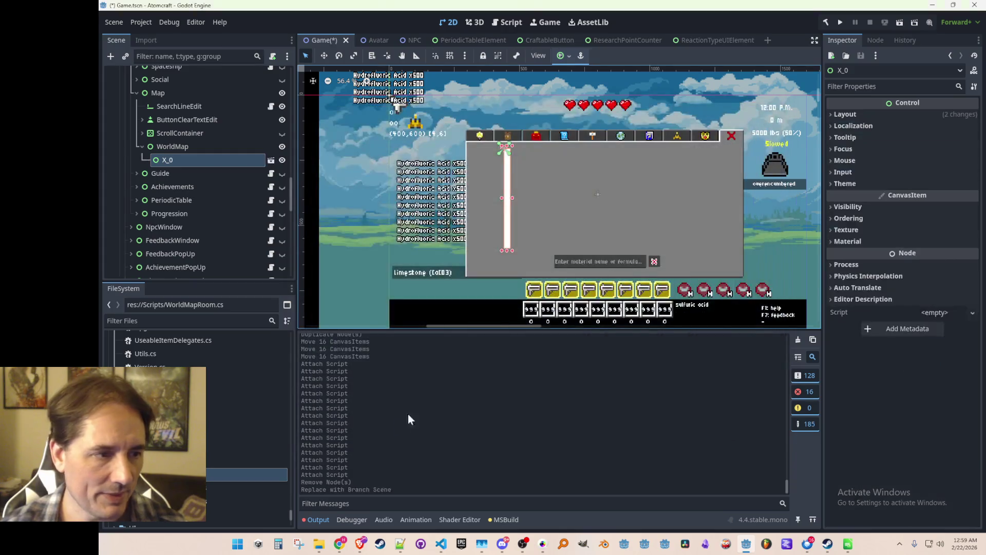
# Step: Duplicate X_0 into column X_1 and move it 24 px to the right
pyautogui.click(176, 149)
pyautogui.click(176, 160)
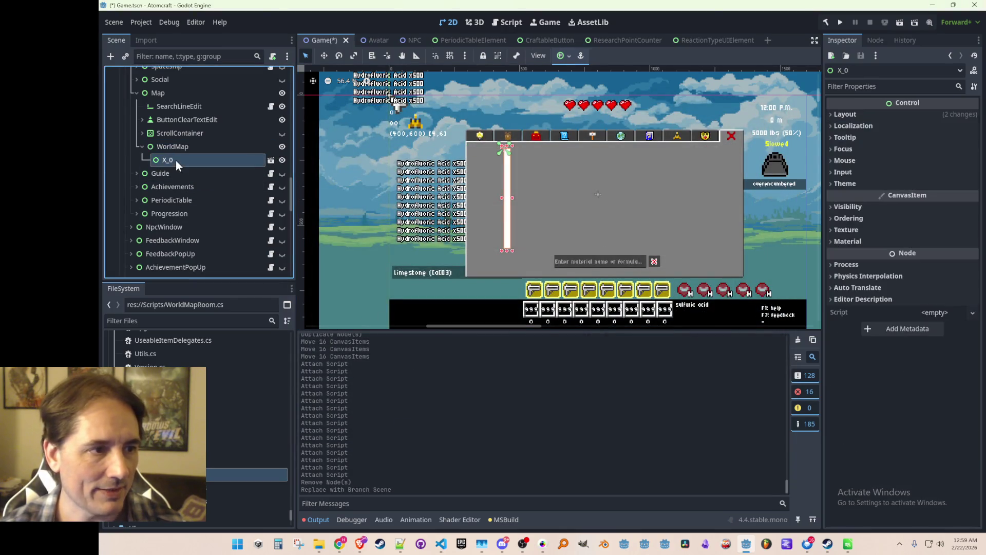
pyautogui.hotkey('ctrl', 'd')
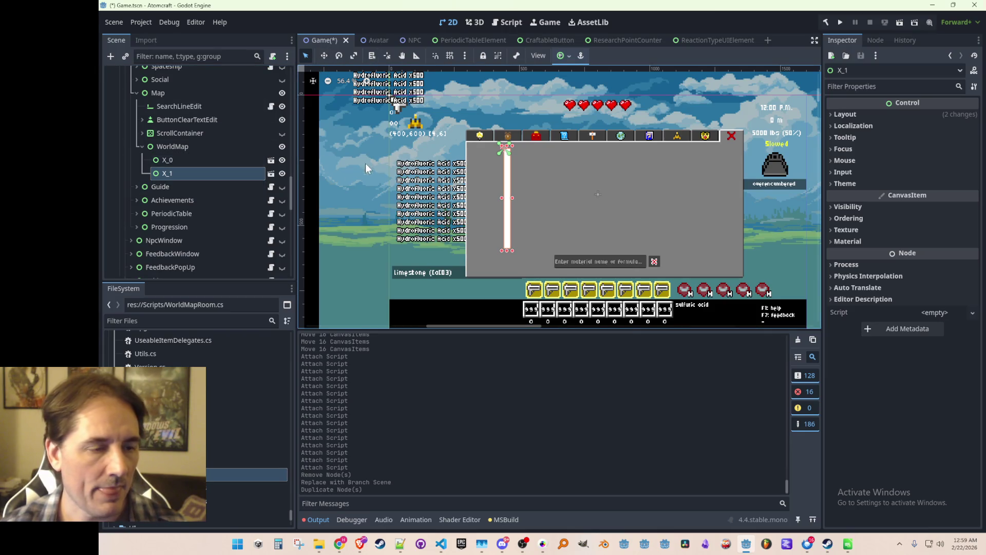
pyautogui.click(324, 55)
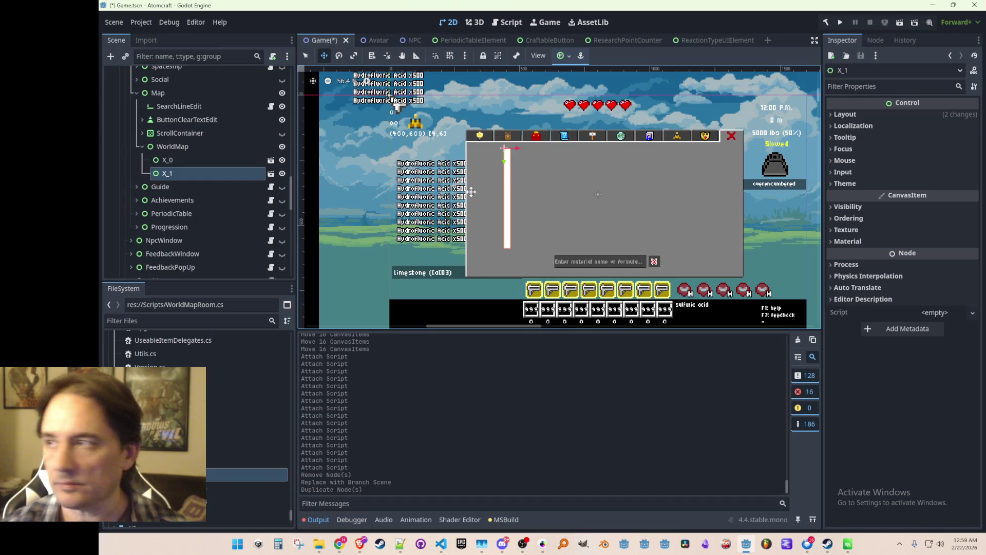
pyautogui.scroll(5, 493, 183)
pyautogui.scroll(6, 533, 200)
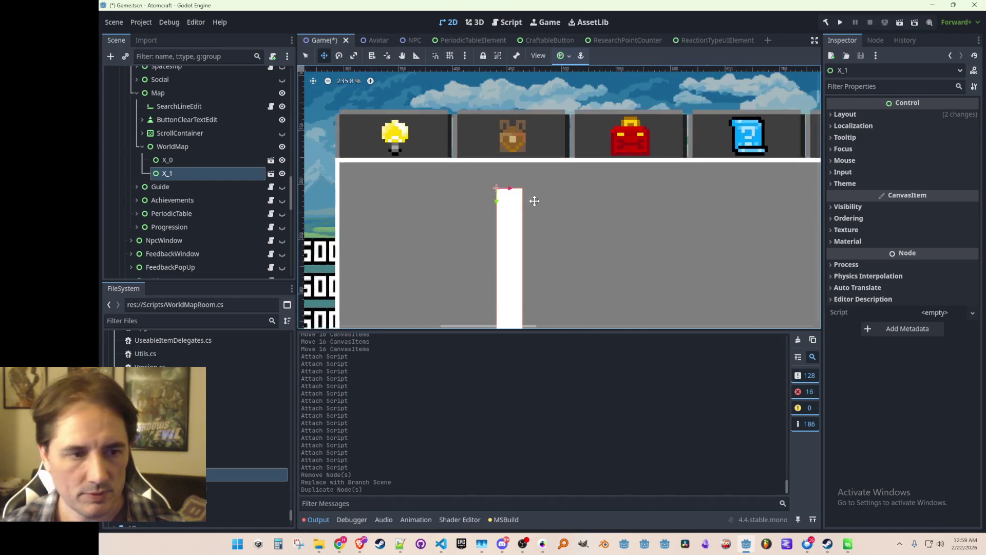
pyautogui.moveTo(533, 189)
pyautogui.mouseDown()
pyautogui.moveTo(542, 190)
pyautogui.moveTo(518, 175)
pyautogui.moveTo(611, 161)
pyautogui.moveTo(598, 160)
pyautogui.moveTo(632, 184)
pyautogui.mouseUp()
pyautogui.scroll(7, 530, 188)
# Step: Create columns X_2 through X_7, each 24 px further right, reaching 168 px
pyautogui.hotkey('ctrl', 'd')
pyautogui.hotkey('ctrl', 'd')
pyautogui.scroll(-2, 602, 194)
pyautogui.hotkey('ctrl', 'd')
pyautogui.hotkey('ctrl', 'd')
pyautogui.moveTo(643, 236); pyautogui.dragTo(577, 218)
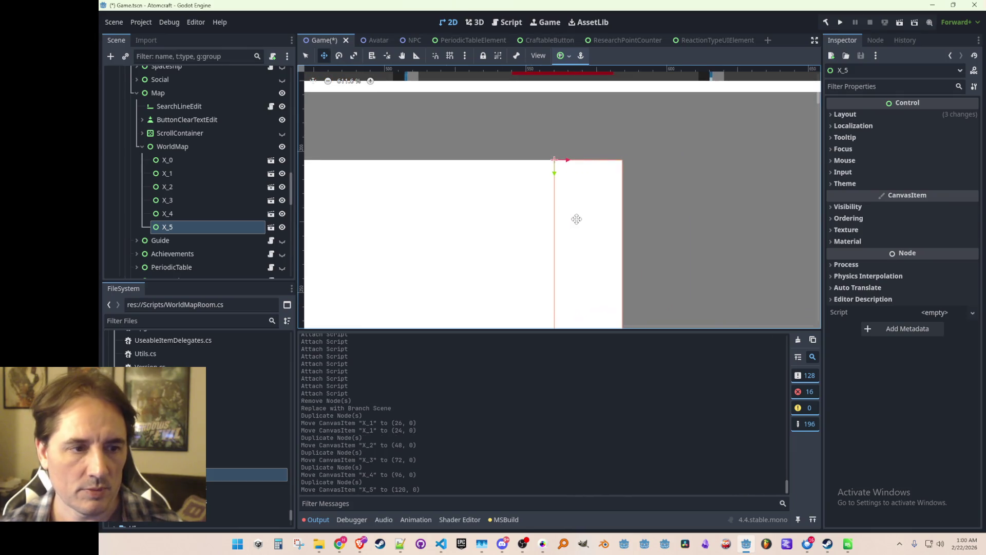
pyautogui.hotkey('ctrl', 'd')
pyautogui.moveTo(564, 165)
pyautogui.mouseDown()
pyautogui.moveTo(646, 170)
pyautogui.moveTo(599, 174)
pyautogui.moveTo(661, 161)
pyautogui.mouseUp()
pyautogui.hotkey('ctrl', 'd')
pyautogui.moveTo(661, 161)
pyautogui.mouseDown()
pyautogui.moveTo(638, 211)
pyautogui.moveTo(599, 185)
pyautogui.moveTo(623, 160)
pyautogui.moveTo(699, 160)
pyautogui.moveTo(684, 161)
pyautogui.mouseUp()
# Step: Add columns X_8 to X_10 at 192, 216 and 240 px, then undo the extra duplicate
pyautogui.hotkey('ctrl', 'd')
pyautogui.moveTo(676, 195); pyautogui.dragTo(611, 209)
pyautogui.hotkey('ctrl', 'd')
pyautogui.moveTo(590, 156)
pyautogui.mouseDown()
pyautogui.moveTo(674, 163)
pyautogui.moveTo(665, 163)
pyautogui.mouseUp()
pyautogui.hotkey('ctrl', 'd')
pyautogui.moveTo(680, 203)
pyautogui.mouseDown()
pyautogui.moveTo(588, 201)
pyautogui.moveTo(660, 175)
pyautogui.mouseUp()
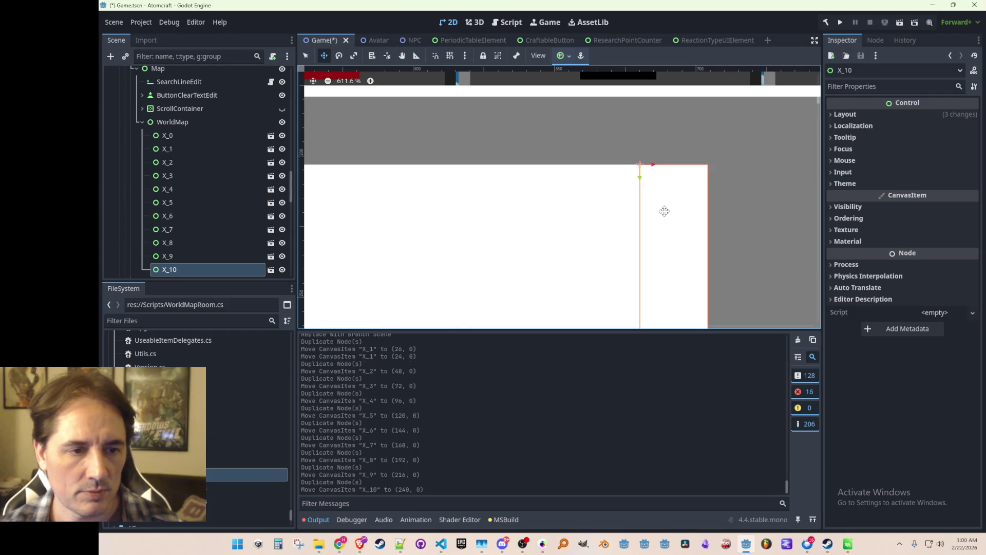
pyautogui.scroll(-2, 662, 212)
pyautogui.scroll(-12, 591, 194)
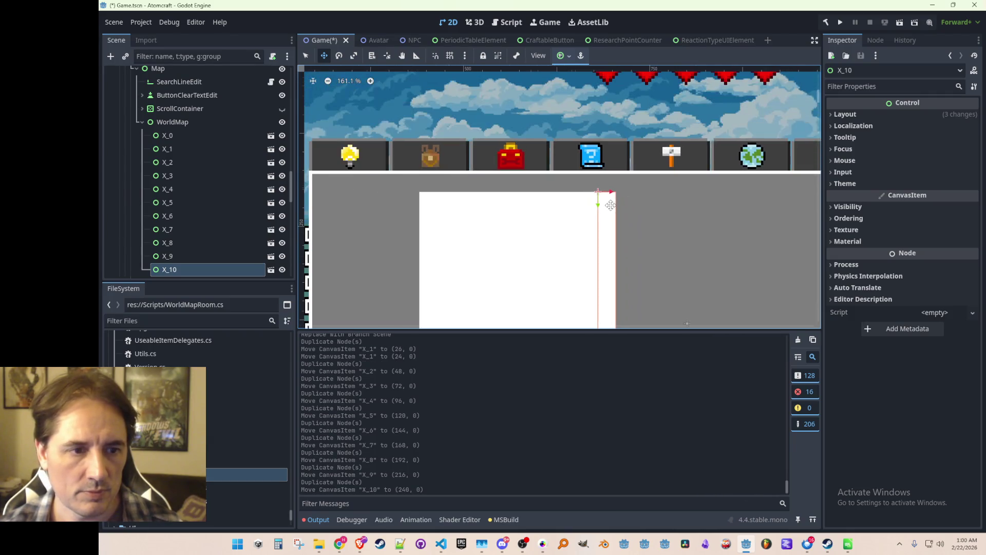
pyautogui.hotkey('ctrl', 'z')
pyautogui.hotkey('ctrl', 'z')
pyautogui.hotkey('ctrl', 'z')
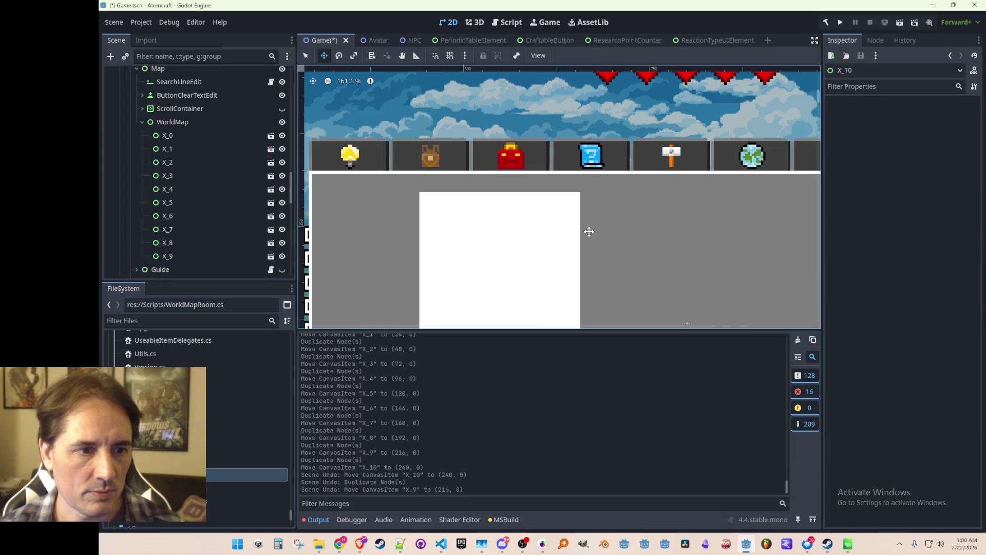
# Step: Undo back to rooms X_0–X_3, then duplicate those four and move the copies right
pyautogui.hotkey('ctrl', 'z')
pyautogui.hotkey('ctrl', 'z')
pyautogui.hotkey('ctrl', 'z')
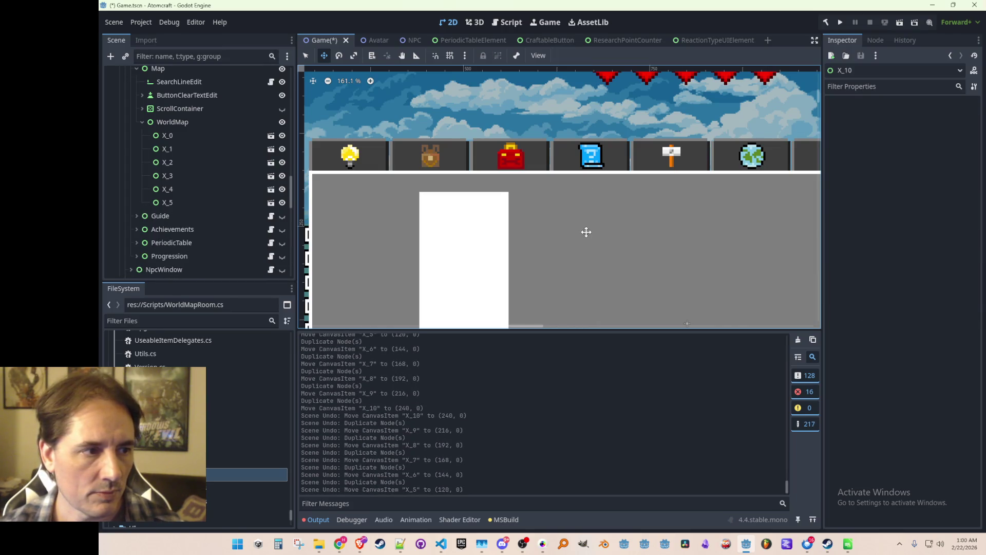
pyautogui.click(195, 177)
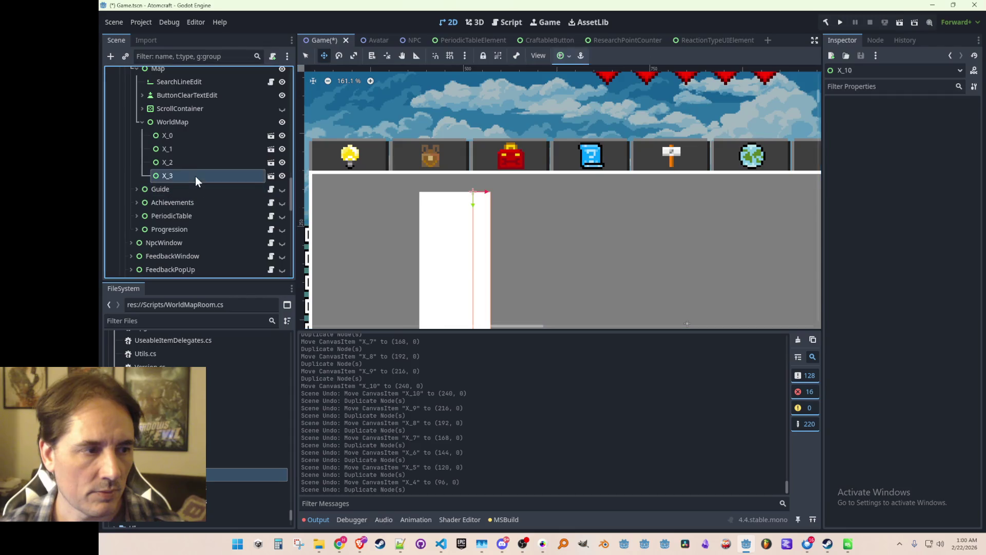
pyautogui.click(193, 165)
pyautogui.click(196, 153)
pyautogui.click(195, 153)
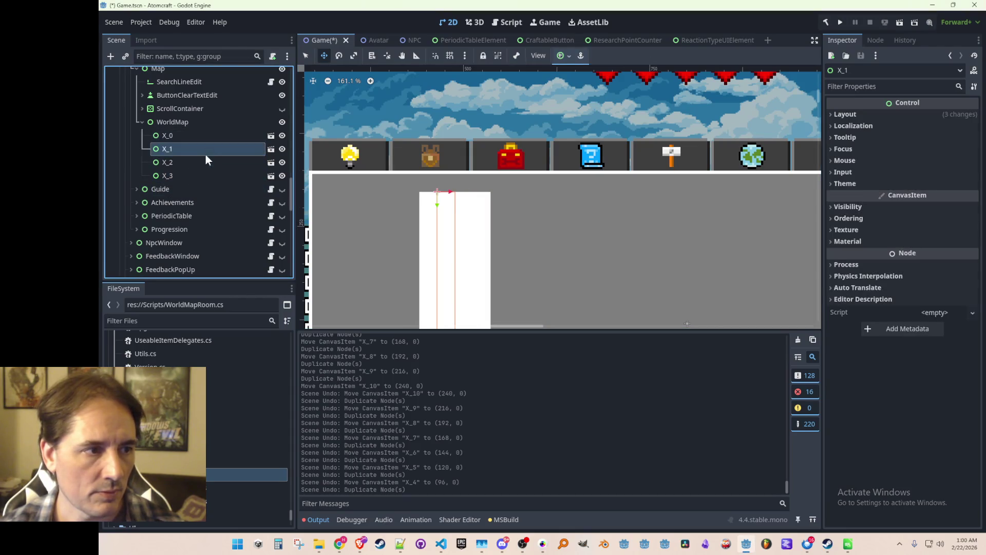
pyautogui.click(208, 134)
pyautogui.keyDown('shift'); pyautogui.click(199, 175); pyautogui.keyUp('shift')
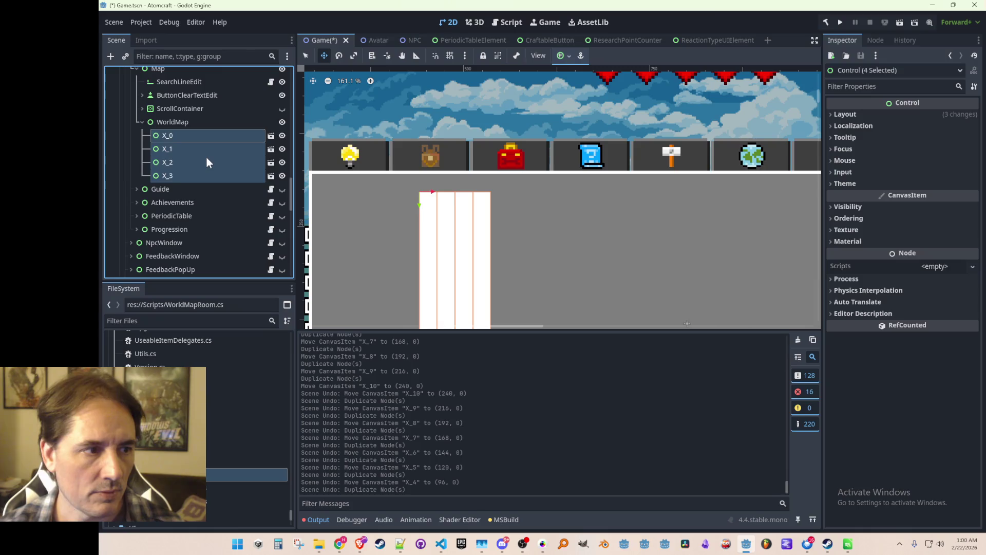
pyautogui.click(208, 136)
pyautogui.keyDown('shift'); pyautogui.click(205, 175); pyautogui.keyUp('shift')
pyautogui.hotkey('ctrl', 'd')
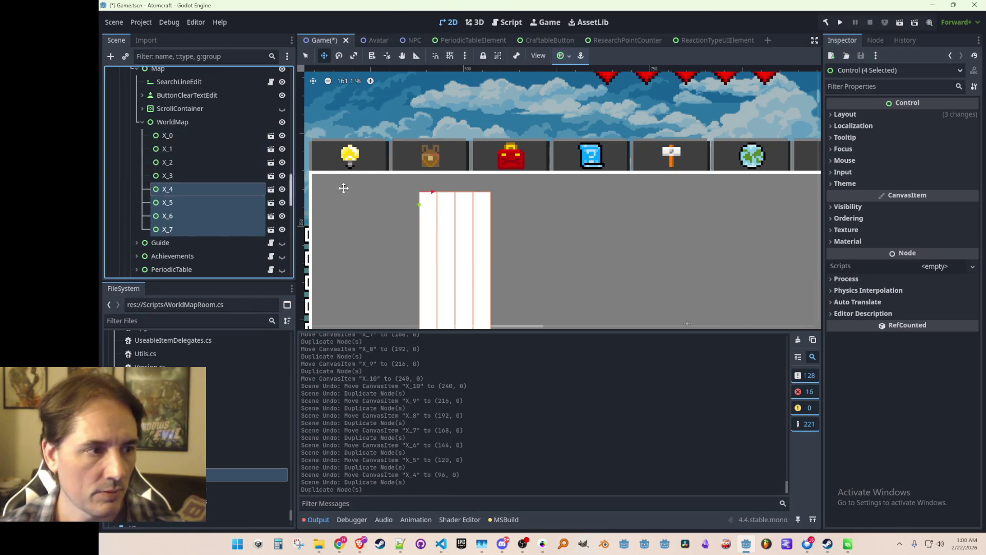
pyautogui.scroll(4, 419, 192)
pyautogui.moveTo(420, 193)
pyautogui.mouseDown()
pyautogui.moveTo(545, 192)
pyautogui.moveTo(539, 172)
pyautogui.mouseUp()
pyautogui.scroll(10, 546, 189)
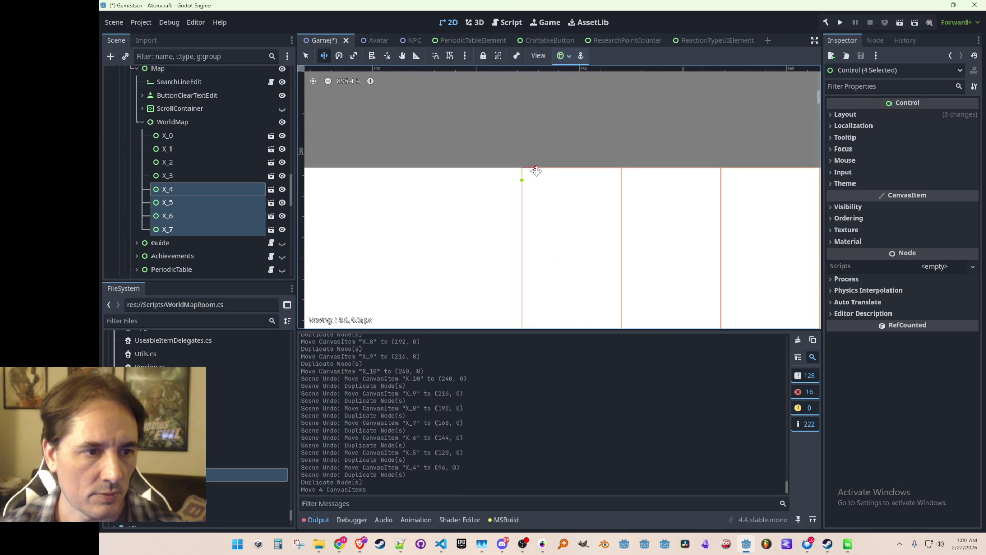
pyautogui.scroll(-11, 537, 172)
# Step: Duplicate the eight rooms X_0–X_7 and place the copies snugly to their right
pyautogui.click(199, 136)
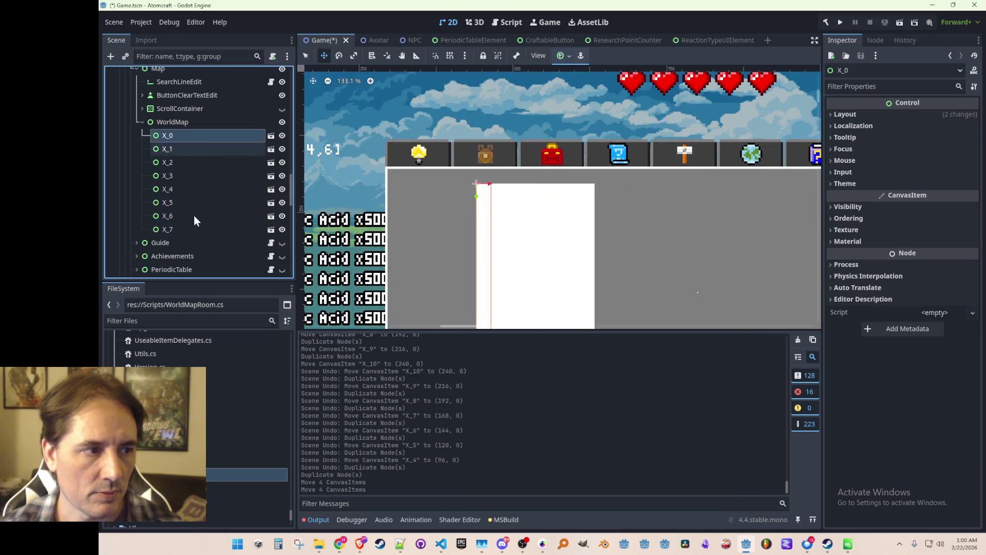
pyautogui.keyDown('shift'); pyautogui.click(195, 228); pyautogui.keyUp('shift')
pyautogui.moveTo(556, 219); pyautogui.dragTo(505, 187)
pyautogui.hotkey('ctrl', 'd')
pyautogui.moveTo(441, 165); pyautogui.dragTo(562, 162)
pyautogui.scroll(6, 552, 145)
pyautogui.moveTo(529, 128); pyautogui.dragTo(512, 131)
pyautogui.scroll(-9, 586, 191)
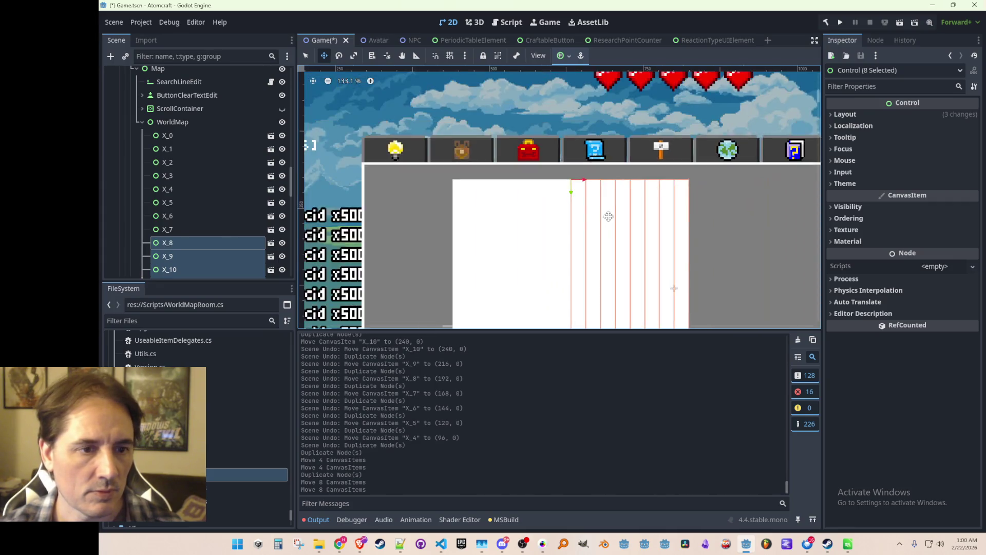
pyautogui.scroll(2, 592, 227)
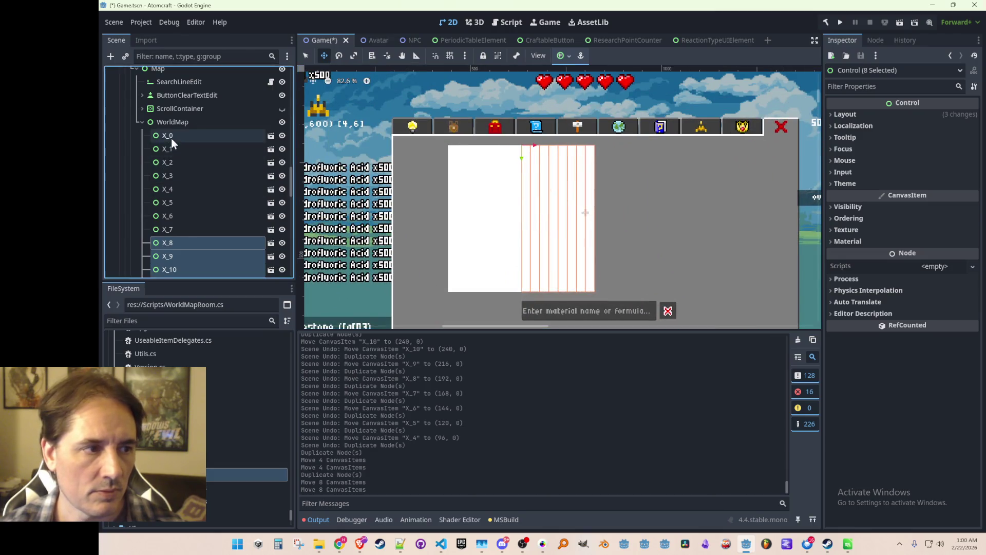
# Step: Duplicate all sixteen rooms X_0–X_15 and shift the copies right, closing the gap
pyautogui.click(171, 136)
pyautogui.scroll(-3, 204, 196)
pyautogui.keyDown('shift'); pyautogui.click(174, 232); pyautogui.keyUp('shift')
pyautogui.scroll(2, 463, 160)
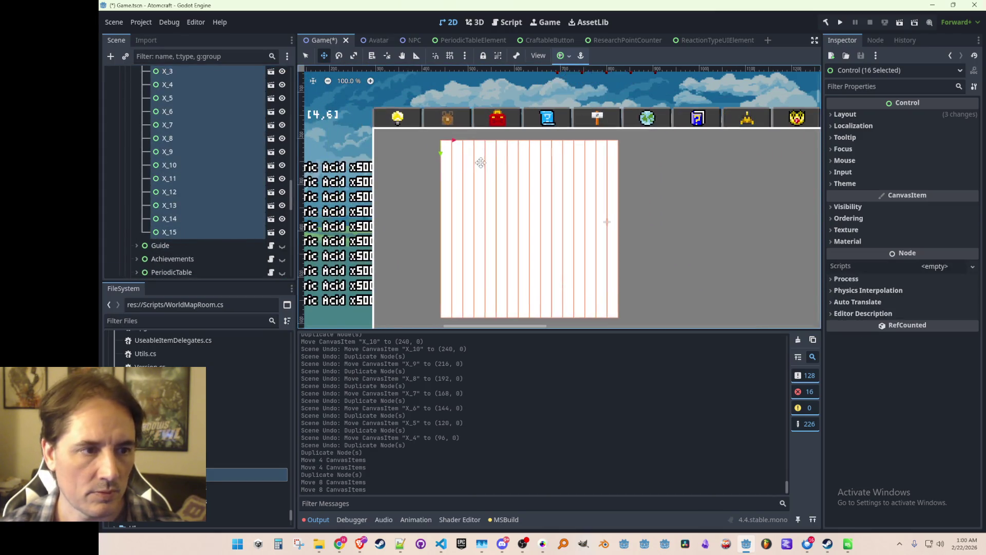
pyautogui.hotkey('ctrl', 'd')
pyautogui.moveTo(422, 167); pyautogui.dragTo(600, 167)
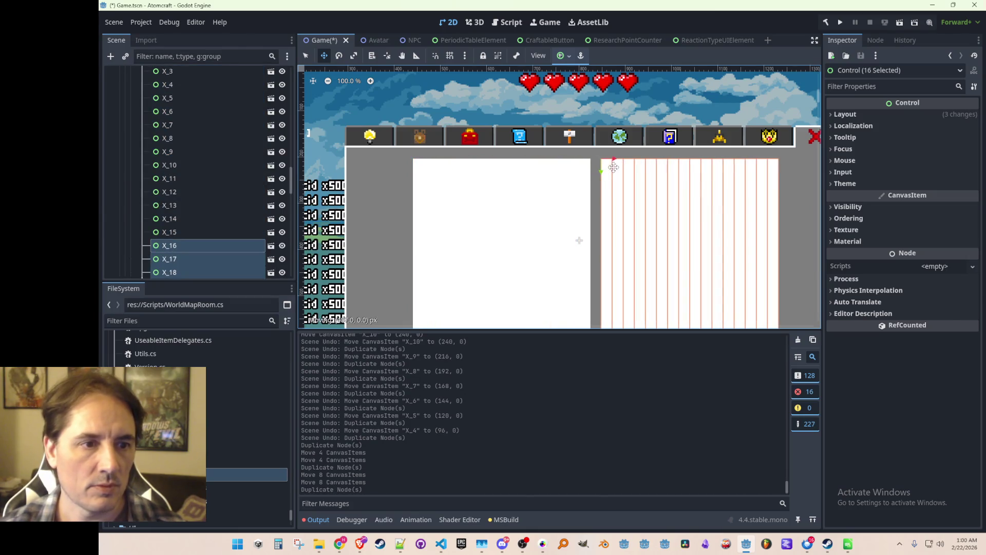
pyautogui.scroll(5, 621, 199)
pyautogui.scroll(4, 621, 200)
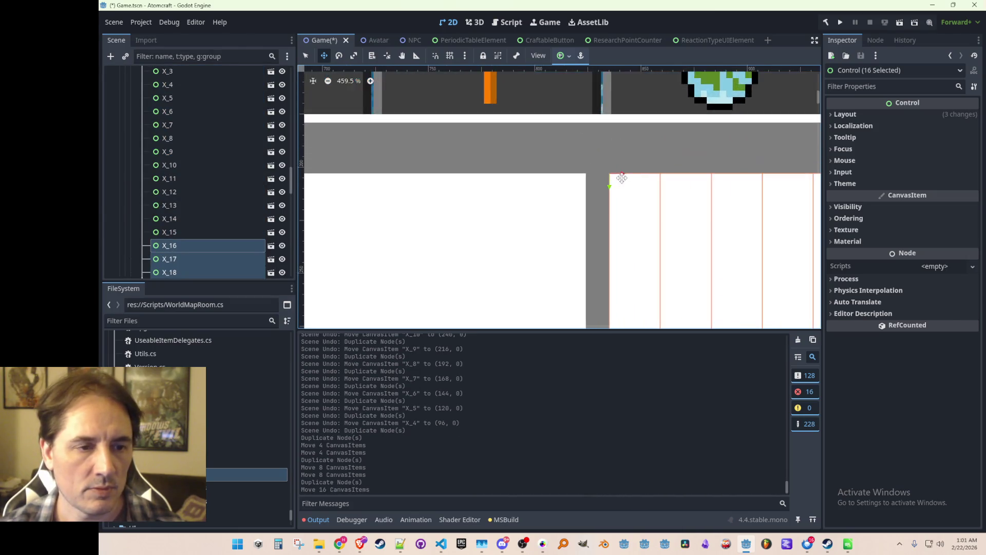
pyautogui.moveTo(615, 174); pyautogui.dragTo(571, 174)
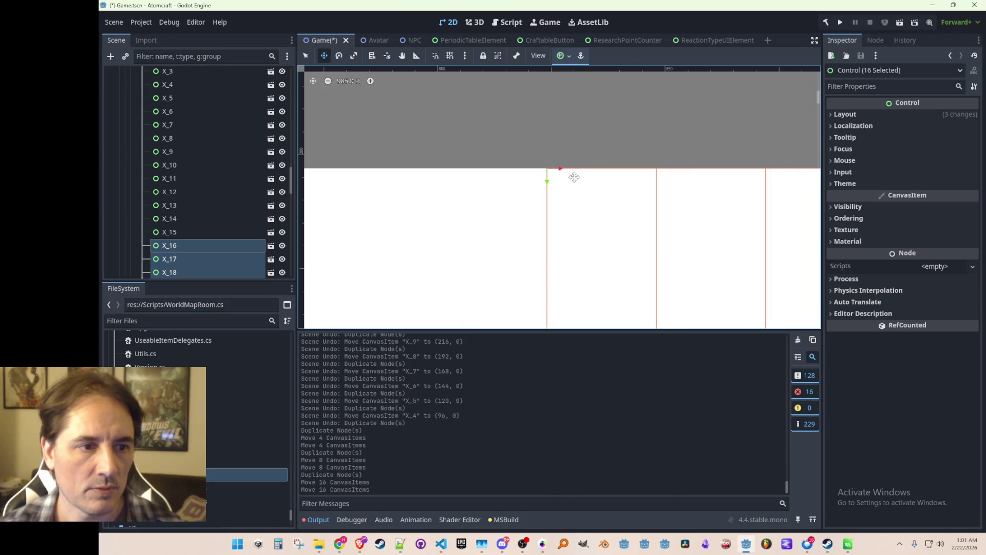
pyautogui.scroll(-10, 572, 174)
pyautogui.scroll(1, 580, 238)
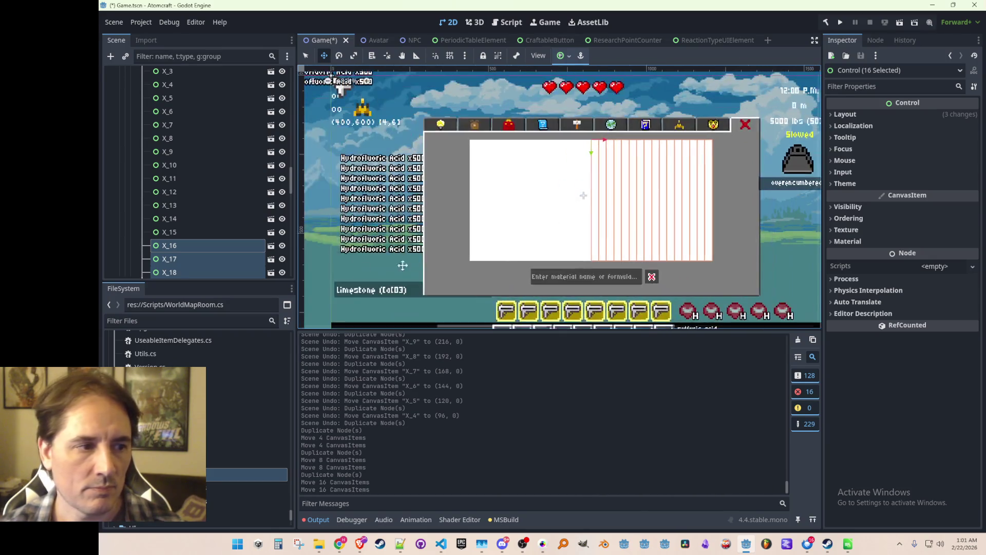
# Step: Select WorldMap, collapse its room children and save the Game scene
pyautogui.scroll(-6, 235, 201)
pyautogui.click(199, 157)
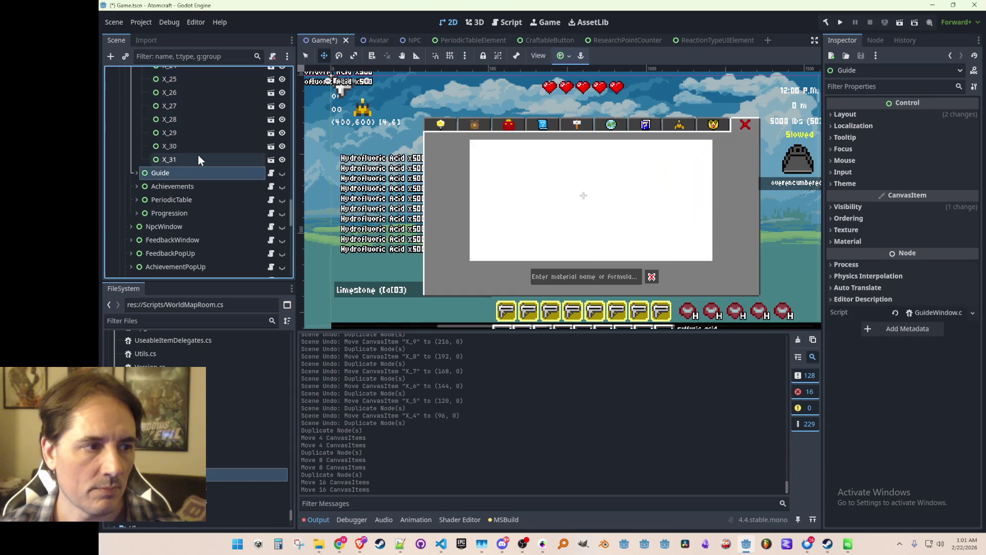
pyautogui.scroll(7, 204, 159)
pyautogui.scroll(2, 200, 182)
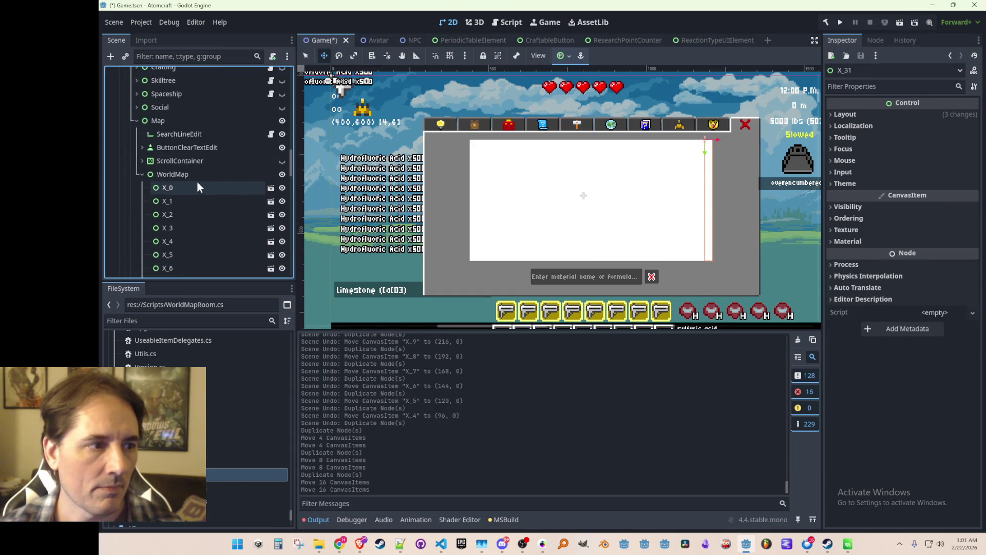
pyautogui.click(168, 174)
pyautogui.click(141, 174)
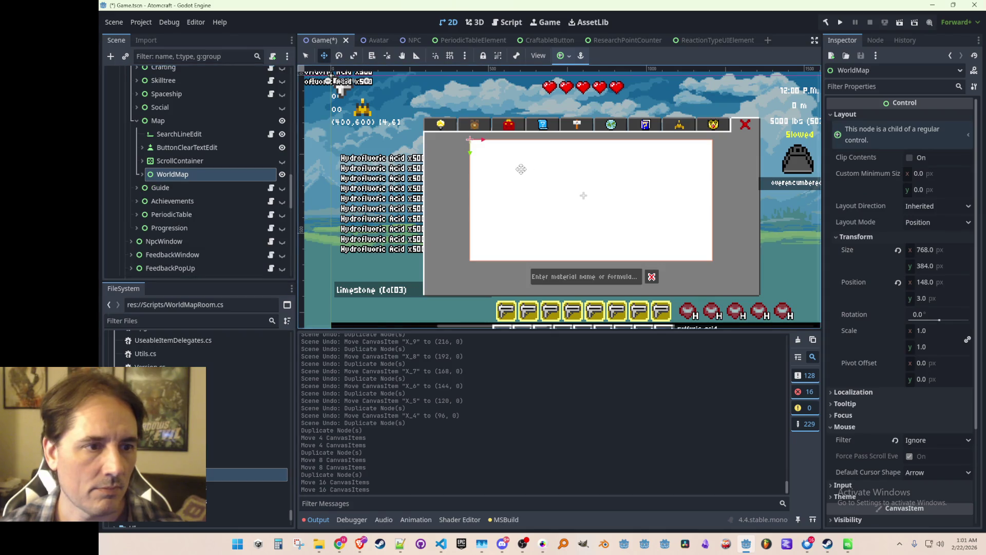
pyautogui.scroll(1, 514, 172)
pyautogui.hotkey('ctrl', 's')
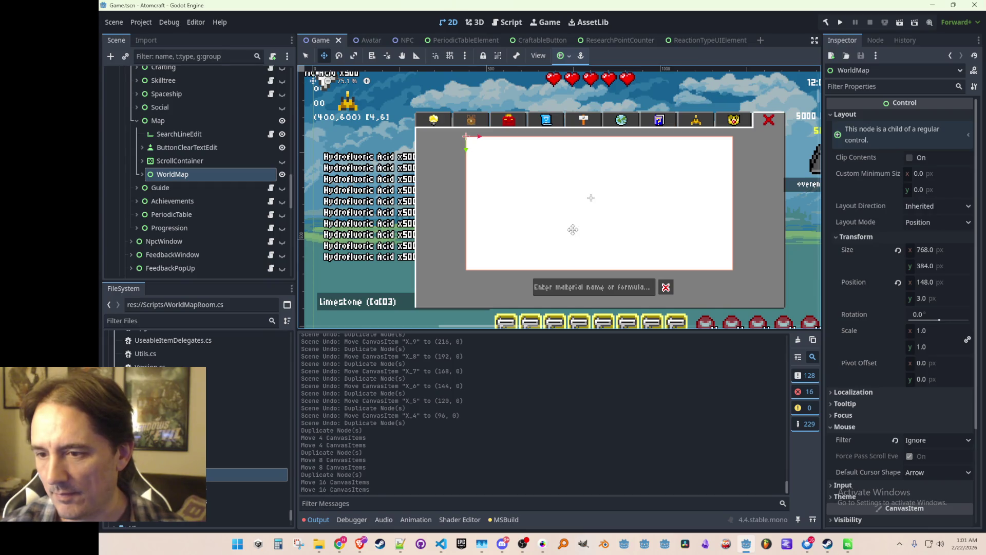
# Step: Expand WorldMap to check its room nodes X_0–X_31 and save the scene again
pyautogui.scroll(-2, 567, 236)
pyautogui.scroll(2, 514, 203)
pyautogui.moveTo(516, 207); pyautogui.dragTo(523, 210)
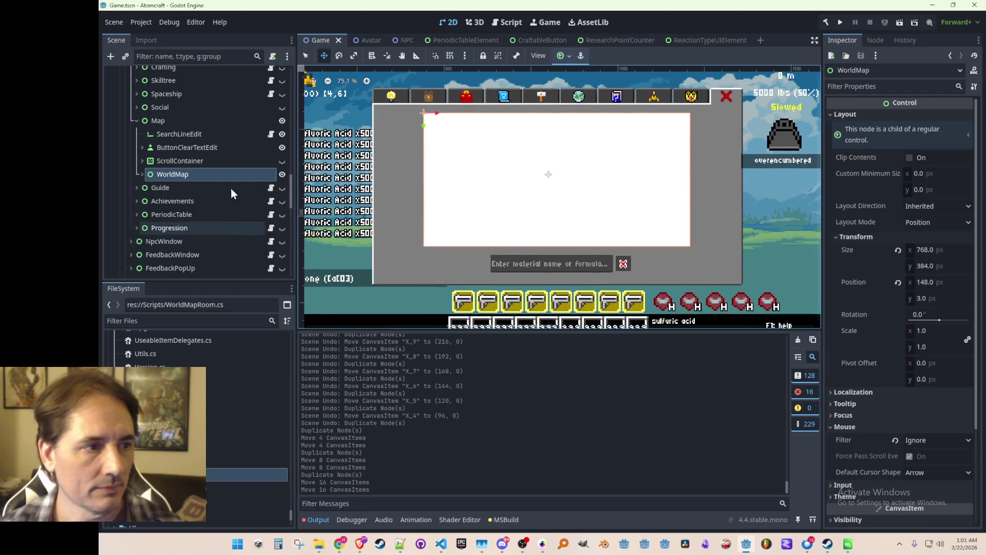
pyautogui.click(141, 174)
pyautogui.click(199, 166)
pyautogui.click(191, 173)
pyautogui.scroll(-1, 467, 190)
pyautogui.scroll(1, 467, 190)
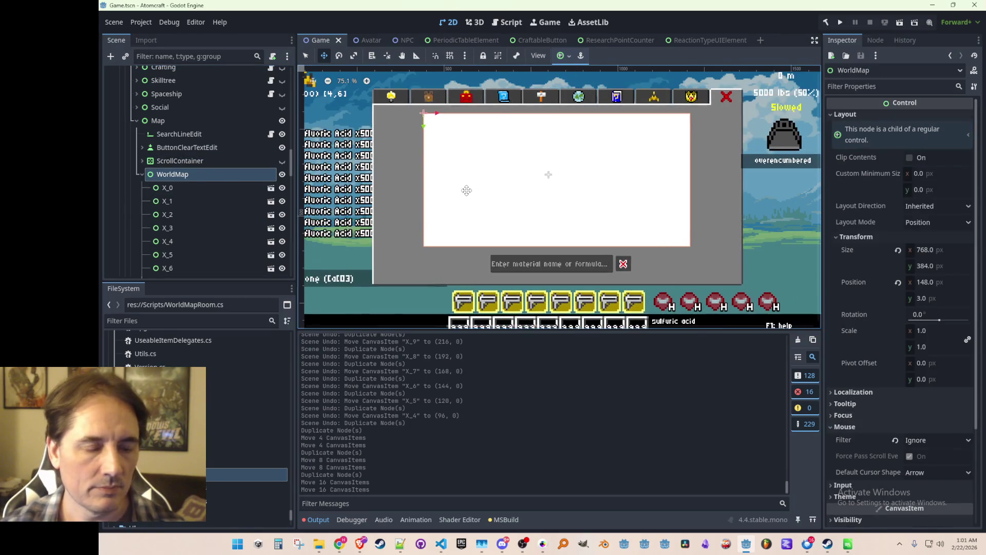
pyautogui.hotkey('ctrl', 's')
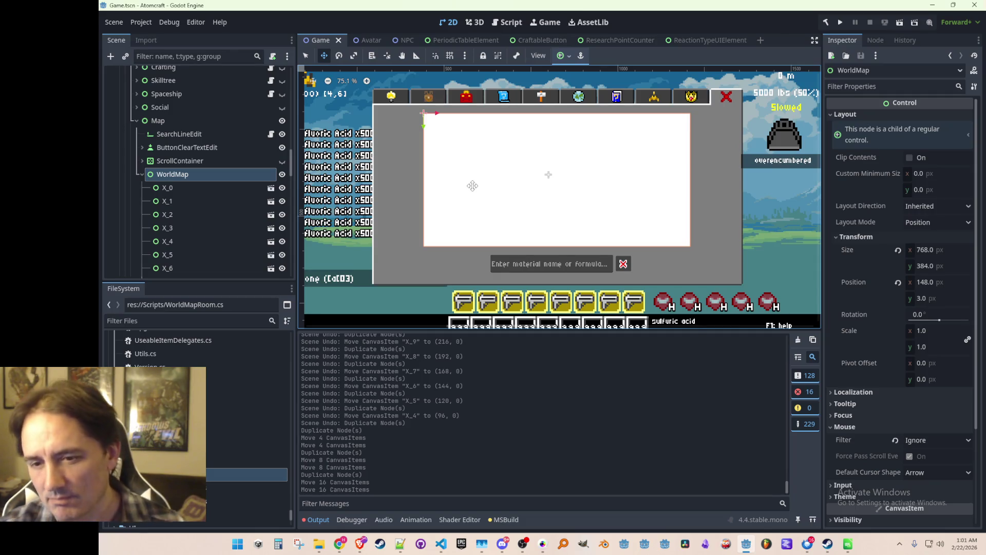
# Step: Reselect the WorldMap node and bring up file options for the WorldMapRoom script
pyautogui.scroll(-10, 191, 200)
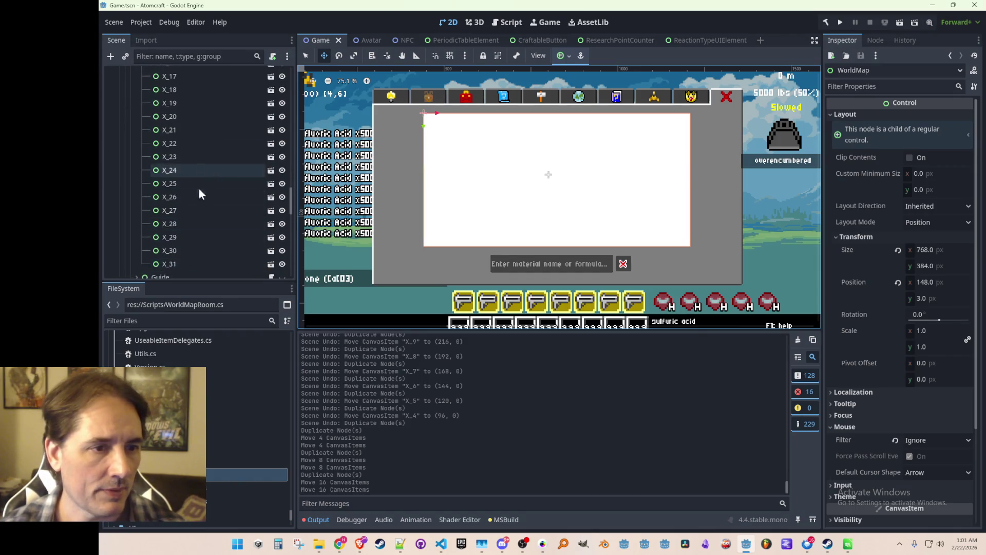
pyautogui.scroll(8, 191, 205)
pyautogui.scroll(1, 188, 203)
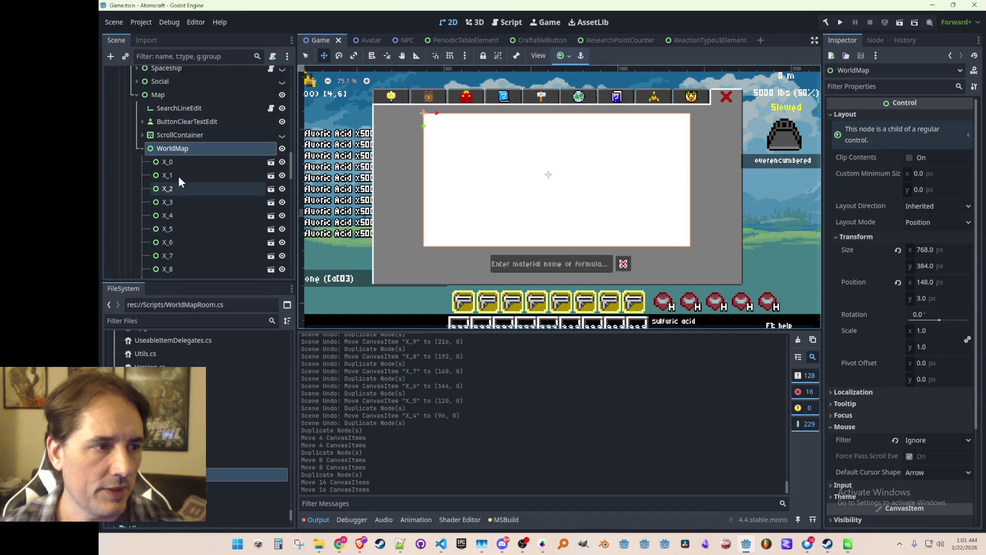
pyautogui.click(180, 135)
pyautogui.click(184, 149)
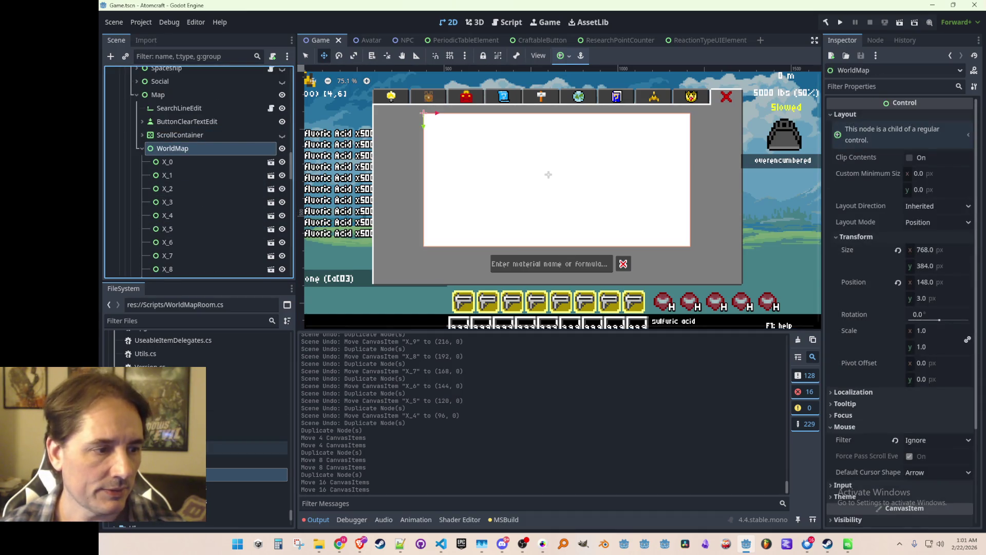
pyautogui.rightClick(208, 462)
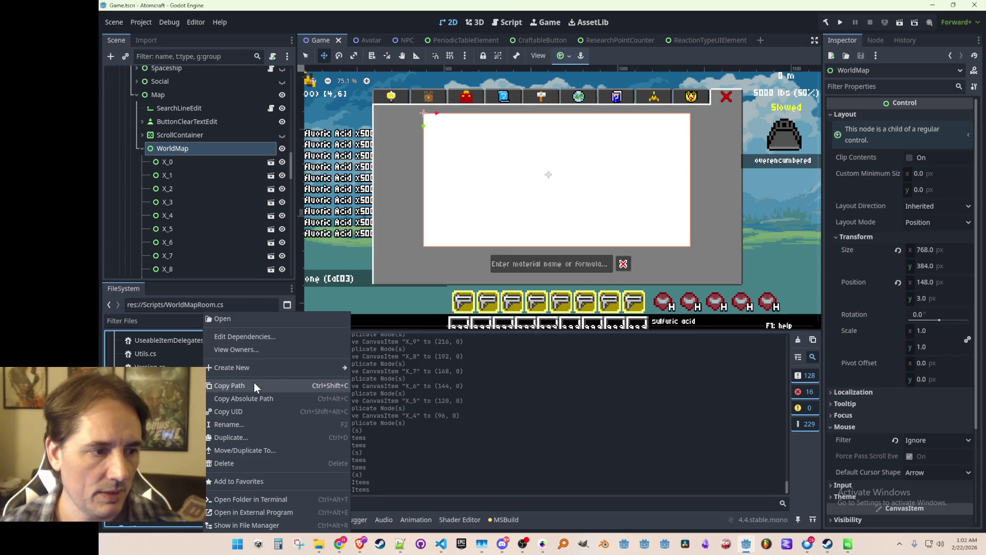
# Step: Create a new WorldMap script file and save the scene
pyautogui.moveTo(285, 368)
pyautogui.click(364, 392)
pyautogui.write('WOrldMap.cs')
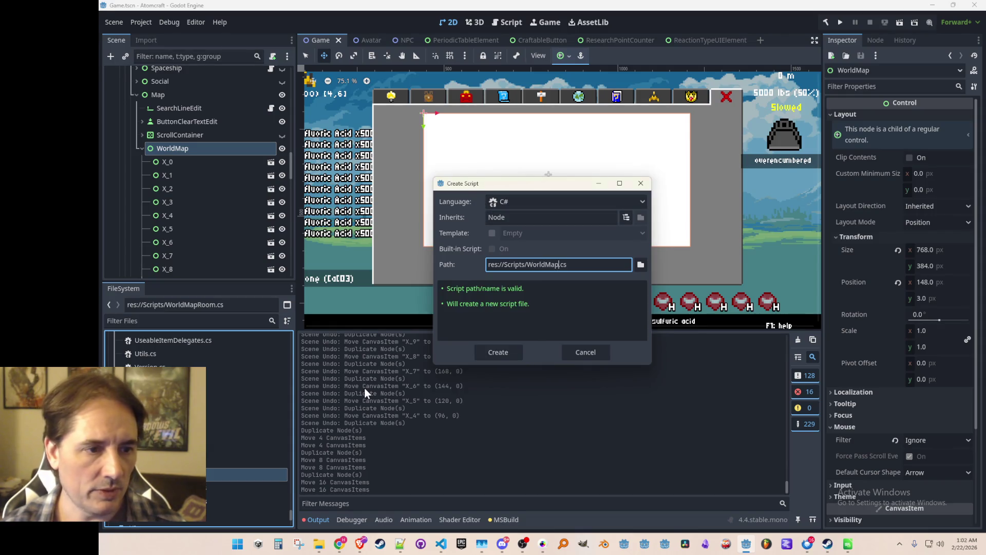
pyautogui.press('Return')
pyautogui.hotkey('ctrl', 's')
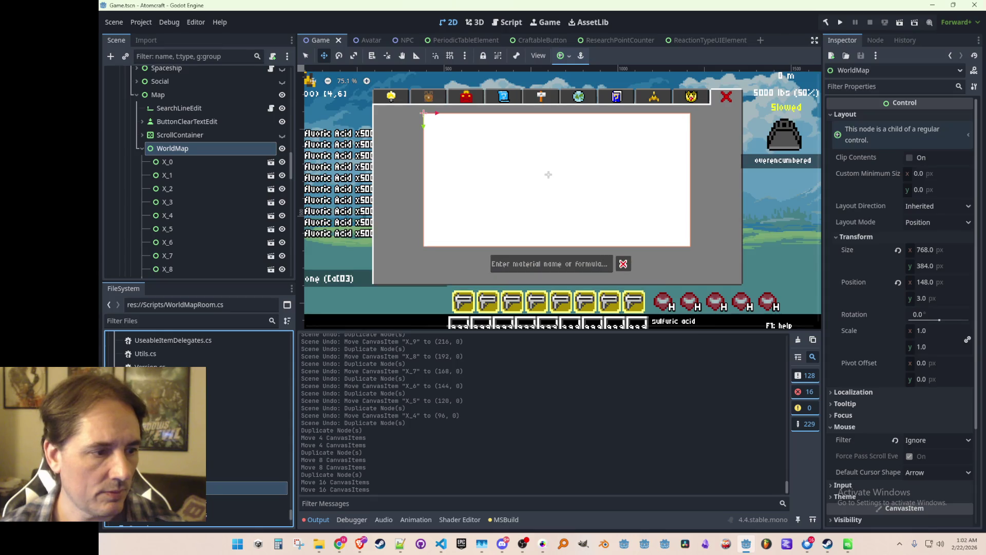
# Step: Replace WorldMap's wrongly attached WorldMapRoom.cs with WorldMap.cs and open it in the code editor
pyautogui.click(270, 145)
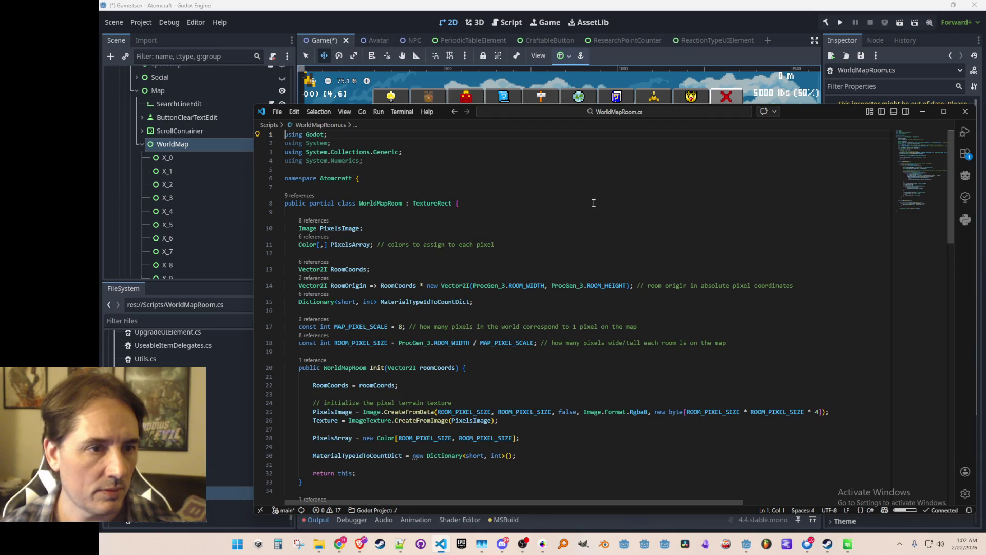
pyautogui.click(239, 145)
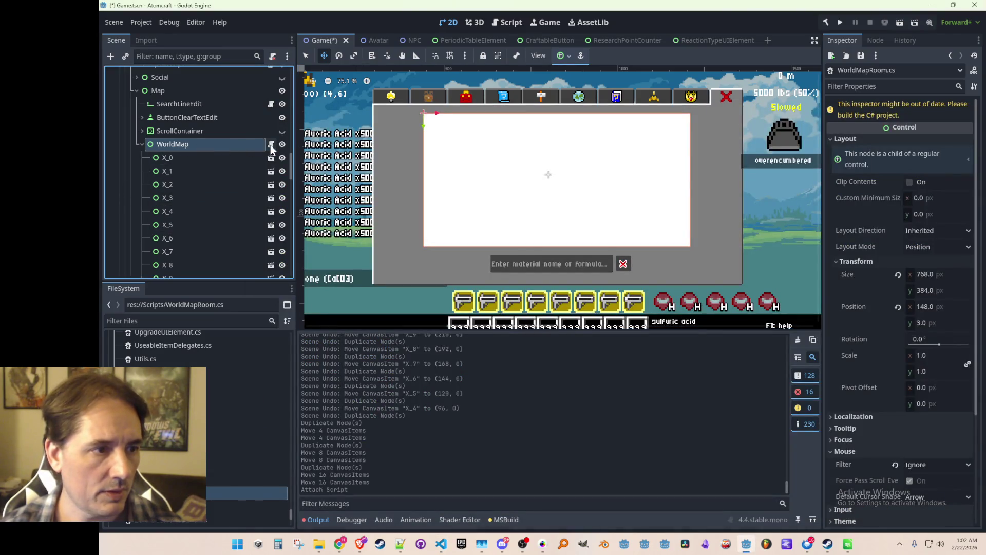
pyautogui.rightClick(251, 146)
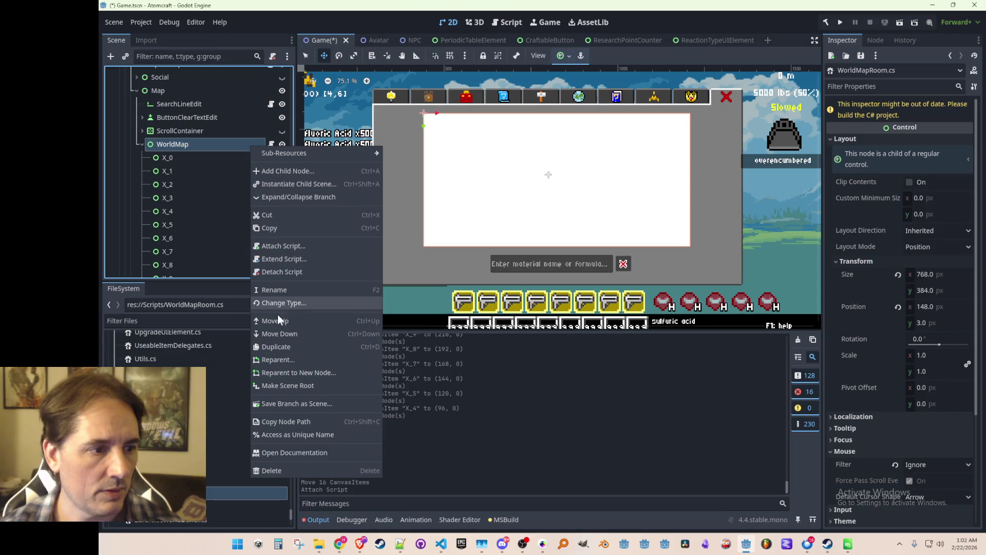
pyautogui.click(291, 275)
pyautogui.moveTo(247, 480)
pyautogui.mouseDown()
pyautogui.moveTo(224, 140)
pyautogui.moveTo(271, 146)
pyautogui.mouseUp()
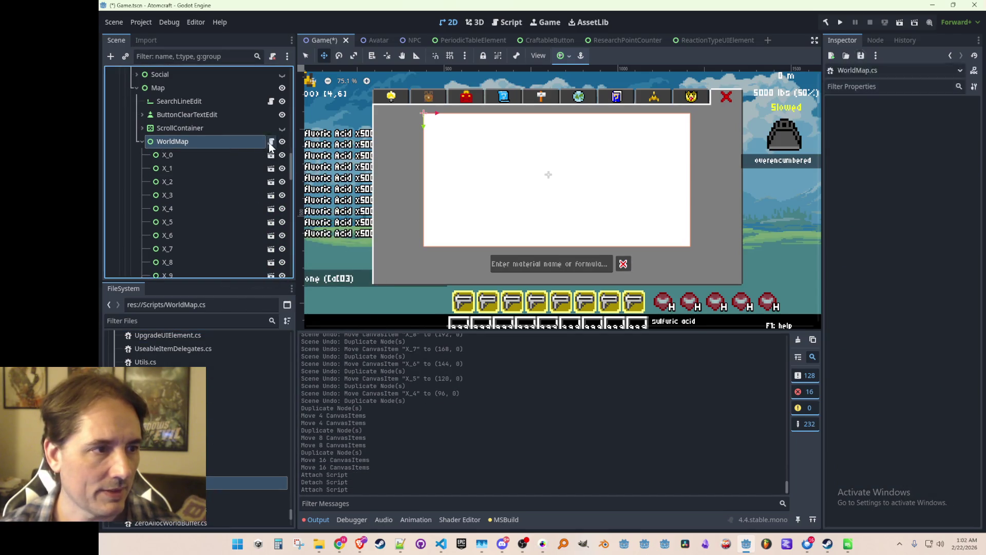
pyautogui.click(271, 146)
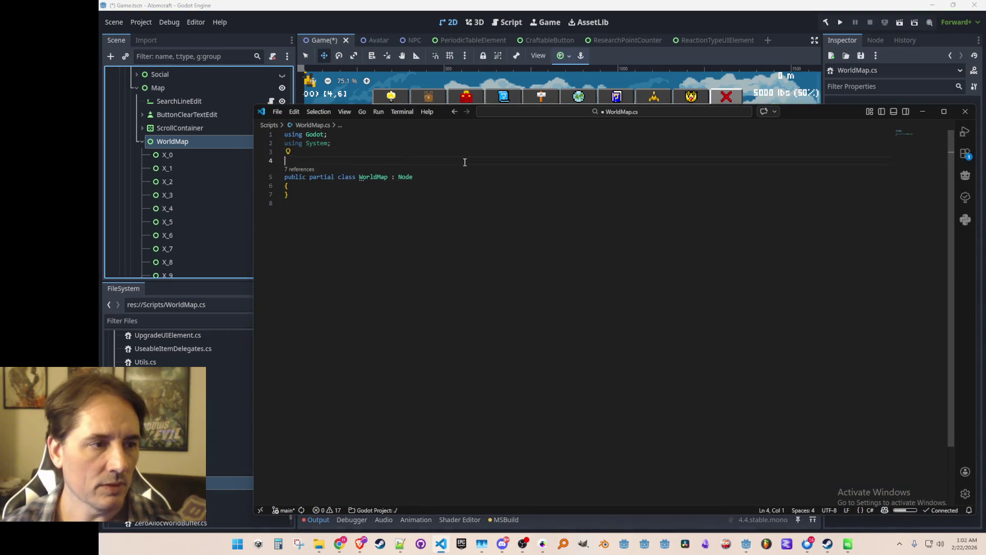
# Step: Wrap the class in namespace Atomcraft and change its base class from Node to Control
pyautogui.write('namespace Atomcraft {')
pyautogui.press('Return')
pyautogui.hotkey('ctrl', 'End')
pyautogui.press('Return')
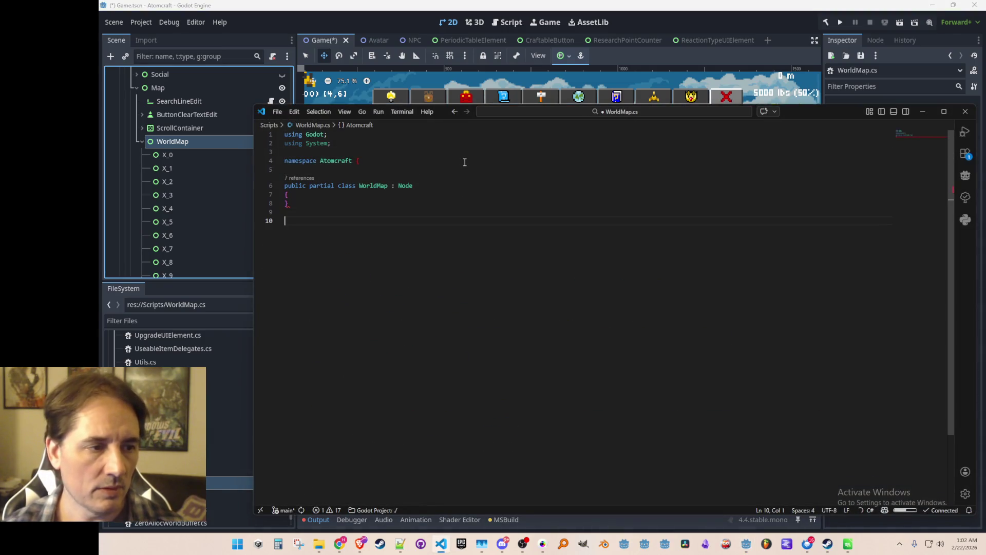
pyautogui.write('}')
pyautogui.press('Up')
pyautogui.press('Up')
pyautogui.press('Up')
pyautogui.press('Up')
pyautogui.press('Down')
pyautogui.press('End')
pyautogui.hotkey('ctrl', 'shift', 'Left')
pyautogui.write('Control')
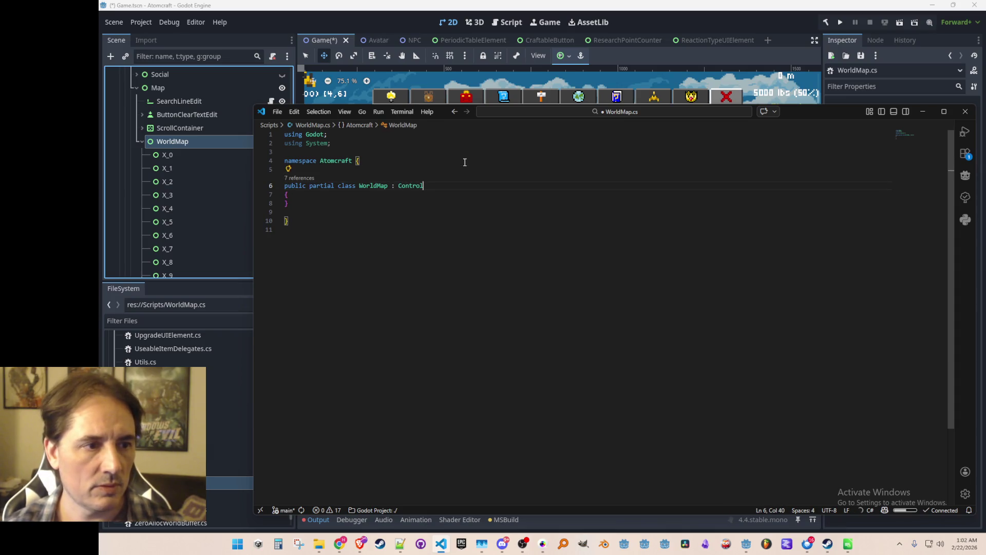
pyautogui.hotkey('ctrl', 'space')
pyautogui.press('Escape')
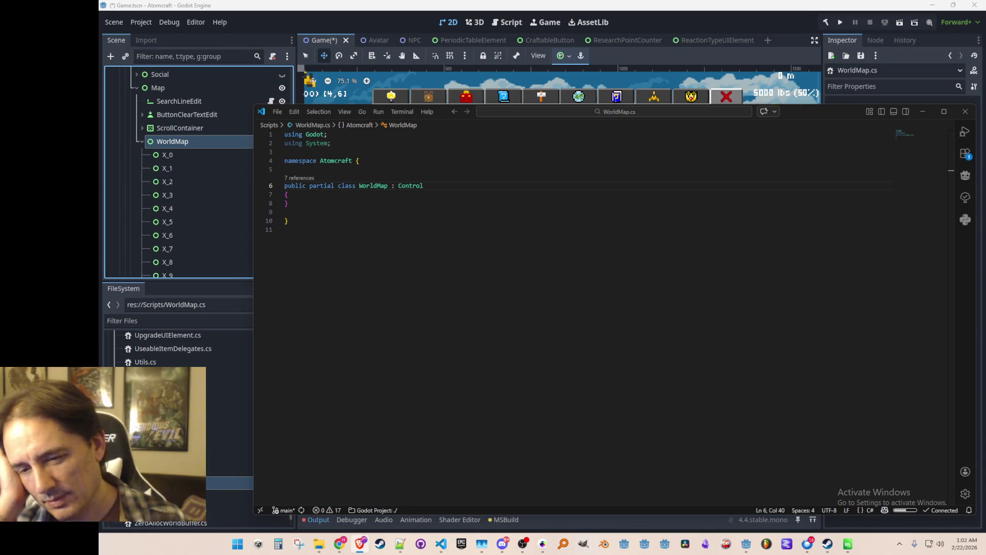
# Step: Add the suggested public Init method and WorldMapRooms field, and save the script
pyautogui.click(470, 174)
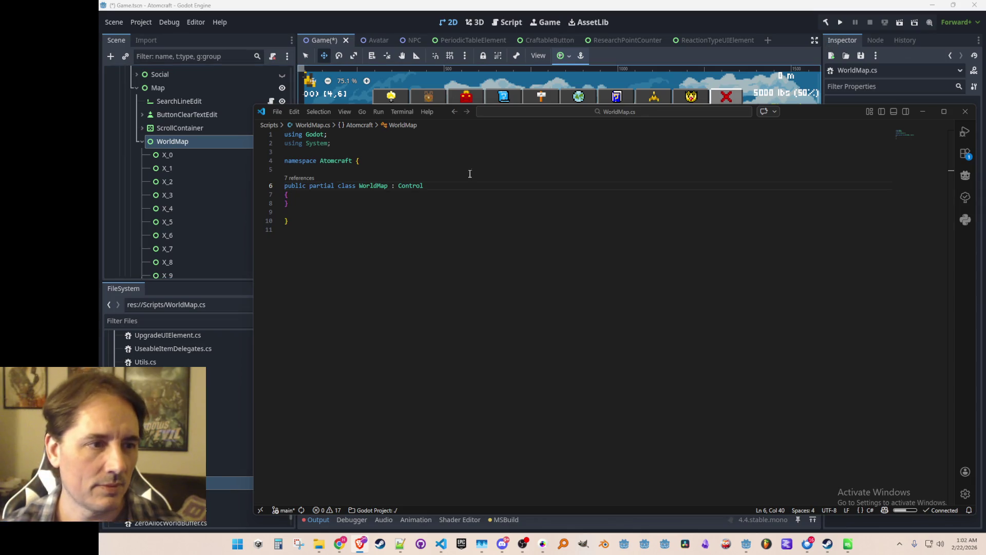
pyautogui.press('Delete')
pyautogui.press('End')
pyautogui.press('Return')
pyautogui.press('Return')
pyautogui.write('public v')
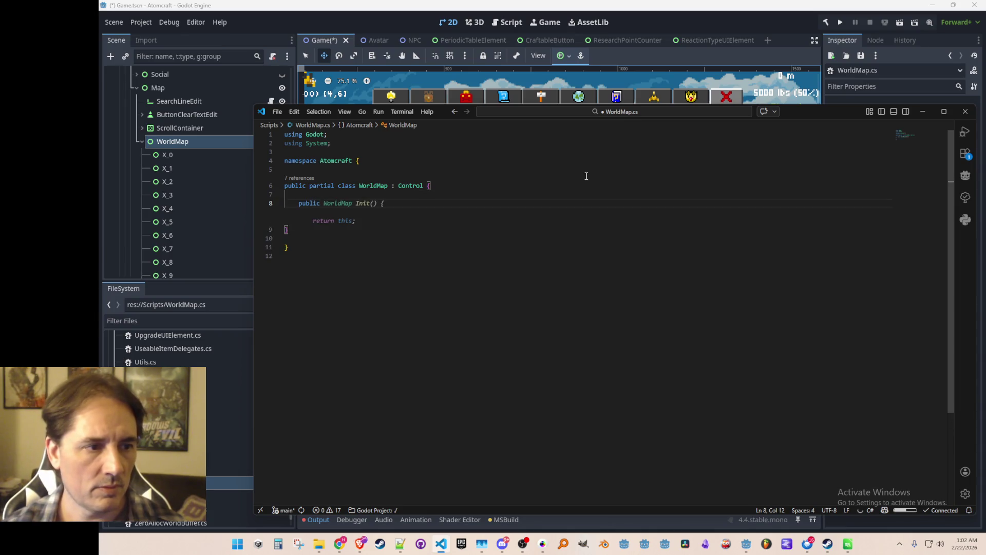
pyautogui.press('Tab')
pyautogui.hotkey('ctrl', 's')
pyautogui.press('Tab')
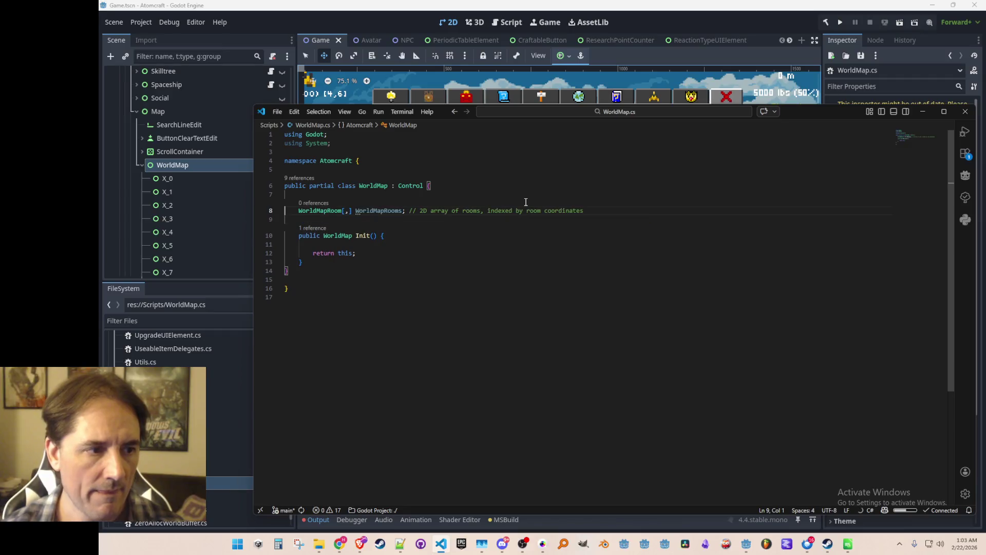
# Step: Allocate WorldMapRooms = new WorldMapRoom[32, 16] in Init and accept the nested room-creation loops
pyautogui.press('Down')
pyautogui.press('Down')
pyautogui.press('Down')
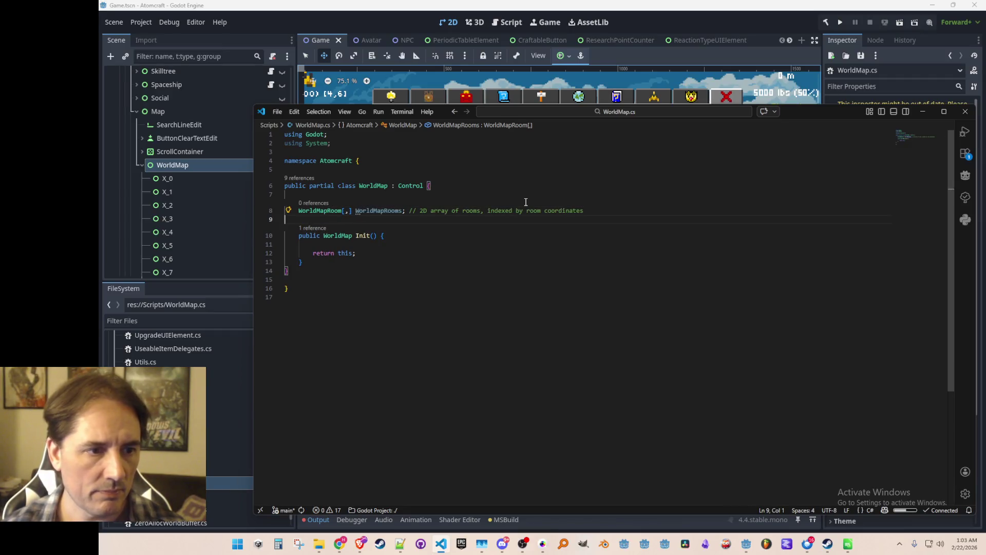
pyautogui.press('Down')
pyautogui.press('End')
pyautogui.press('Up')
pyautogui.press('Return')
pyautogui.press('Return')
pyautogui.press('Up')
pyautogui.write('WorldMapRooms = ')
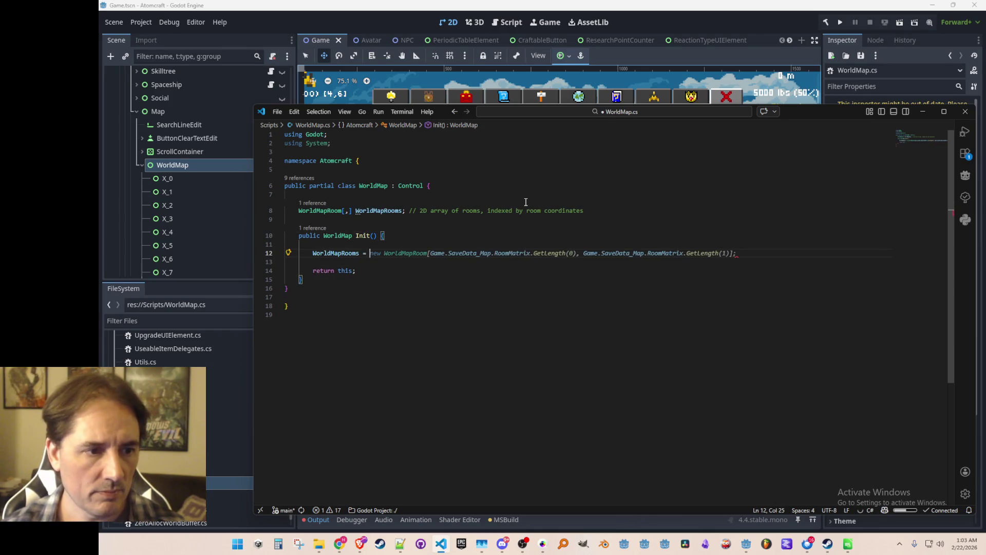
pyautogui.write('new WorldMapRoom[')
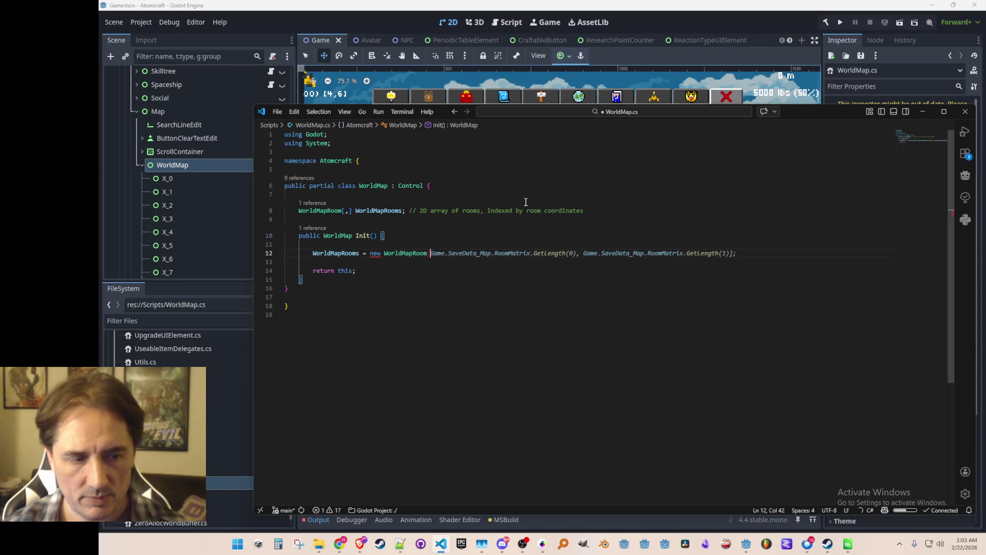
pyautogui.write('32, 16];')
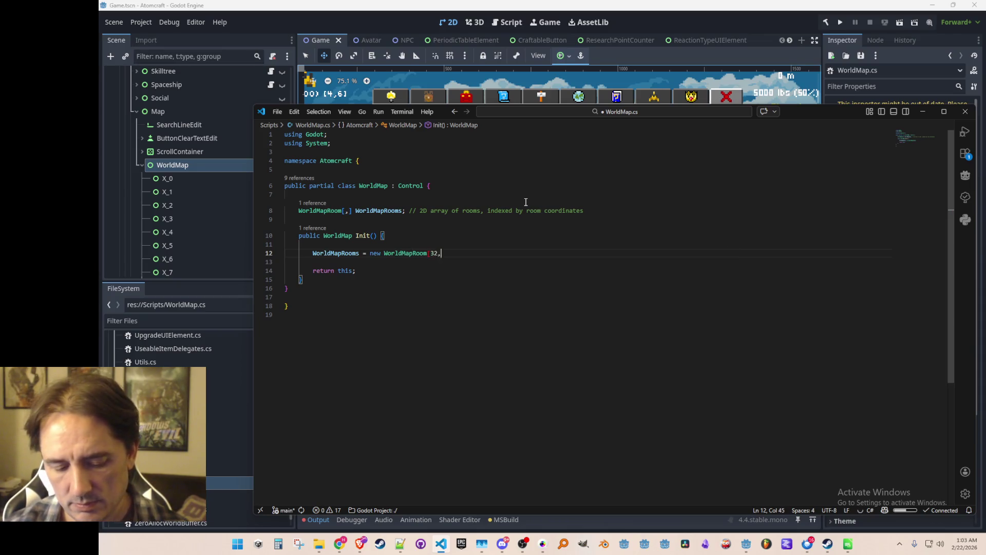
pyautogui.hotkey('ctrl', 's')
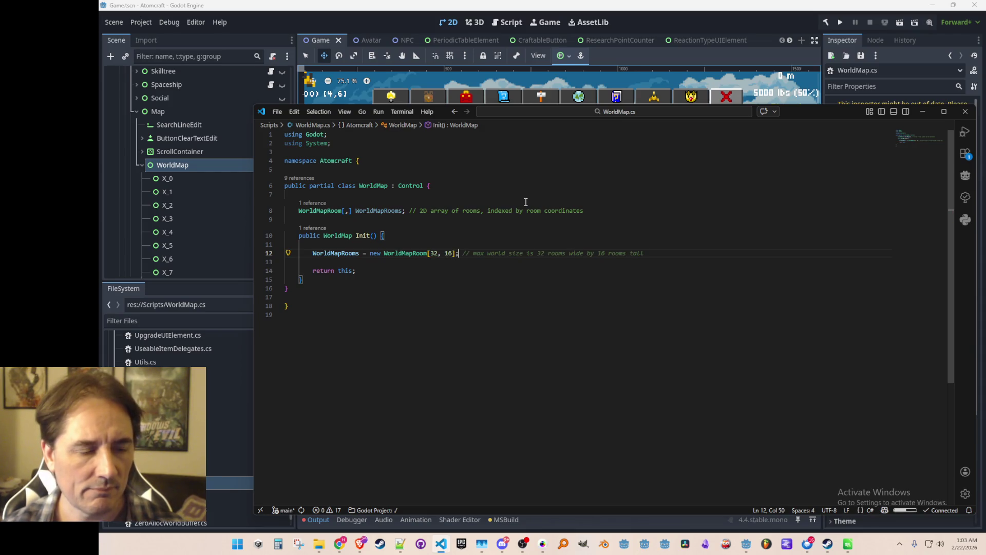
pyautogui.press('Return')
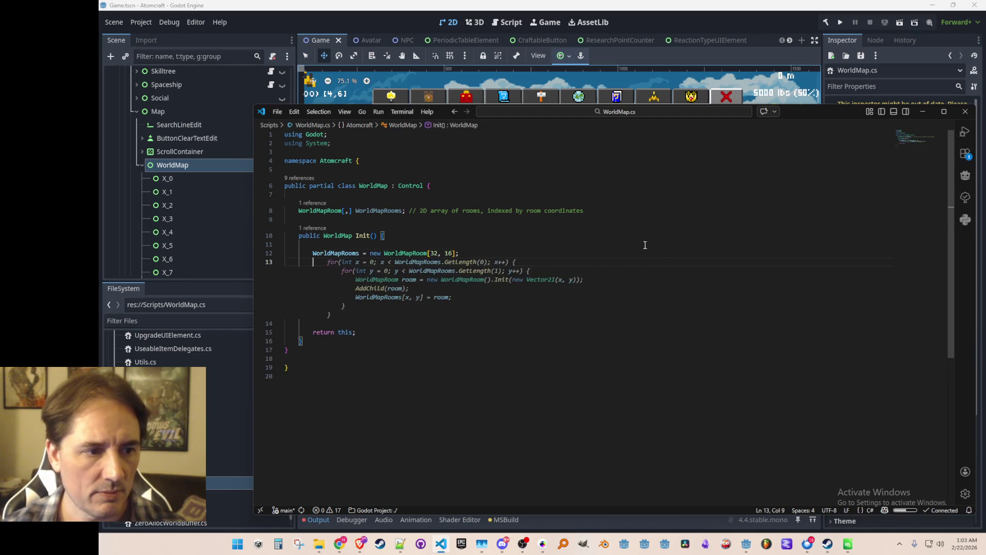
pyautogui.moveTo(632, 261)
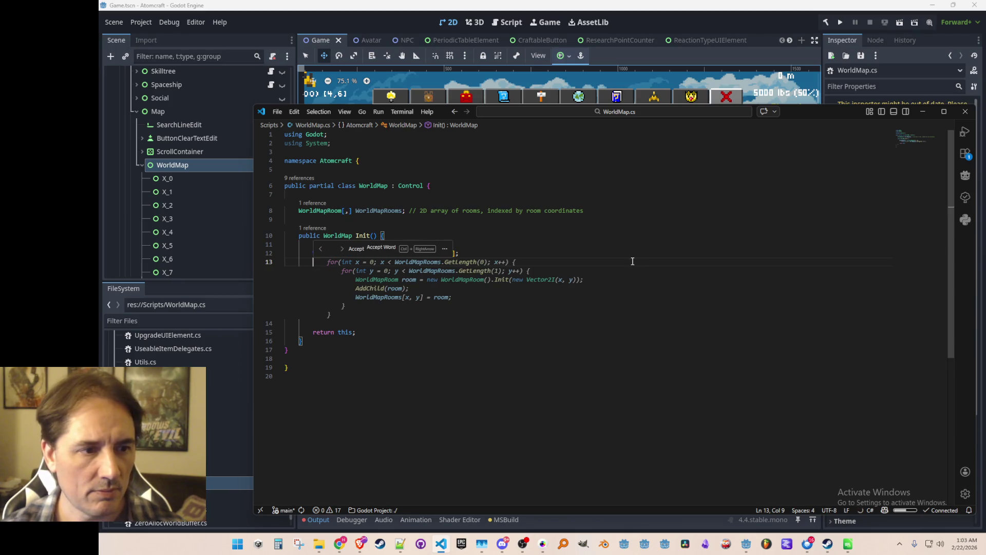
pyautogui.press('Tab')
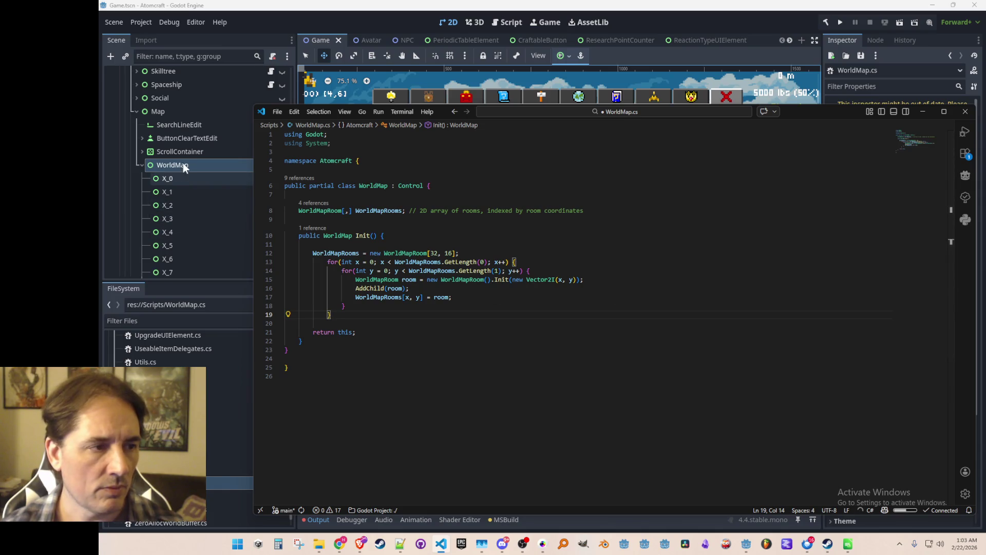
# Step: Select WorldMap in the Godot scene tree, then add an empty line inside the inner loop
pyautogui.click(183, 158)
pyautogui.click(181, 168)
pyautogui.hotkey('alt', 'Tab')
pyautogui.click(606, 269)
pyautogui.press('Return')
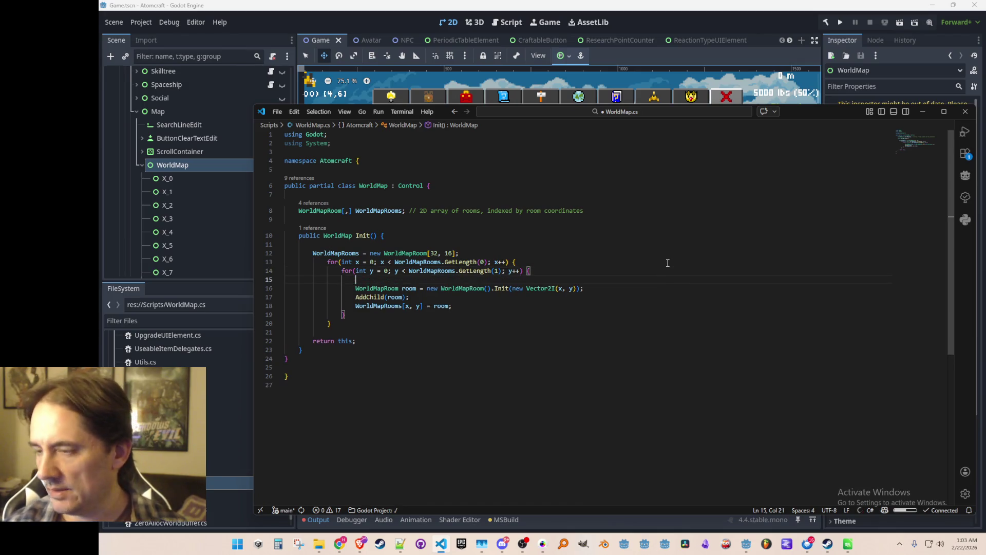
pyautogui.press('Down')
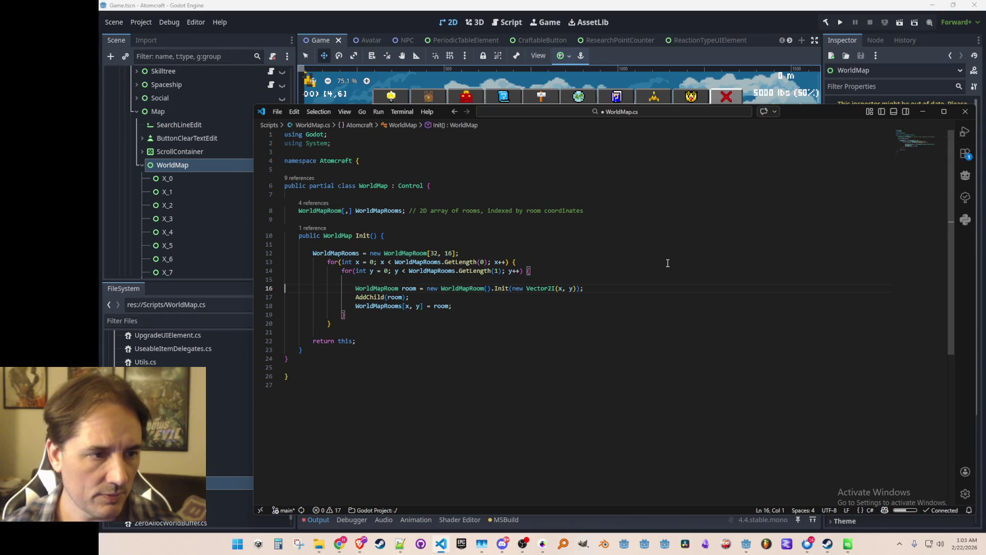
# Step: Comment out the room creation and storage lines, delete AddChild, and add blank lines above
pyautogui.hotkey('ctrl', 'l')
pyautogui.hotkey('ctrl', 'k')
pyautogui.hotkey('ctrl', 'c')
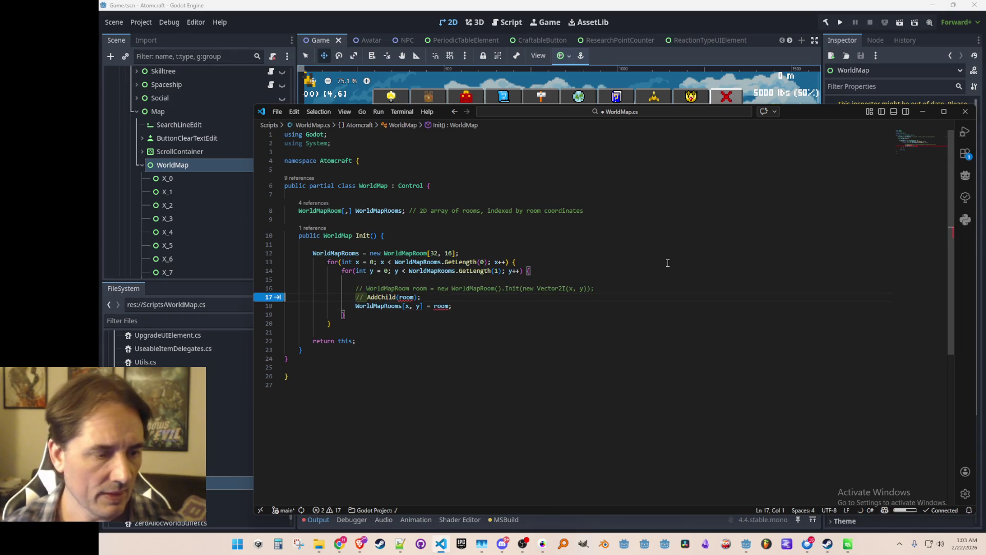
pyautogui.hotkey('shift', 'Down')
pyautogui.hotkey('shift', 'Down')
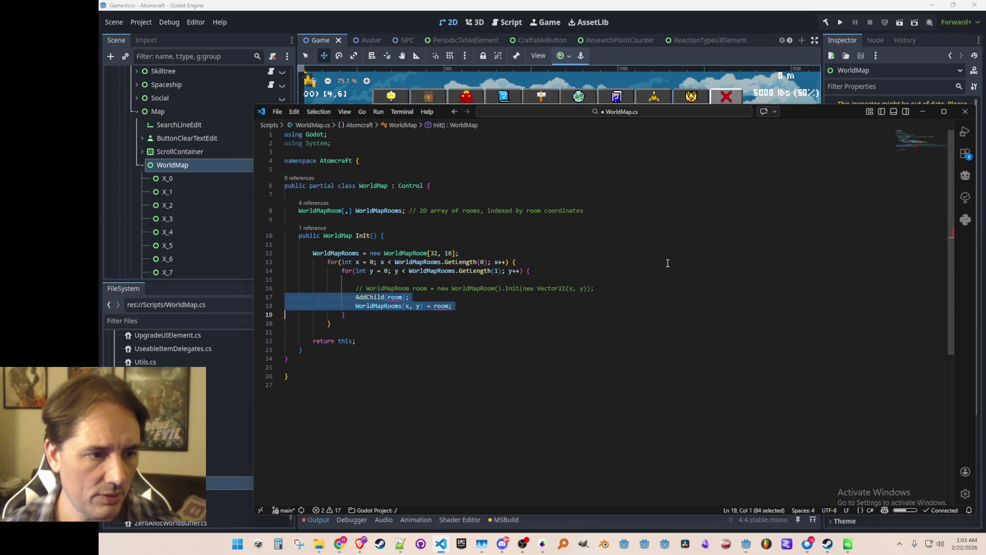
pyautogui.hotkey('shift', 'Up')
pyautogui.press('Delete')
pyautogui.hotkey('ctrl', 'k')
pyautogui.hotkey('ctrl', 'c')
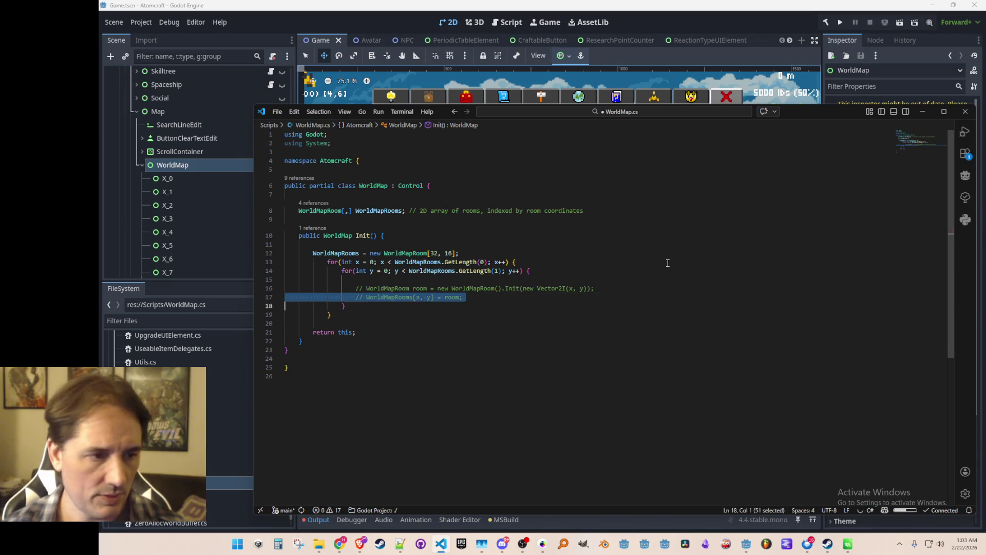
pyautogui.press('Up')
pyautogui.press('Up')
pyautogui.press('Return')
pyautogui.press('Return')
pyautogui.press('Up')
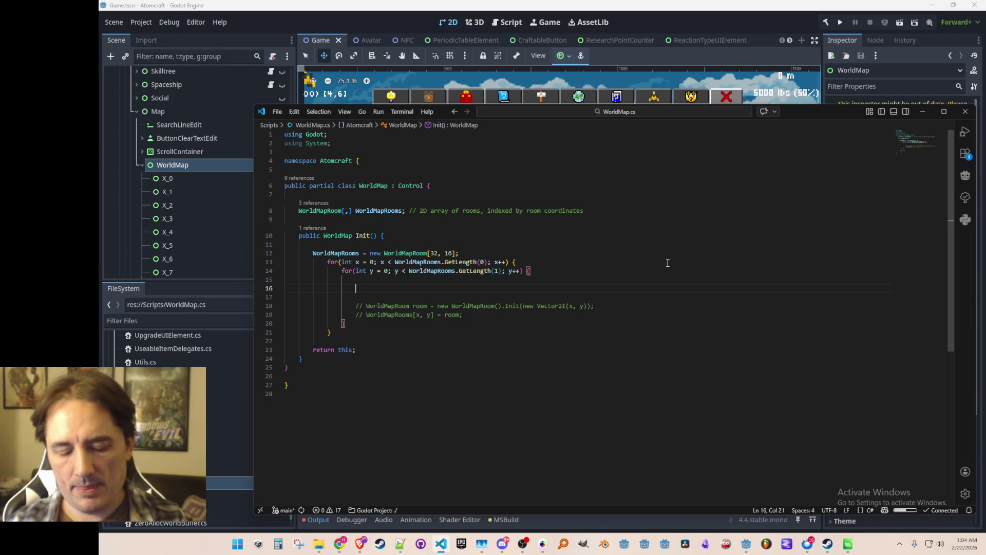
# Step: Write the column lookup `var column = GetNode<Control>($"X_{x}")` and save
pyautogui.write('var colu')
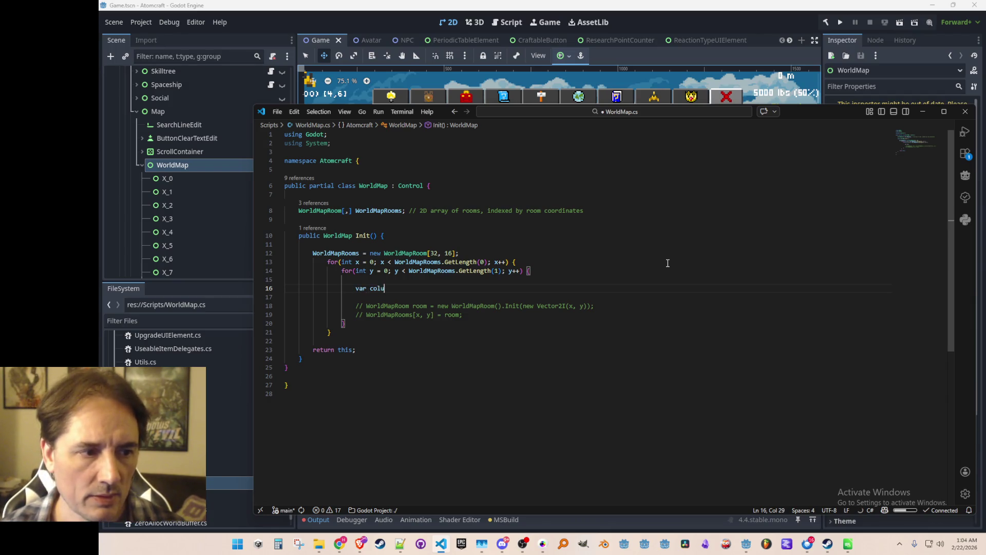
pyautogui.write('mn = GetNode')
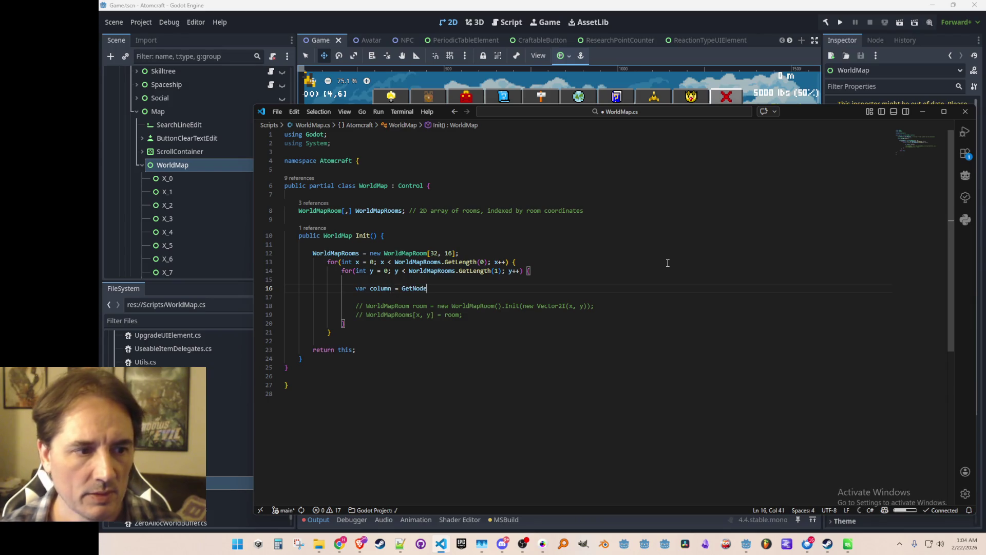
pyautogui.write('(Contrl')
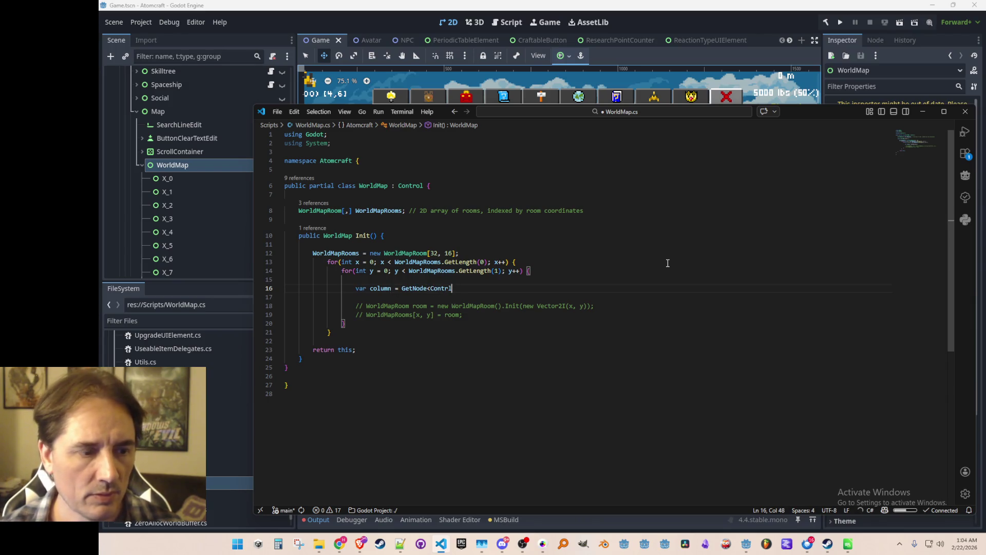
pyautogui.write('l>("')
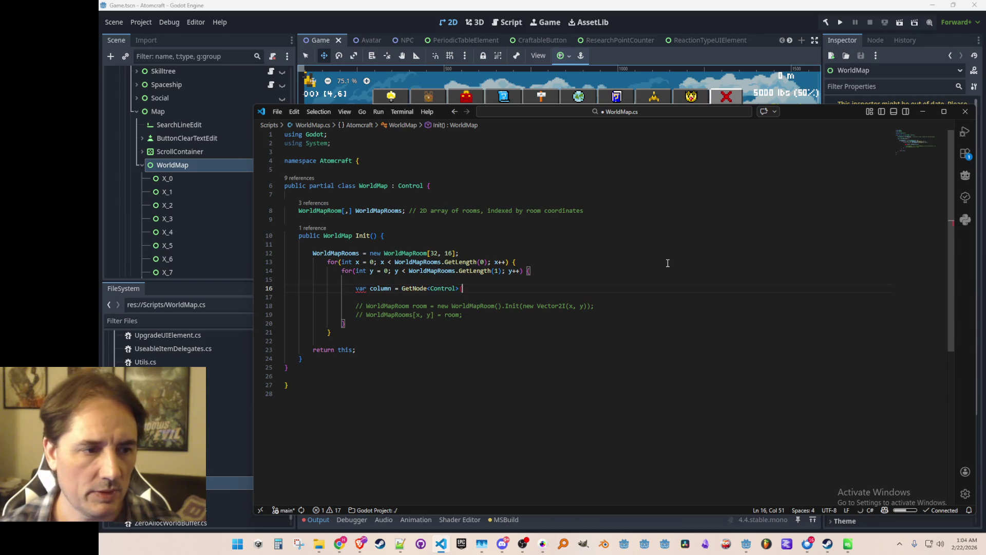
pyautogui.write('X')
pyautogui.press('BackSpace')
pyautogui.press('BackSpace')
pyautogui.press('BackSpace')
pyautogui.write('$')
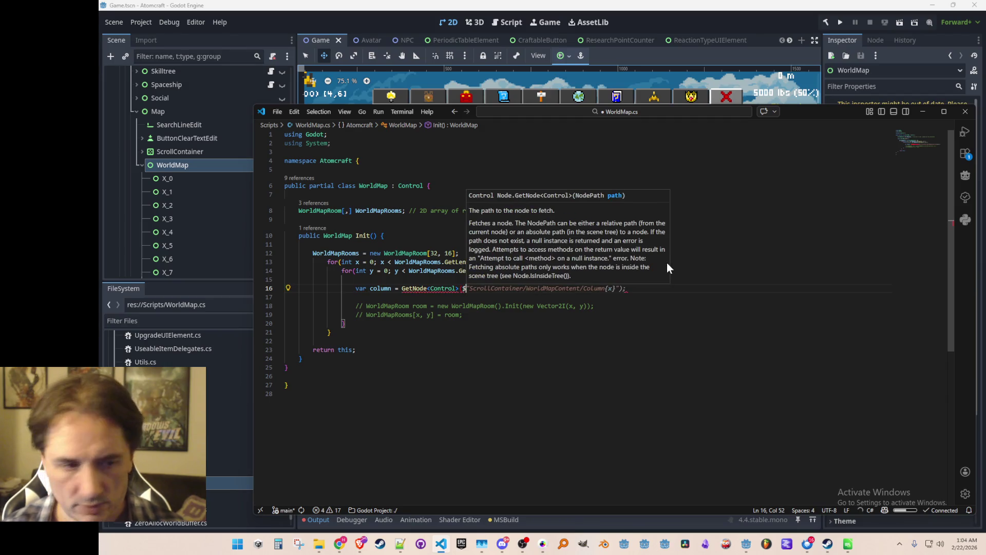
pyautogui.write('"X_{x}");')
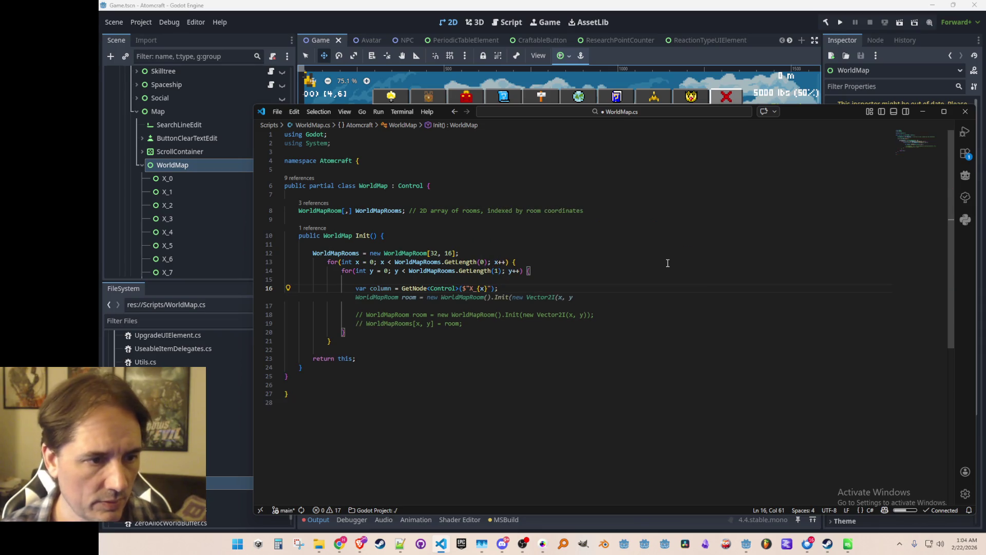
pyautogui.press('Escape')
pyautogui.hotkey('ctrl', 's')
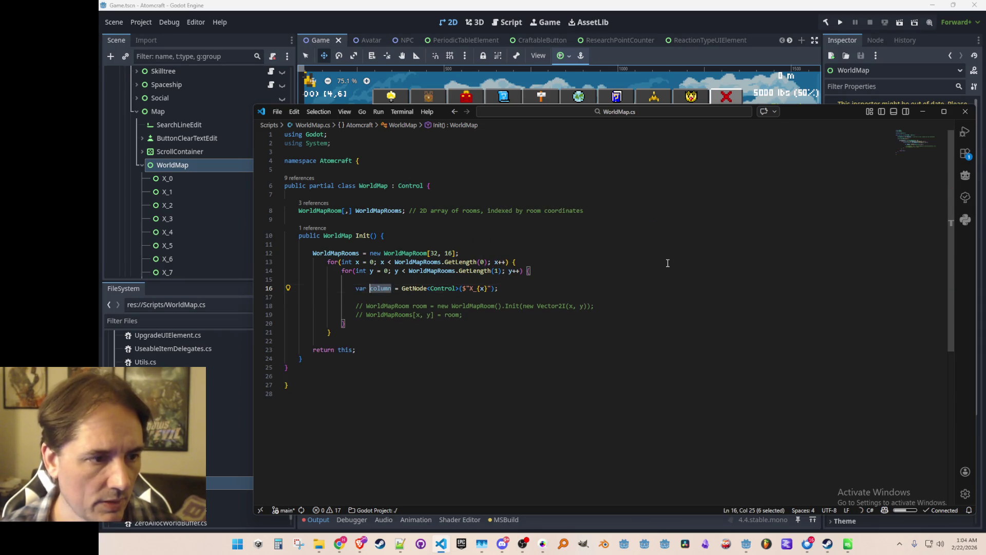
# Step: Move the column lookup directly under the outer loop with proper indentation and spacing, then save
pyautogui.hotkey('ctrl', 'l')
pyautogui.hotkey('ctrl', 'x')
pyautogui.press('Up')
pyautogui.press('Up')
pyautogui.press('Up')
pyautogui.press('End')
pyautogui.press('Return')
pyautogui.hotkey('ctrl', 'v')
pyautogui.hotkey('shift', 'Tab')
pyautogui.hotkey('shift', 'Tab')
pyautogui.hotkey('shift', 'Tab')
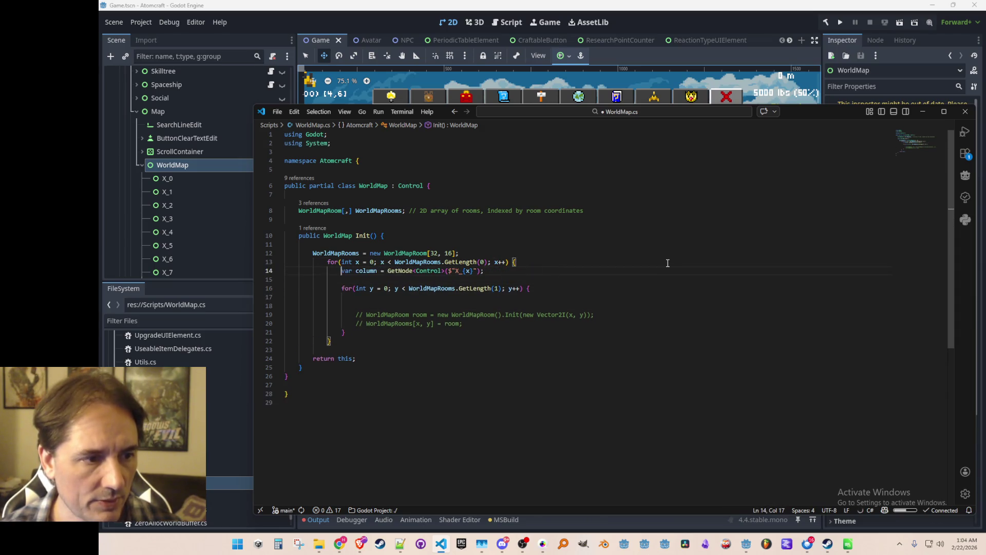
pyautogui.hotkey('ctrl', 'shift', 'Return')
pyautogui.press('Down')
pyautogui.press('Down')
pyautogui.hotkey('ctrl', 's')
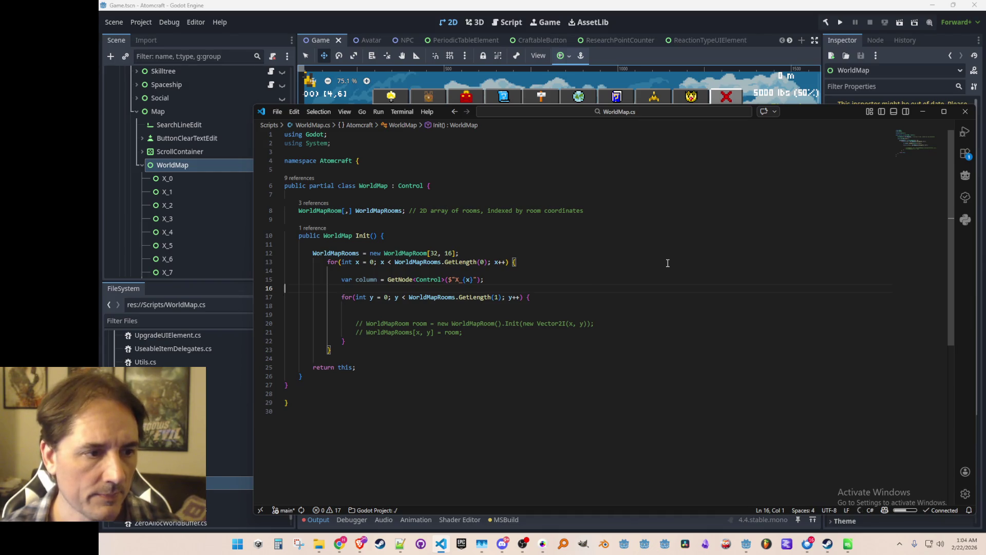
# Step: Uncomment the room creation line in the inner loop and remove the stray column line
pyautogui.press('Down')
pyautogui.press('Down')
pyautogui.press('Down')
pyautogui.press('End')
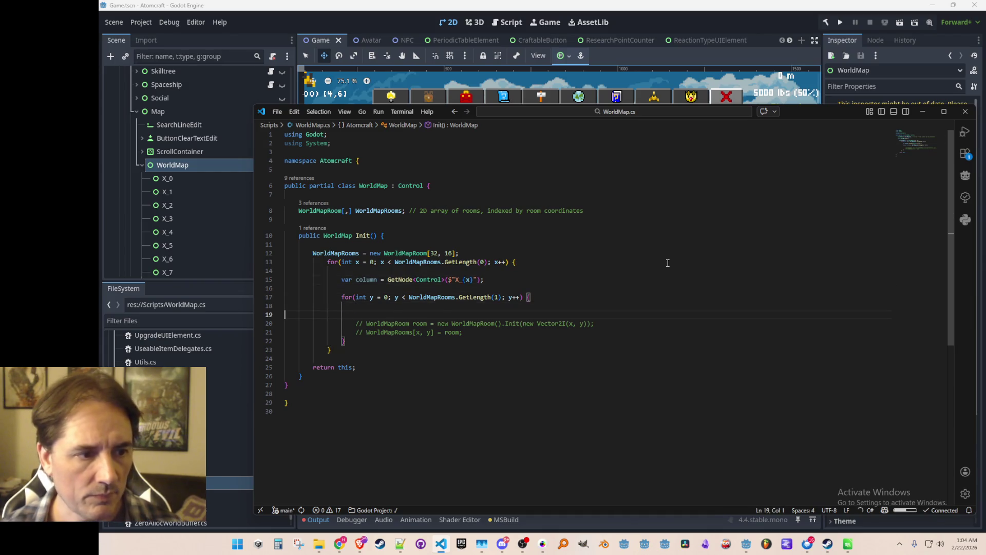
pyautogui.write('column')
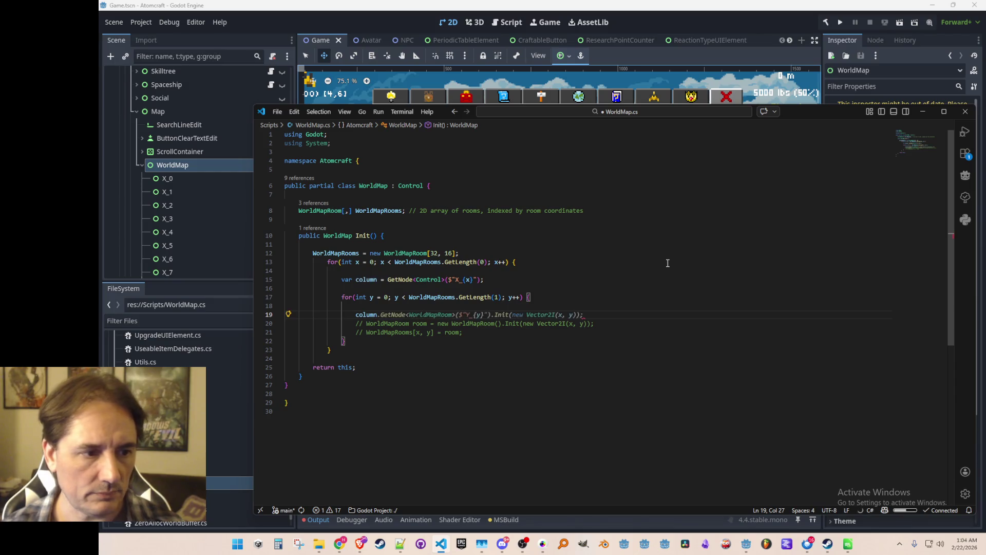
pyautogui.press('Home')
pyautogui.hotkey('shift', 'End')
pyautogui.press('End')
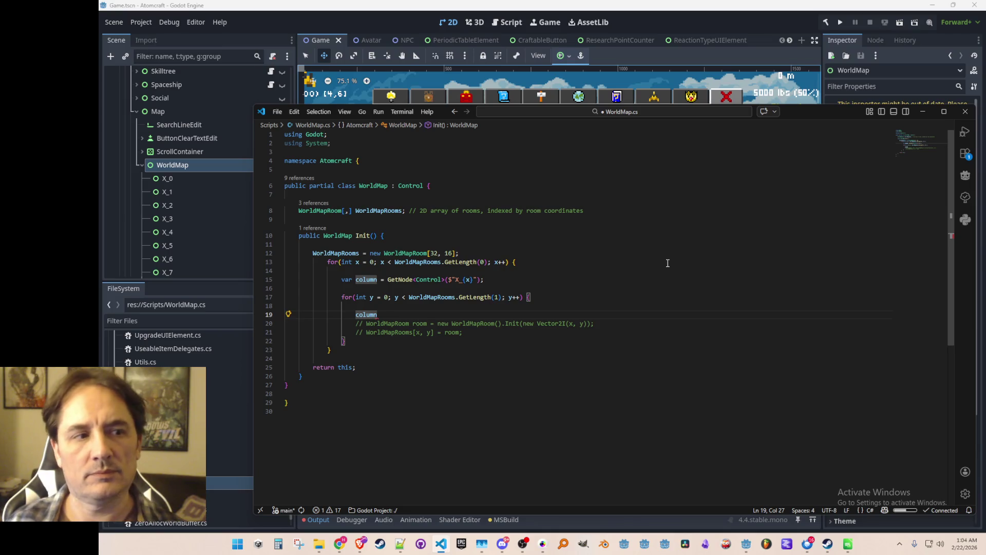
pyautogui.press('Down')
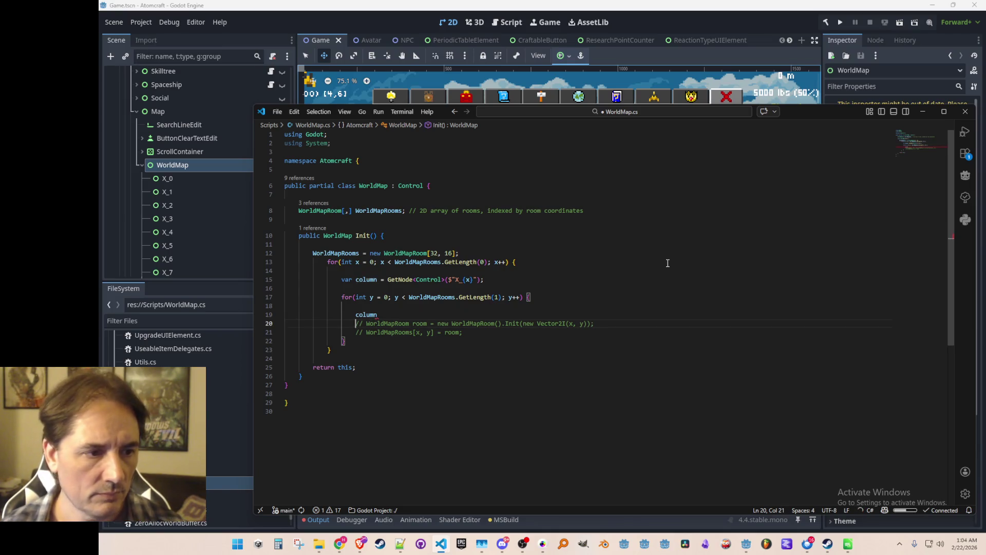
pyautogui.hotkey('ctrl', '/')
pyautogui.press('Up')
pyautogui.press('Home')
pyautogui.press('Home')
pyautogui.hotkey('shift', 'Down')
pyautogui.press('Delete')
# Step: Replace new WorldMapRoom() with column.GetNode<WorldMapRoom>($"Y_{y}") initialised with its coordinates
pyautogui.hotkey('ctrl', 'Right')
pyautogui.hotkey('ctrl', 'Right')
pyautogui.hotkey('ctrl', 'Right')
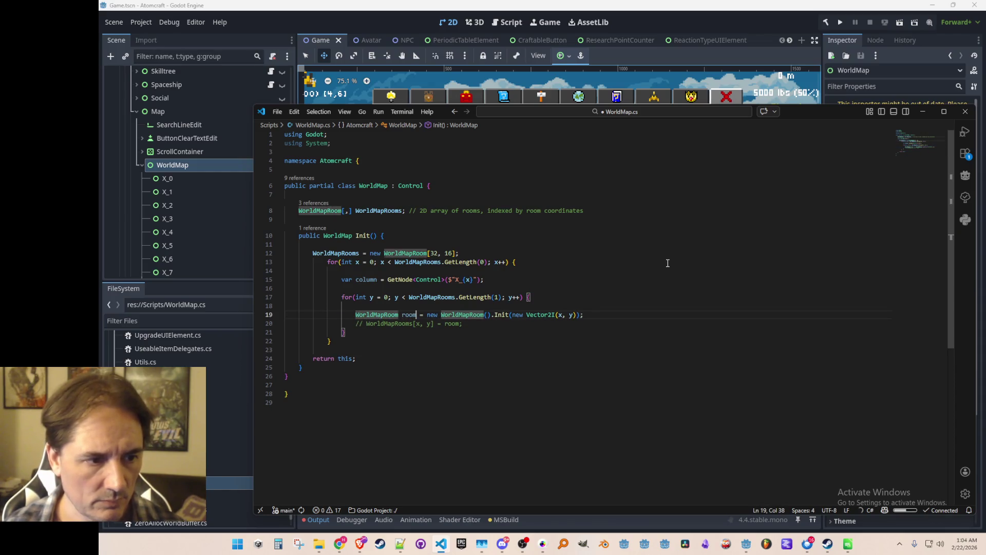
pyautogui.hotkey('ctrl', 'Left')
pyautogui.hotkey('shift', 'End')
pyautogui.write('column')
pyautogui.press('Tab')
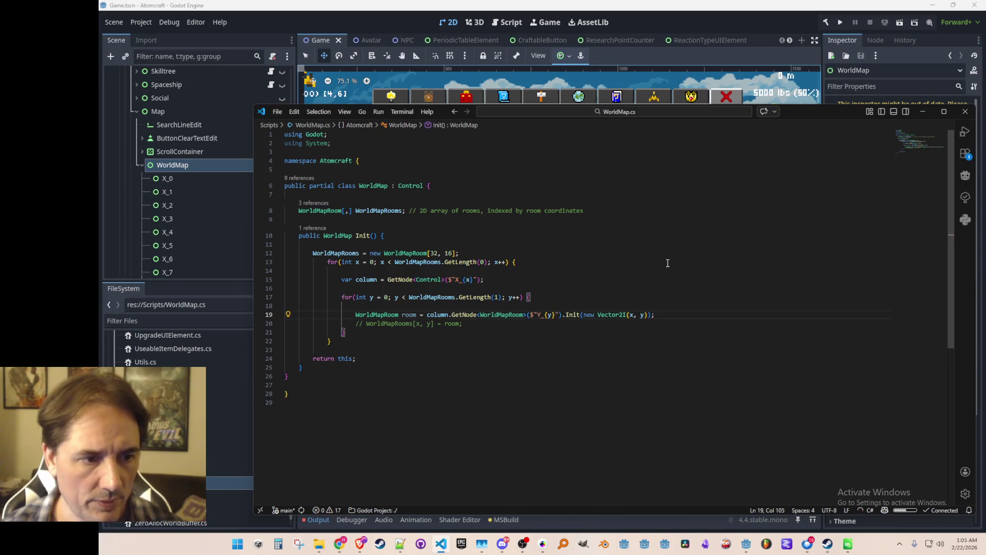
pyautogui.hotkey('ctrl', 'Left')
pyautogui.hotkey('ctrl', 'Left')
pyautogui.hotkey('ctrl', 'Left')
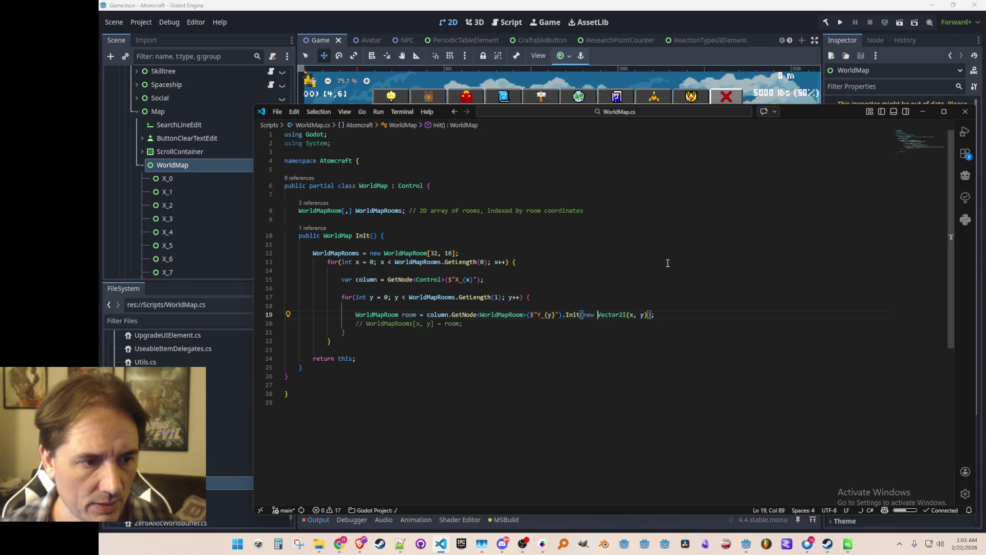
pyautogui.press('Left')
pyautogui.hotkey('ctrl', 'Right')
pyautogui.hotkey('ctrl', 'Right')
pyautogui.hotkey('ctrl', 'Right')
# Step: Uncomment the assignment line and make the room line assign directly to WorldMapRooms[x, y]
pyautogui.press('Down')
pyautogui.hotkey('ctrl', '/')
pyautogui.press('Home')
pyautogui.hotkey('shift', 'ctrl', 'Right')
pyautogui.hotkey('shift', 'Right')
pyautogui.hotkey('shift', 'Right')
pyautogui.hotkey('shift', 'Right')
pyautogui.hotkey('shift', 'Right')
pyautogui.hotkey('shift', 'Right')
pyautogui.hotkey('shift', 'Right')
pyautogui.hotkey('ctrl', 'c')
pyautogui.press('Up')
pyautogui.press('Home')
pyautogui.hotkey('shift', 'ctrl', 'Right')
pyautogui.hotkey('shift', 'ctrl', 'Right')
pyautogui.hotkey('shift', 'ctrl', 'Right')
pyautogui.hotkey('ctrl', 'v')
pyautogui.write('=')
# Step: Delete the leftover assignment line and tidy the blank lines inside the loops
pyautogui.press('Down')
pyautogui.press('Home')
pyautogui.press('Home')
pyautogui.hotkey('shift', 'Down')
pyautogui.press('Delete')
pyautogui.press('Up')
pyautogui.press('Up')
pyautogui.press('Up')
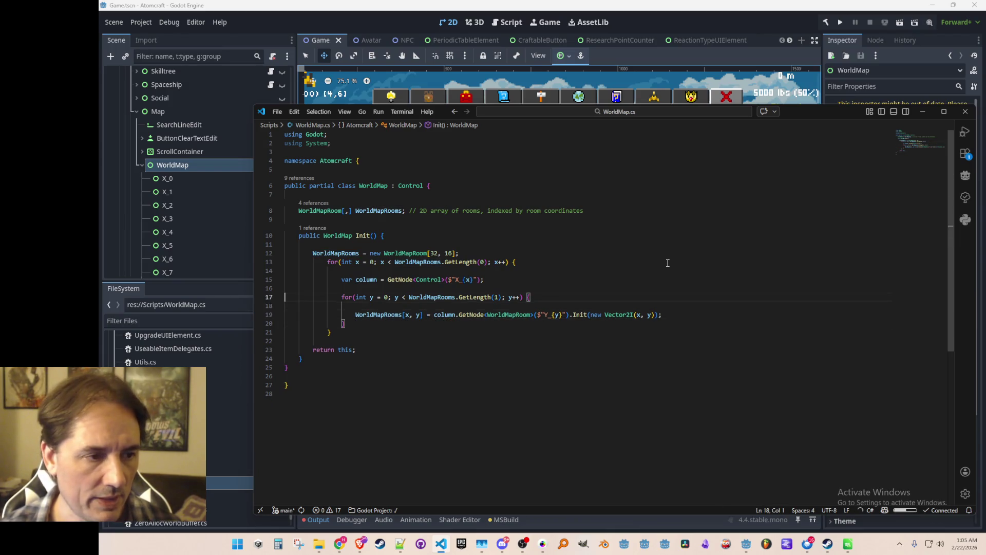
pyautogui.press('BackSpace')
pyautogui.press('Down')
pyautogui.press('Down')
pyautogui.press('BackSpace')
pyautogui.press('Up')
pyautogui.press('Up')
pyautogui.press('BackSpace')
pyautogui.hotkey('ctrl', 'z')
pyautogui.hotkey('ctrl', 'z')
pyautogui.hotkey('ctrl', 'z')
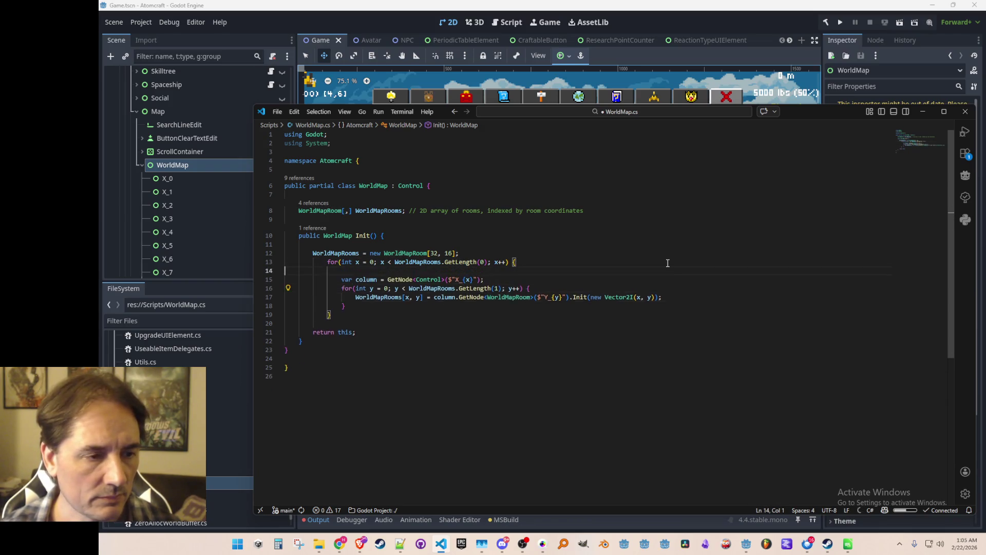
# Step: Add a blank line before the outer loop and select both for-loops
pyautogui.press('Up')
pyautogui.press('Up')
pyautogui.press('Return')
pyautogui.press('Up')
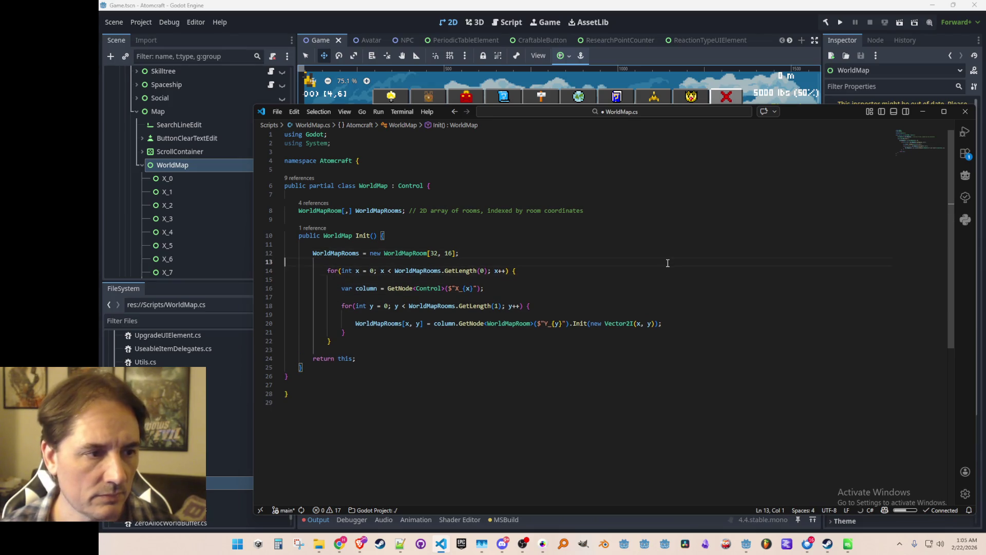
pyautogui.press('Down')
pyautogui.hotkey('shift', 'Down')
pyautogui.hotkey('shift', 'Down')
pyautogui.hotkey('shift', 'Down')
pyautogui.hotkey('ctrl', 'z')
# Step: Save WorldMap.cs with the outdented for-loops in Init
pyautogui.hotkey('ctrl', 's')
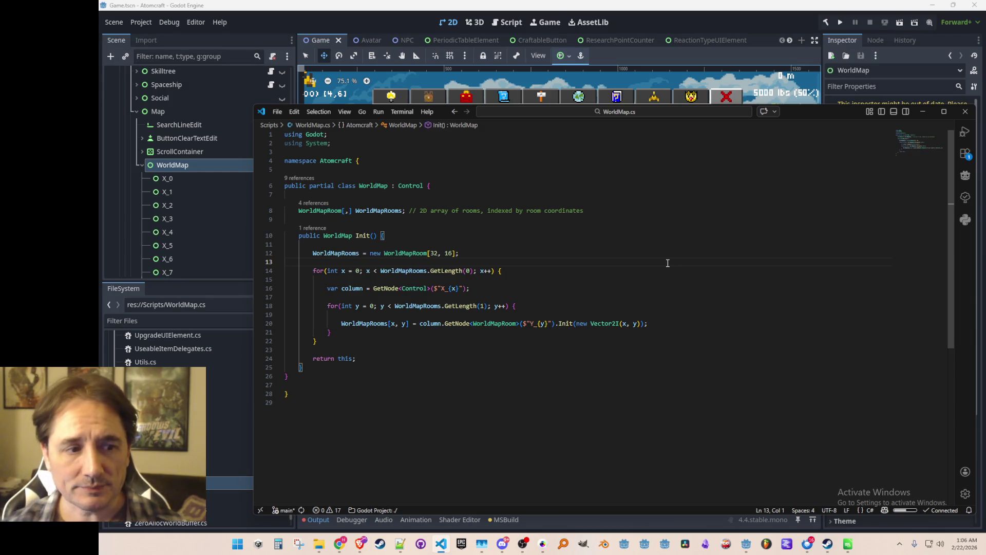
pyautogui.press('Down')
pyautogui.press('Down')
pyautogui.press('Down')
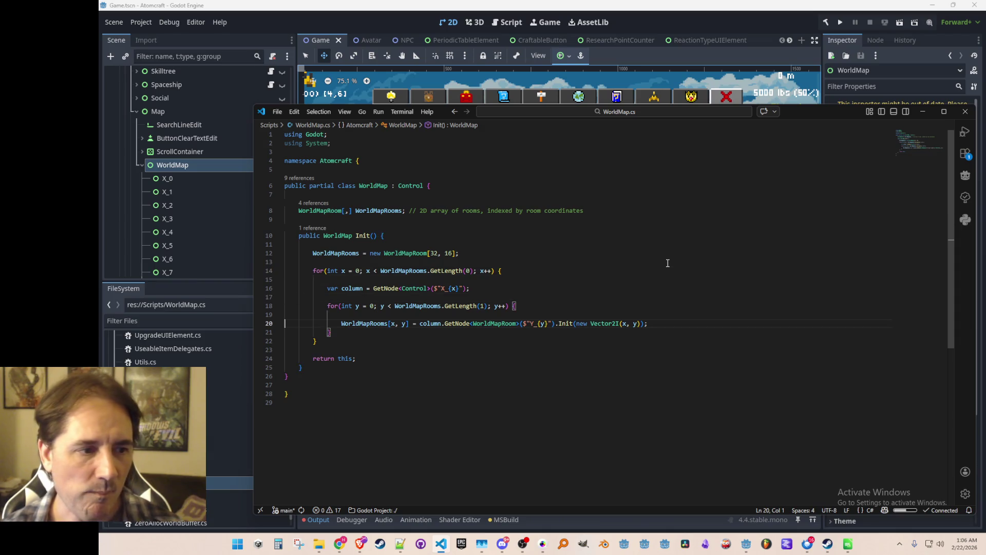
# Step: Declare Vector2I visibleMapRoomOffset = new Vector2I(0, 8) at the start of Init
pyautogui.press('Up')
pyautogui.press('Up')
pyautogui.press('Up')
pyautogui.press('Up')
pyautogui.hotkey('ctrl', 'shift', 'Return')
pyautogui.hotkey('ctrl', 'shift', 'Return')
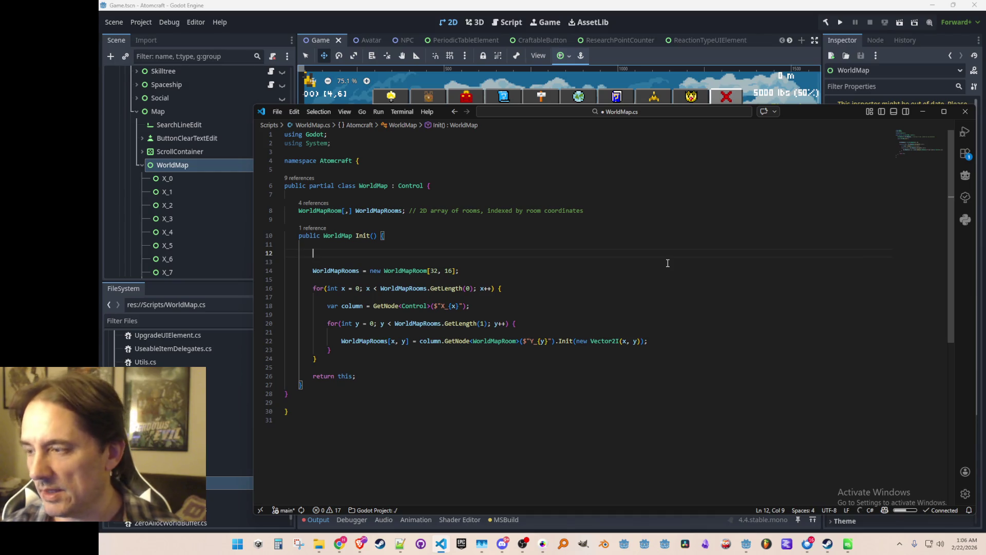
pyautogui.write('Vector2I ')
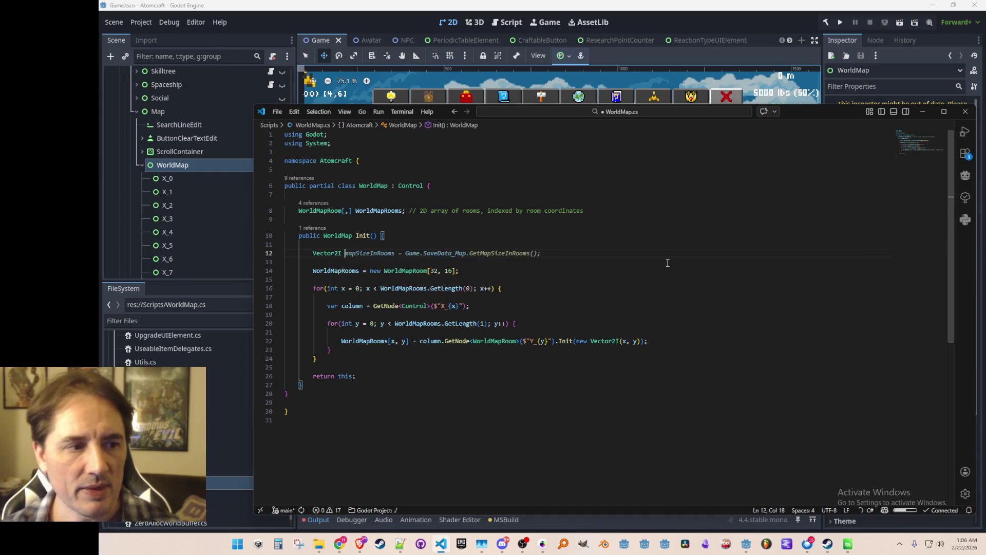
pyautogui.write('vi')
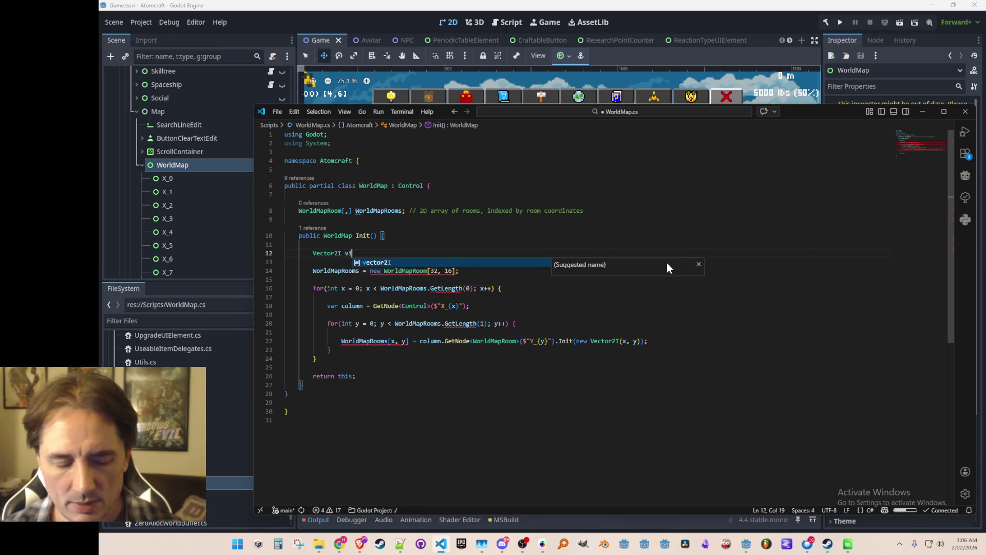
pyautogui.write('sibleMapOffset =')
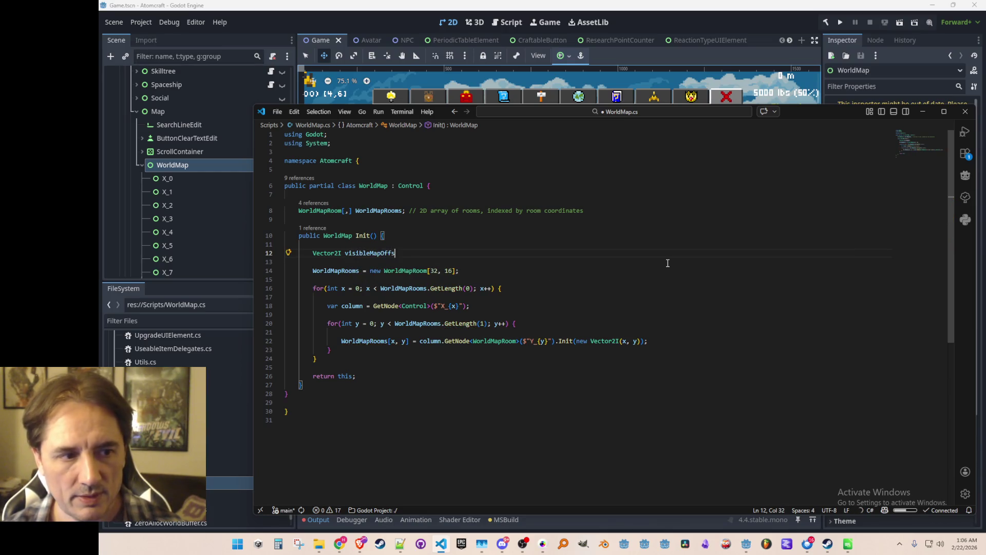
pyautogui.press('Left')
pyautogui.press('Left')
pyautogui.press('Left')
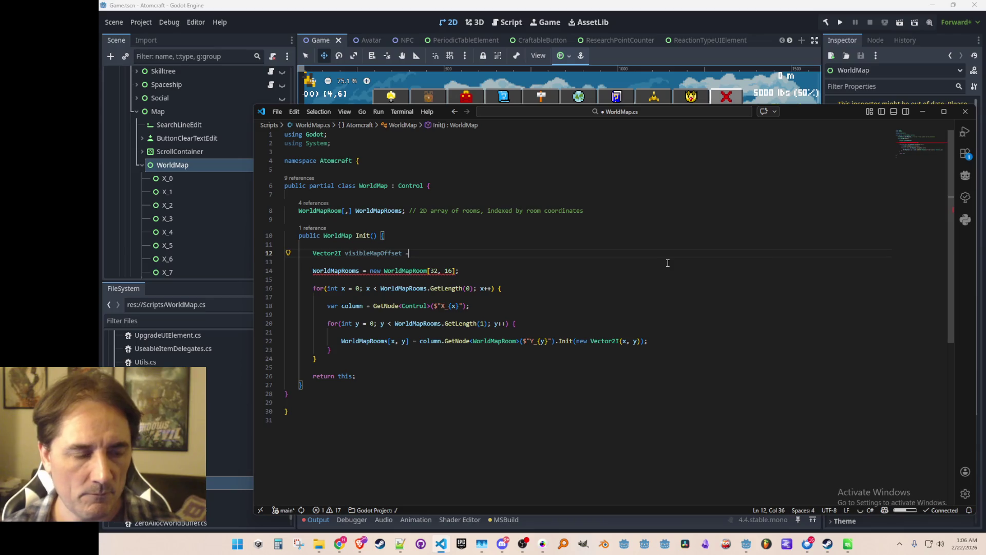
pyautogui.press('Right')
pyautogui.write('Room')
pyautogui.press('End')
pyautogui.write('new Vecto')
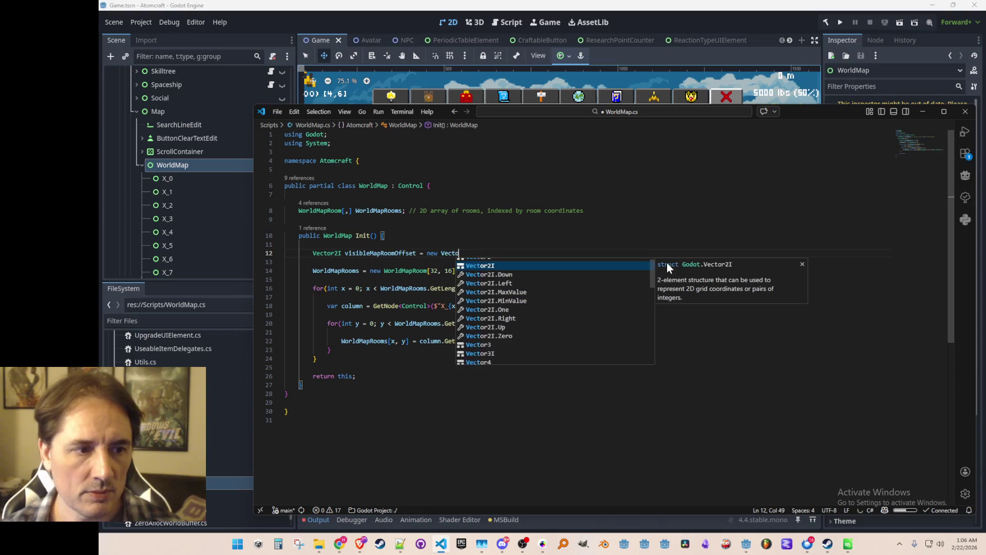
pyautogui.write('r2(0, 0')
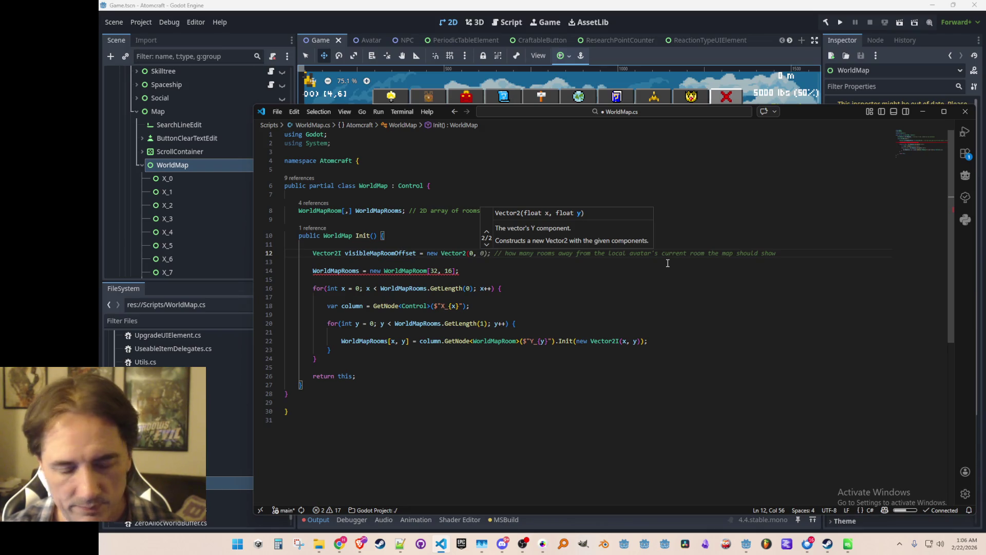
pyautogui.write('8)')
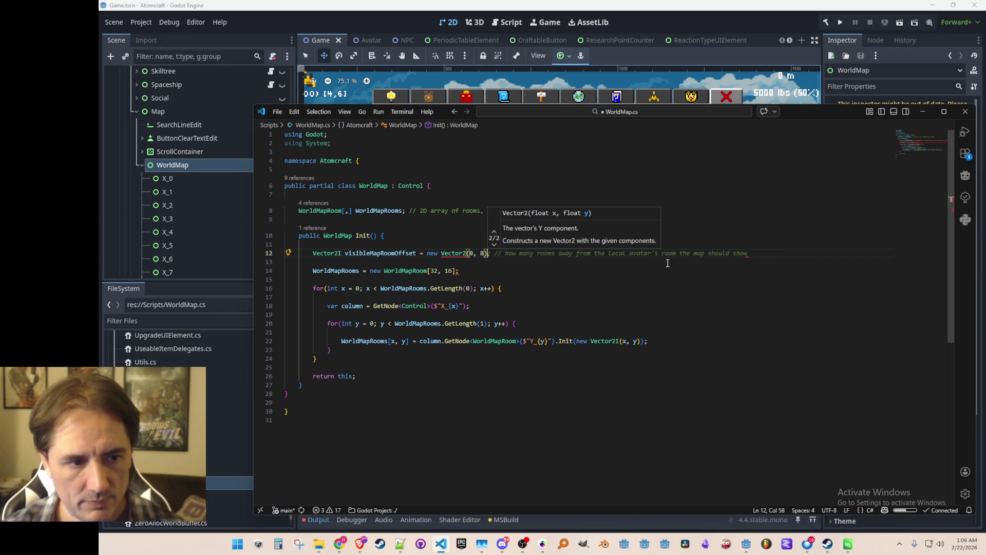
pyautogui.press('Left')
pyautogui.press('Left')
pyautogui.press('Left')
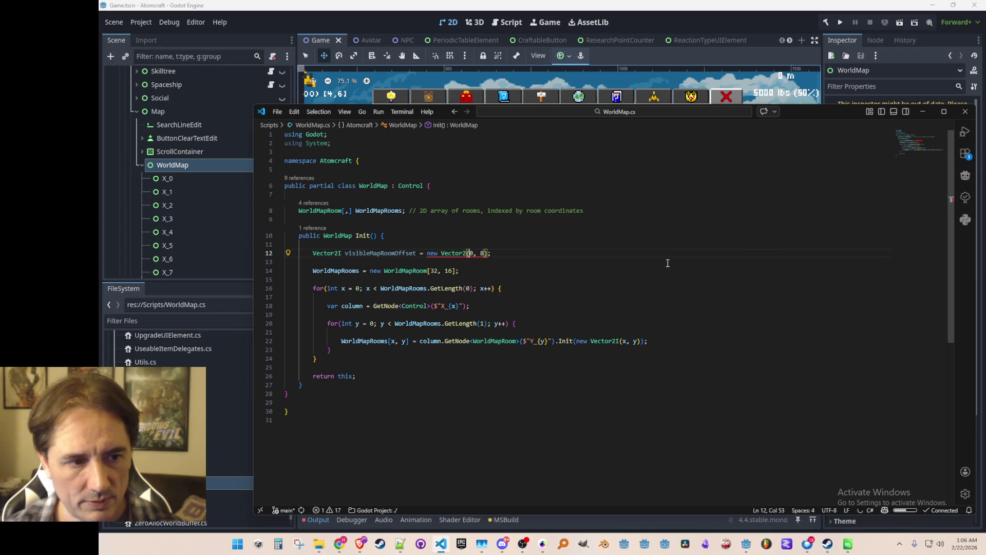
pyautogui.write('I')
pyautogui.press('End')
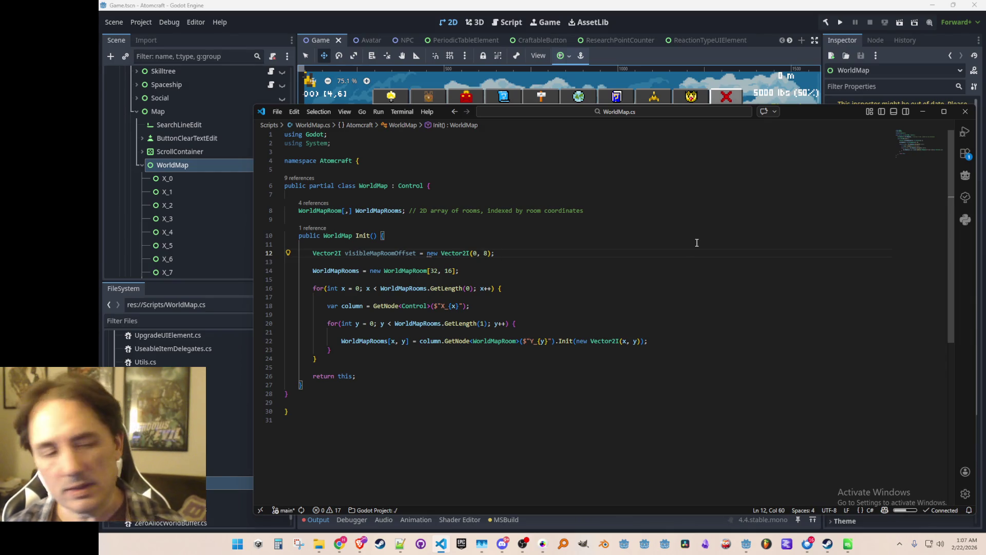
pyautogui.press('Home')
pyautogui.hotkey('ctrl', 'Right')
pyautogui.hotkey('ctrl', 'Right')
pyautogui.hotkey('ctrl', 'shift', 'Left')
# Step: In the inner loop, compute roomCoords as (x, y) plus the offset and pass it to Init
pyautogui.press('Down')
pyautogui.press('Down')
pyautogui.press('Down')
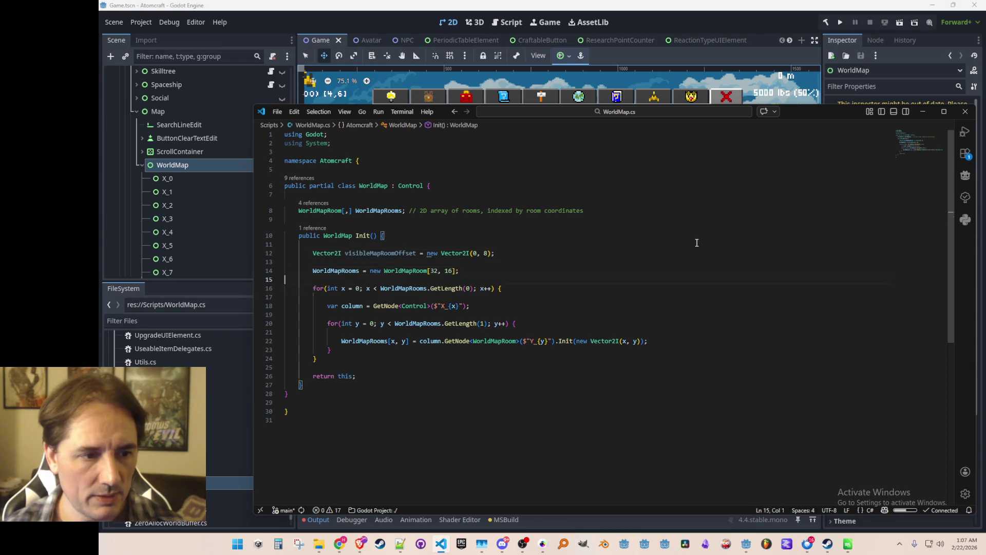
pyautogui.click(494, 341)
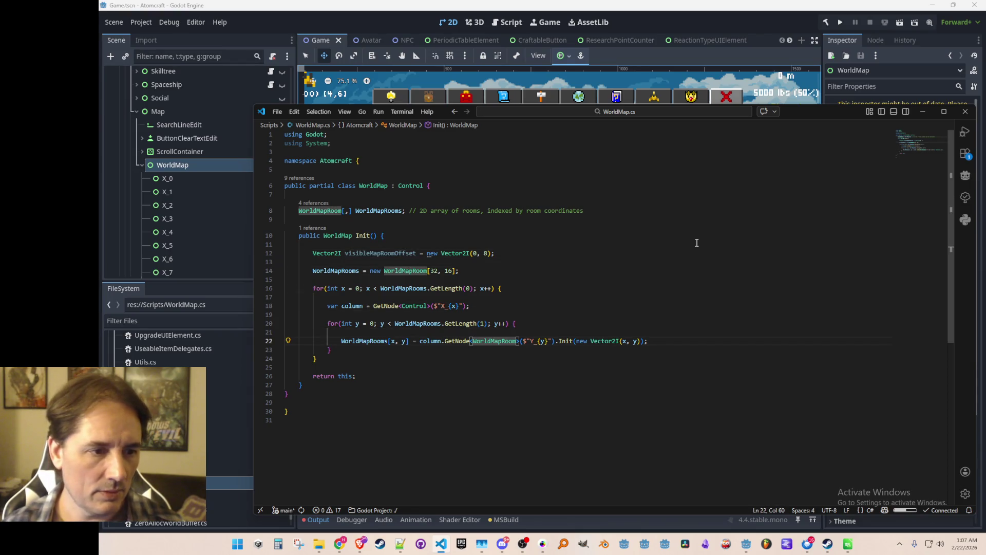
pyautogui.press('End')
pyautogui.press('Left')
pyautogui.press('Left')
pyautogui.press('Left')
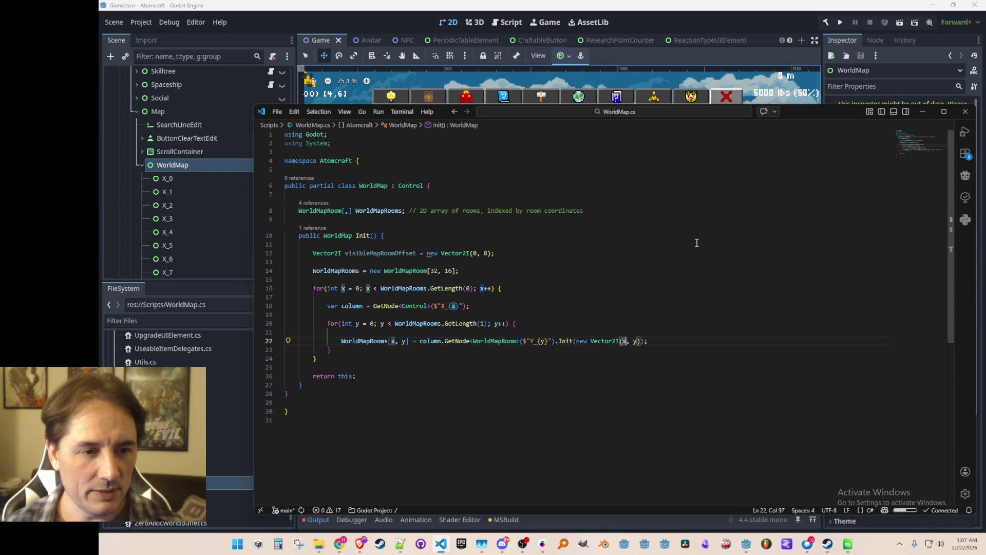
pyautogui.hotkey('ctrl', 'shift', 'Return')
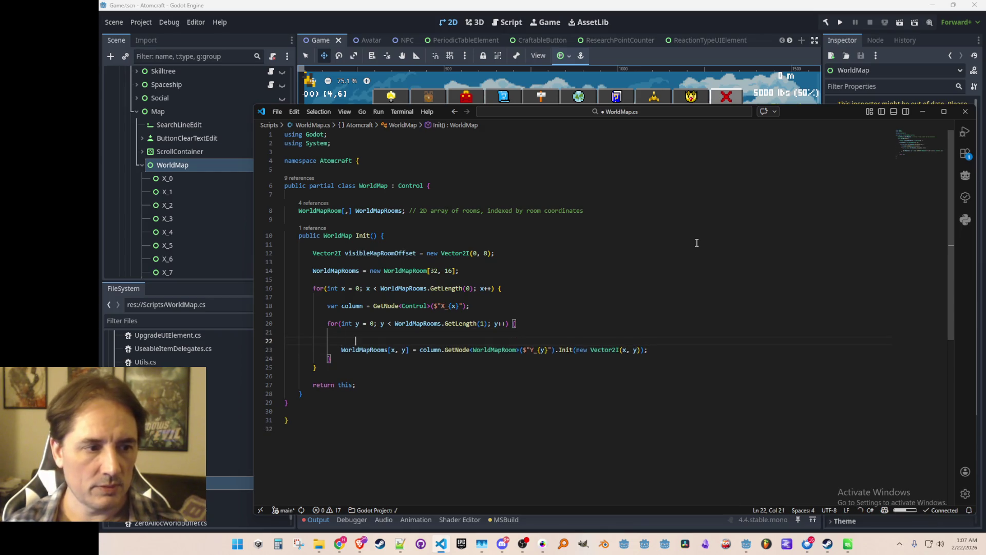
pyautogui.write('Vector2I')
pyautogui.press('Tab')
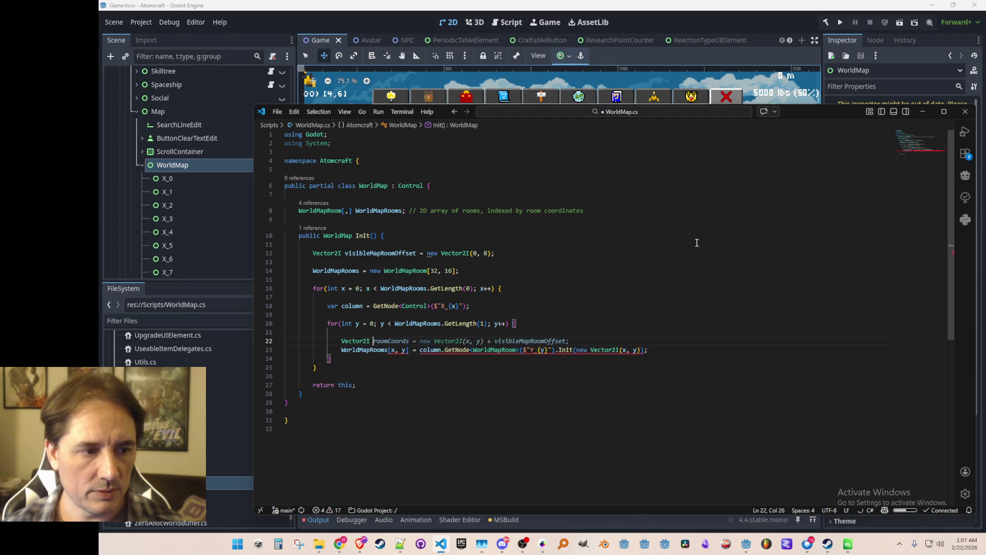
pyautogui.press('Home')
pyautogui.hotkey('ctrl', 'Right')
pyautogui.hotkey('ctrl', 'Right')
pyautogui.hotkey('ctrl', 'shift', 'Left')
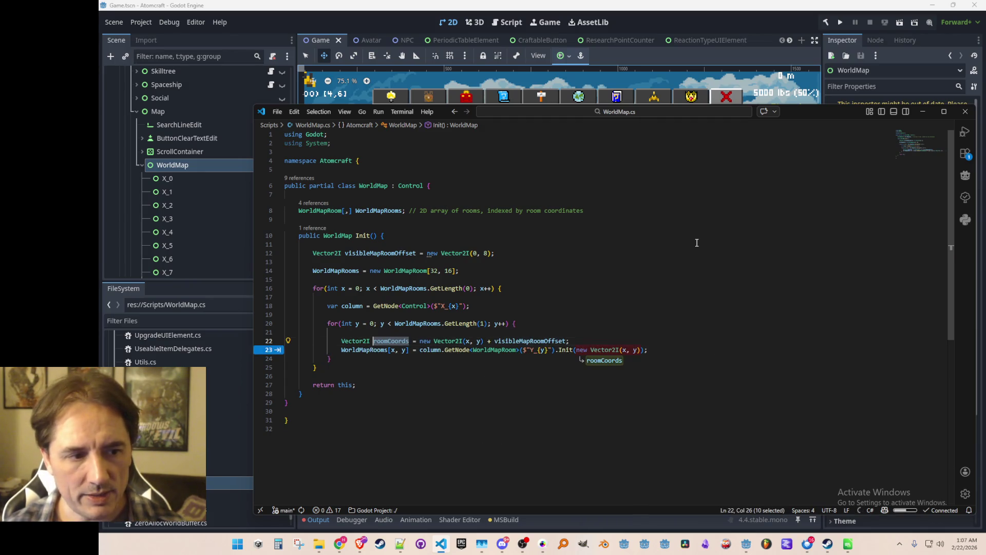
pyautogui.press('Tab')
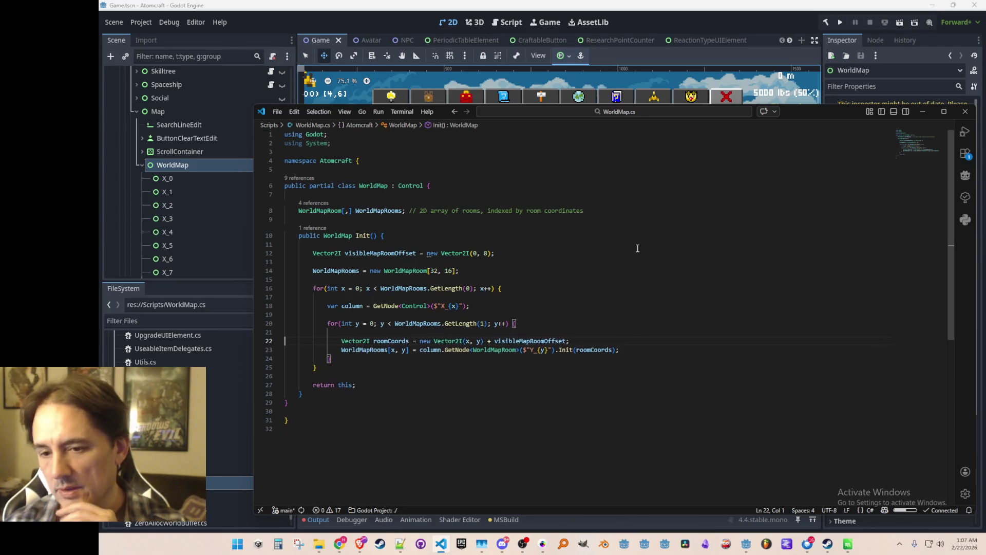
# Step: Go to the WorldMapRoom definition and review its Init, UpdatePixels and RefreshTexture methods
pyautogui.scroll(-1, 637, 249)
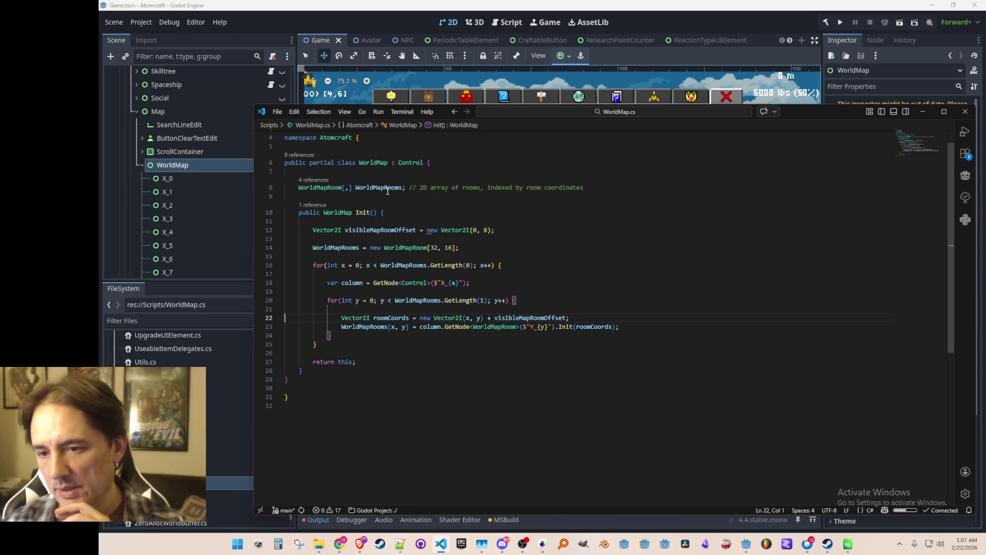
pyautogui.click(474, 370)
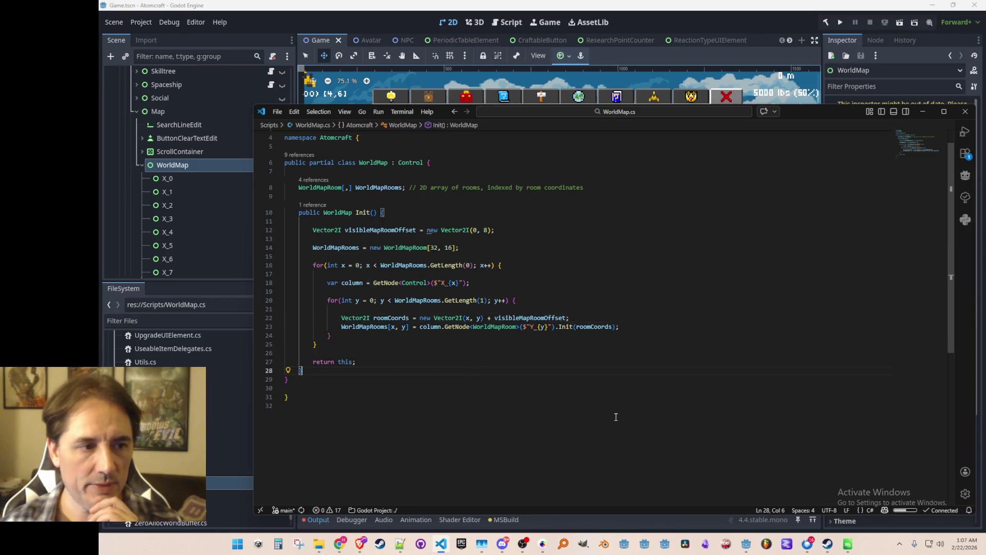
pyautogui.rightClick(498, 328)
pyautogui.click(566, 191)
pyautogui.scroll(-10, 627, 331)
pyautogui.scroll(3, 396, 208)
pyautogui.scroll(-9, 642, 313)
pyautogui.scroll(6, 541, 273)
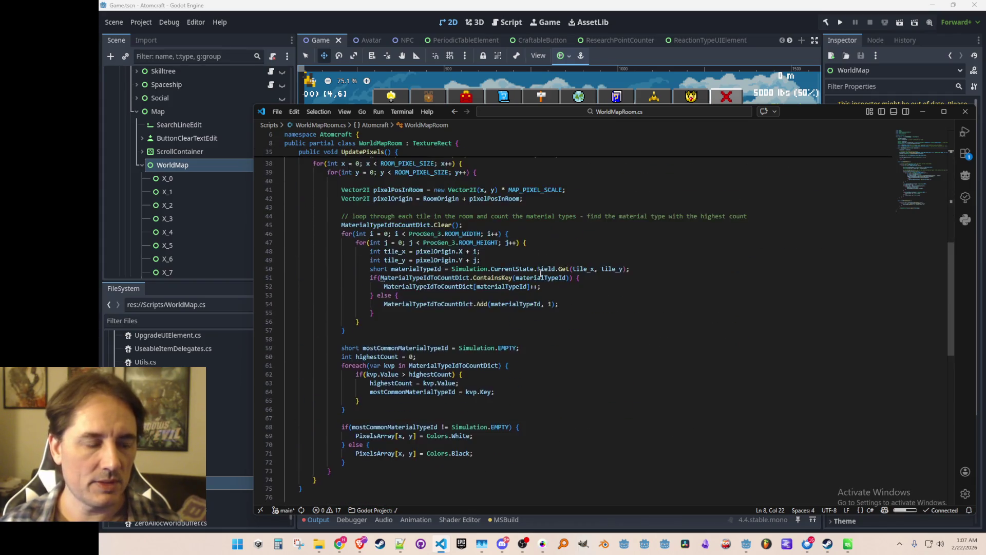
pyautogui.scroll(10, 541, 273)
pyautogui.click(610, 211)
pyautogui.scroll(-3, 609, 215)
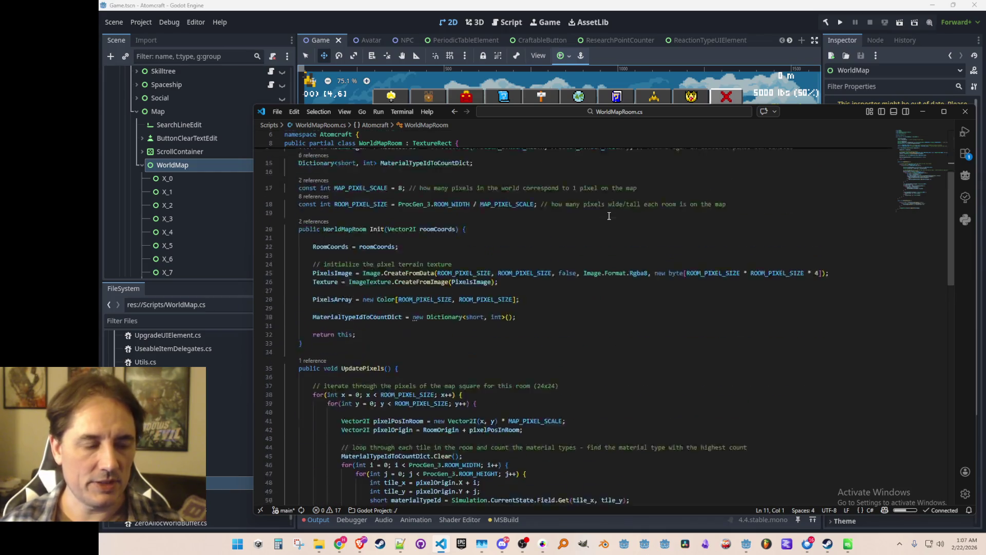
pyautogui.scroll(-15, 609, 215)
pyautogui.click(559, 304)
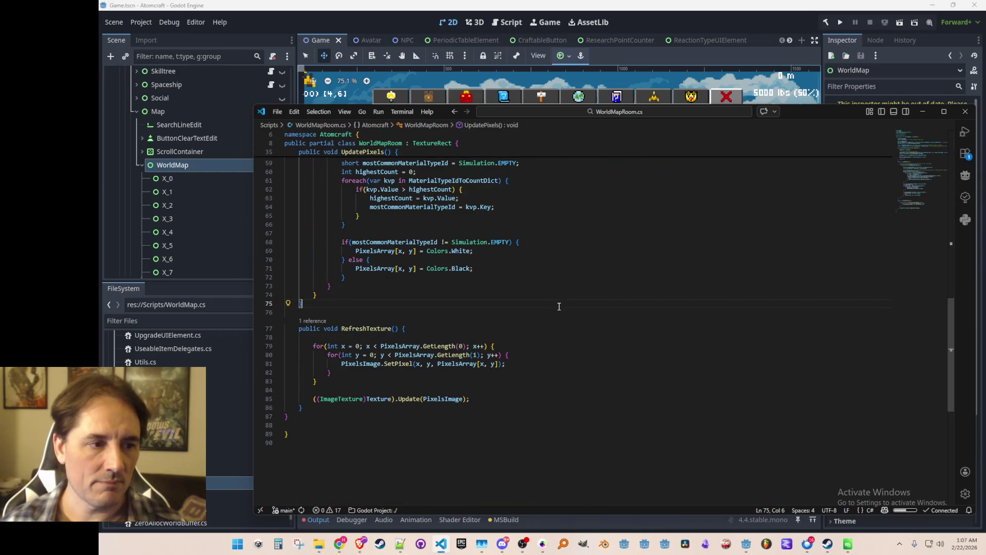
# Step: Return to WorldMap.cs and open blank lines below the Init method
pyautogui.hotkey('alt', 'Left')
pyautogui.hotkey('alt', 'Left')
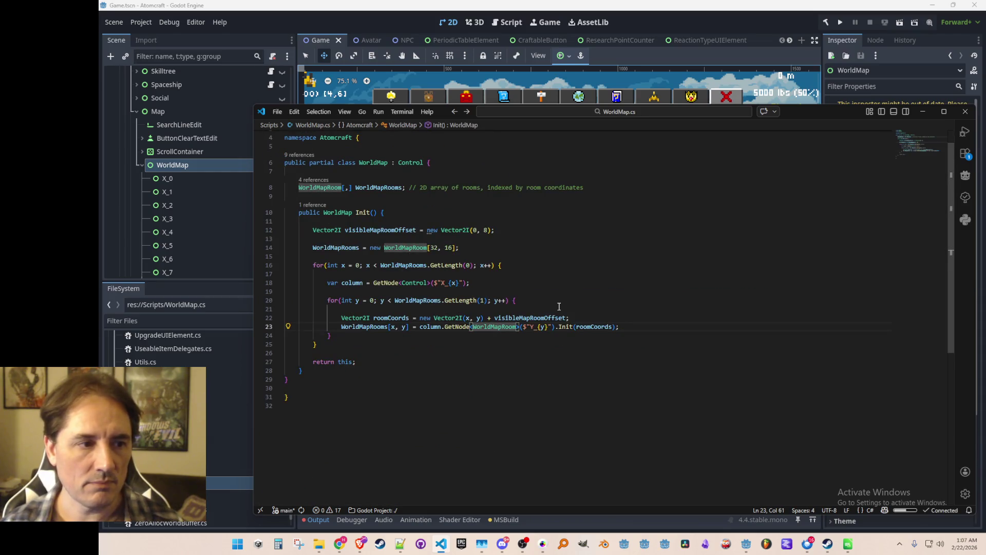
pyautogui.press('Down')
pyautogui.press('Down')
pyautogui.press('Down')
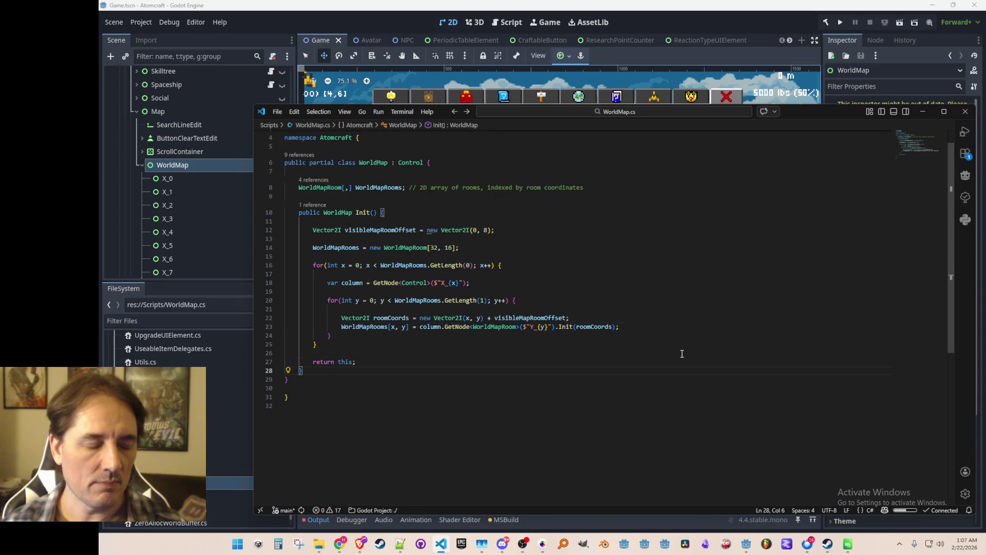
pyautogui.press('Return')
pyautogui.press('Return')
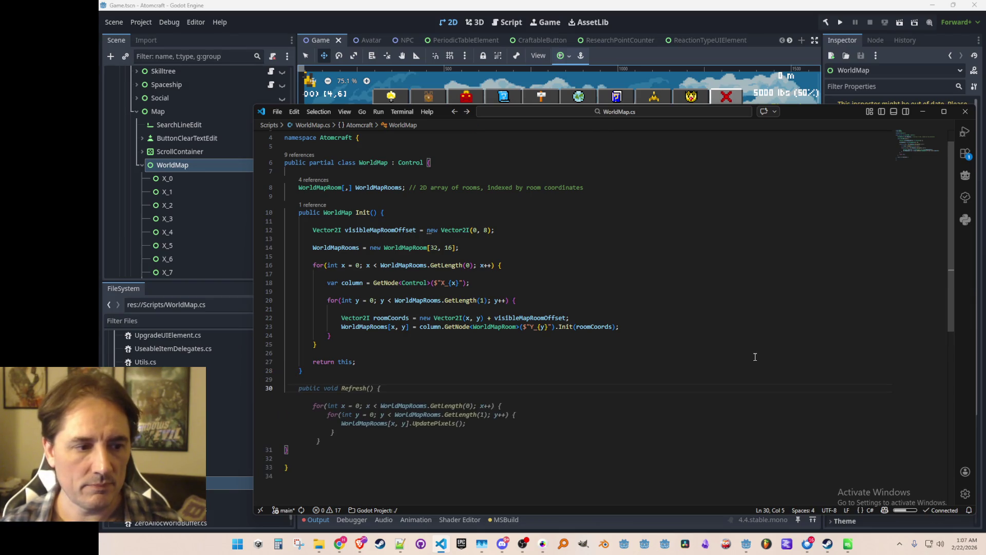
# Step: Add a Refresh() method calling UpdatePixels on every room and save
pyautogui.press('Tab')
pyautogui.press('Return')
pyautogui.write('}')
pyautogui.hotkey('ctrl', 's')
pyautogui.scroll(-4, 717, 343)
# Step: Add a RefreshTexture() call on WorldMapRooms[x, y] after UpdatePixels and save
pyautogui.press('Up')
pyautogui.press('Up')
pyautogui.press('Up')
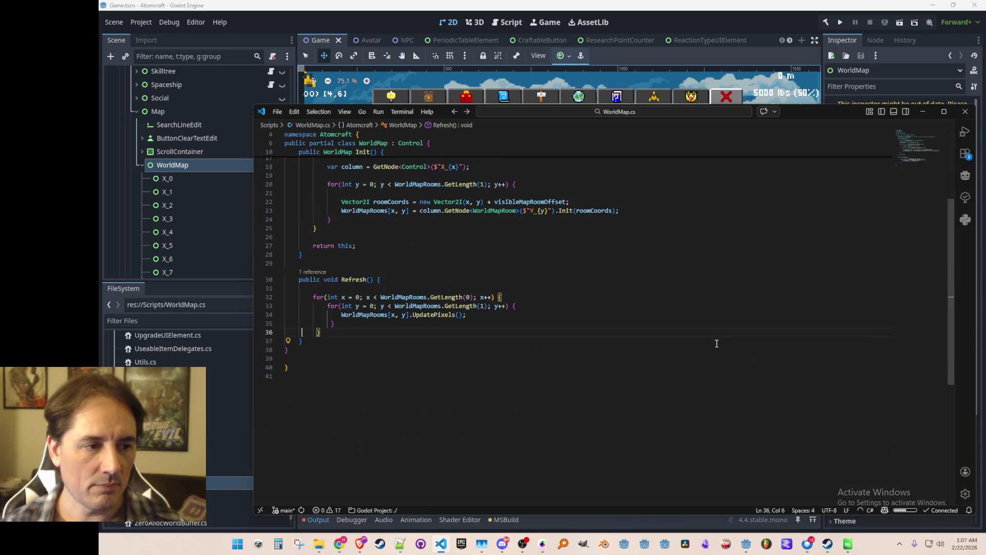
pyautogui.press('Home')
pyautogui.hotkey('shift', 'ctrl', 'Right')
pyautogui.hotkey('shift', 'ctrl', 'Right')
pyautogui.hotkey('shift', 'ctrl', 'Right')
pyautogui.hotkey('shift', 'ctrl', 'Right')
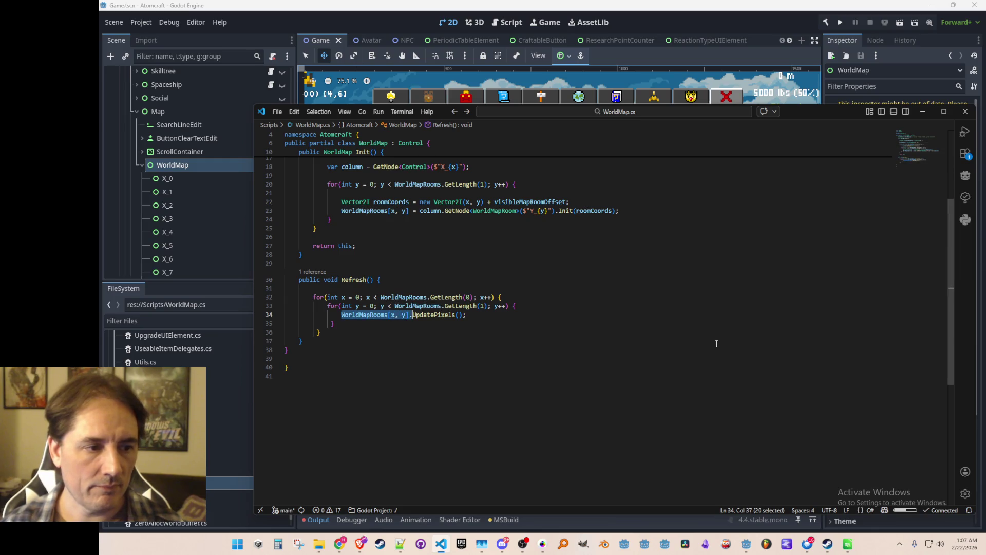
pyautogui.hotkey('ctrl', 'c')
pyautogui.press('End')
pyautogui.press('Return')
pyautogui.hotkey('ctrl', 'v')
pyautogui.write('Ref')
pyautogui.press('Tab')
pyautogui.hotkey('ctrl', 's')
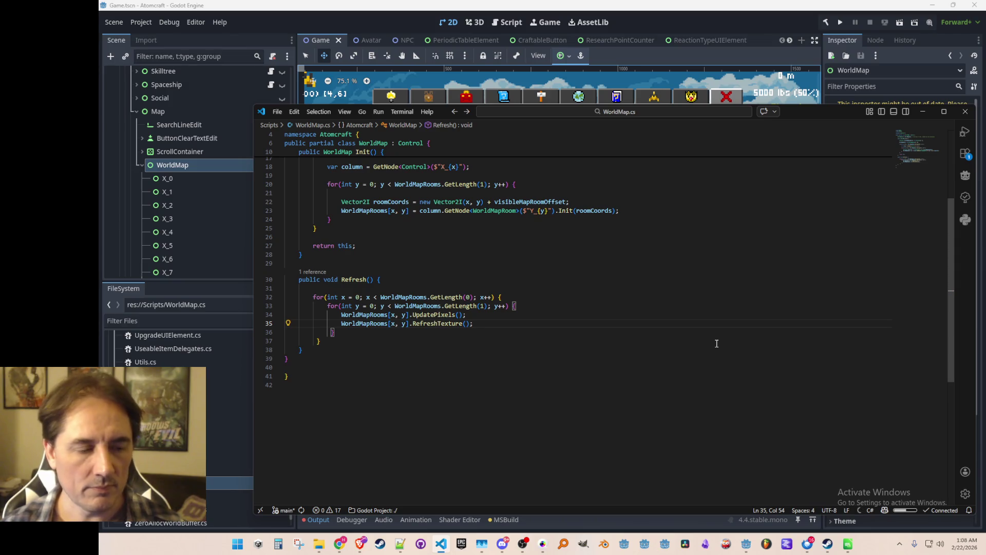
pyautogui.press('Home')
pyautogui.press('Up')
pyautogui.press('Up')
pyautogui.press('Home')
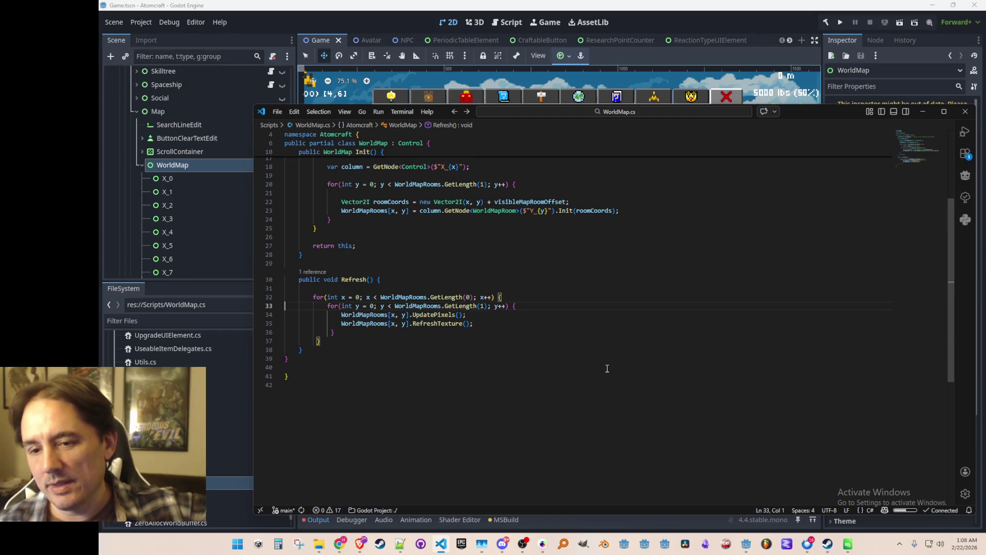
# Step: Add a // NOTE comment above Refresh's loops saying it goes over the whole world
pyautogui.click(667, 282)
pyautogui.press('Down')
pyautogui.press('Return')
pyautogui.write("// NOTE - won't actually do this, as it would read th")
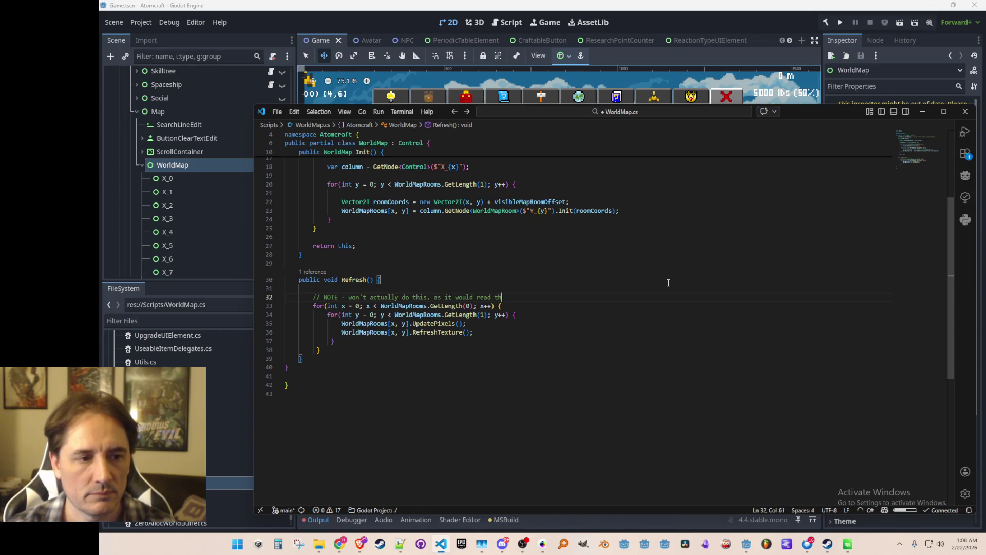
pyautogui.write('go')
pyautogui.press('Escape')
# Step: Scroll back to the WorldMap class and switch back to Godot
pyautogui.press('Up')
pyautogui.press('Up')
pyautogui.press('Up')
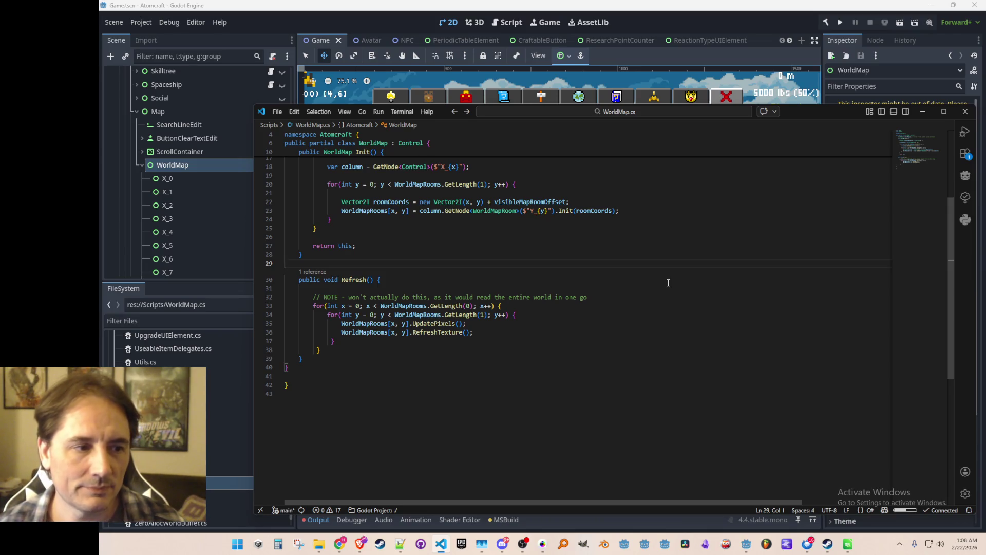
pyautogui.scroll(5, 662, 282)
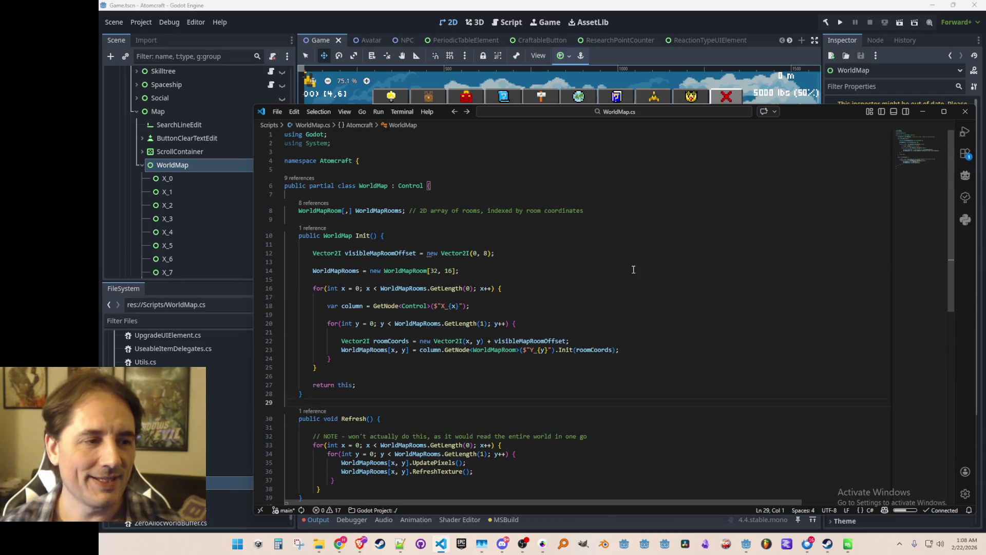
pyautogui.click(488, 169)
pyautogui.click(241, 468)
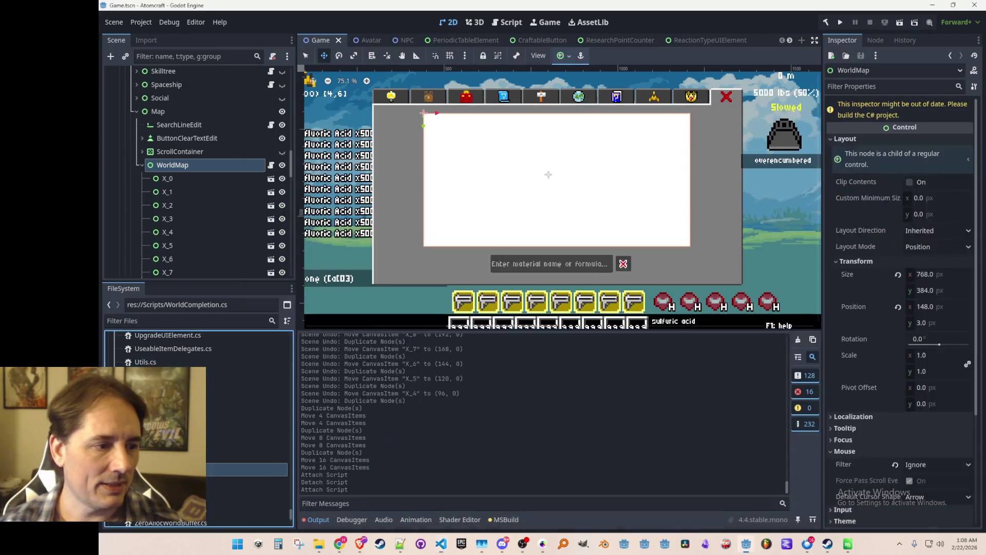
# Step: Open the Crafting node's CraftingWindow.cs script for reference, then return to the Godot editor
pyautogui.scroll(5, 243, 461)
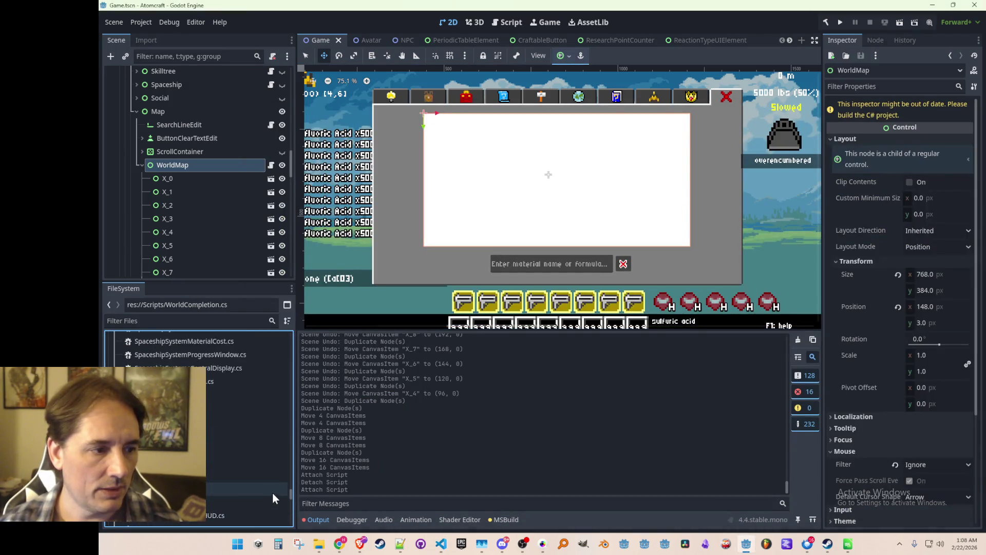
pyautogui.moveTo(291, 490); pyautogui.dragTo(283, 355)
pyautogui.scroll(10, 224, 396)
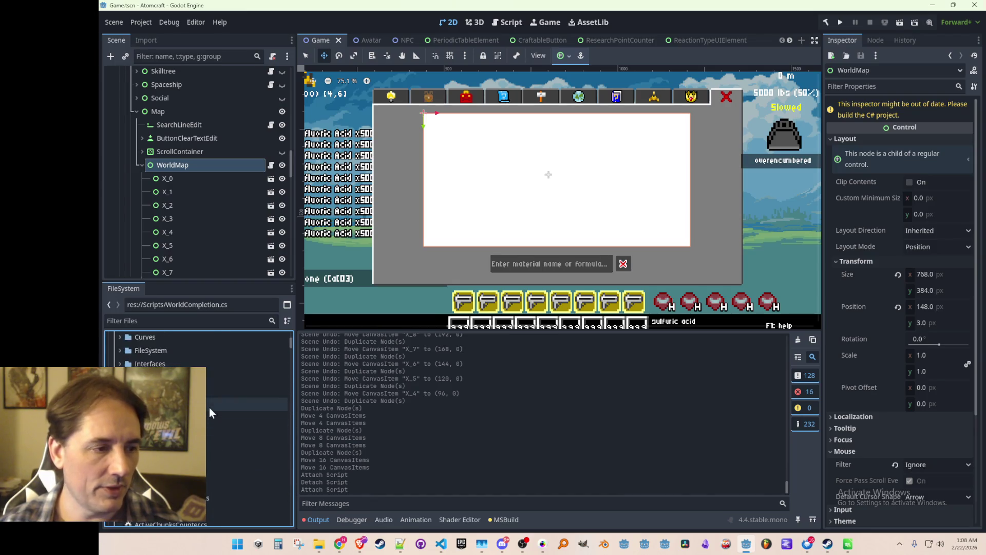
pyautogui.scroll(-5, 229, 504)
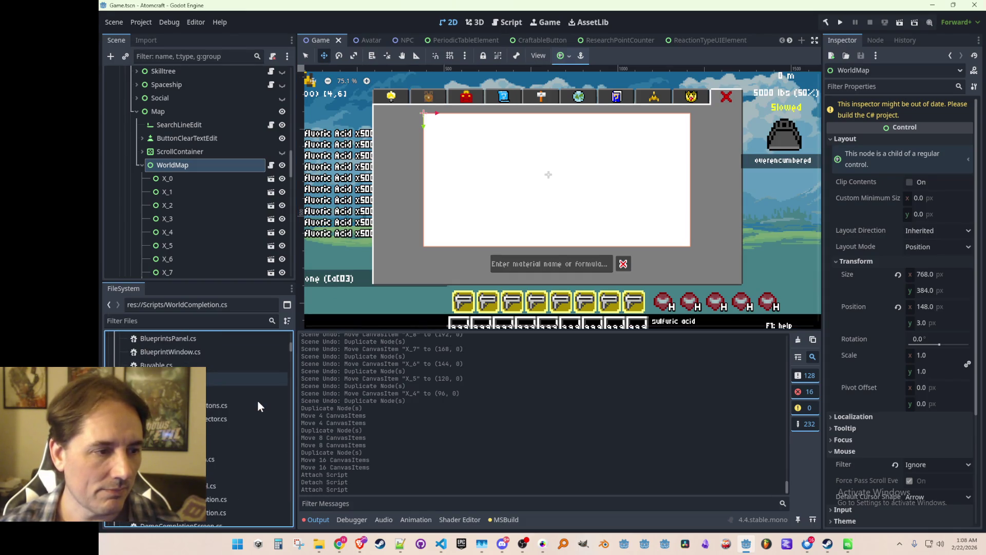
pyautogui.scroll(-5, 258, 399)
pyautogui.scroll(-6, 256, 384)
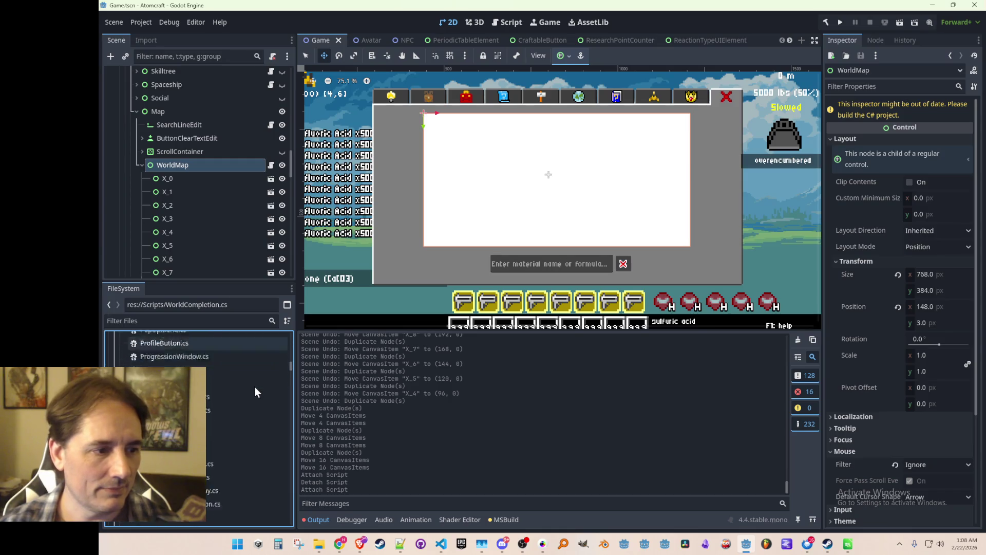
pyautogui.scroll(-5, 255, 389)
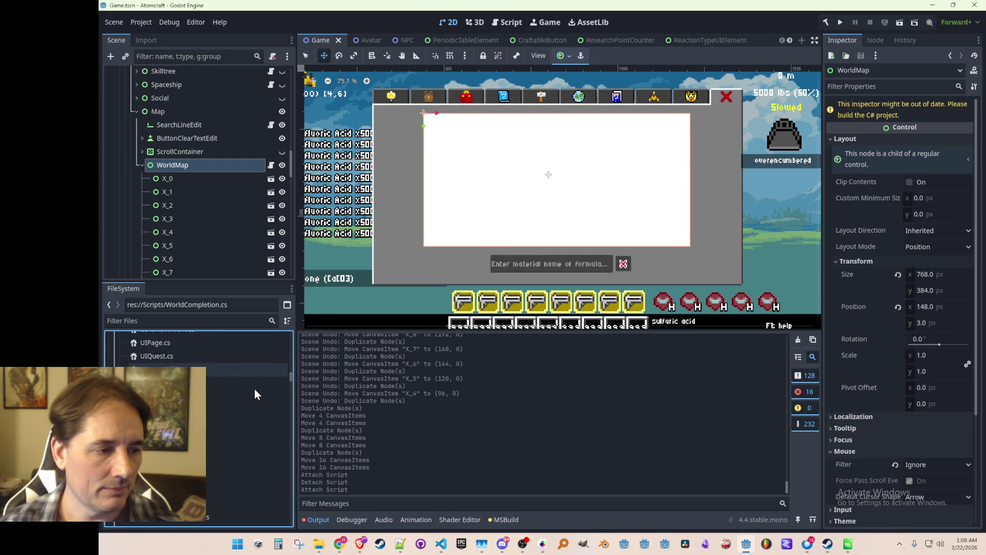
pyautogui.scroll(1, 254, 390)
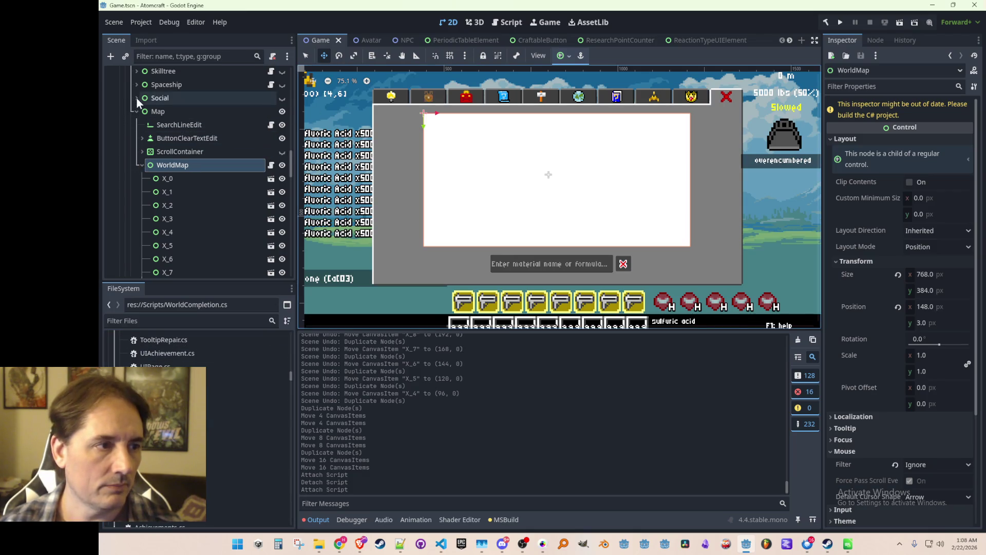
pyautogui.scroll(2, 137, 82)
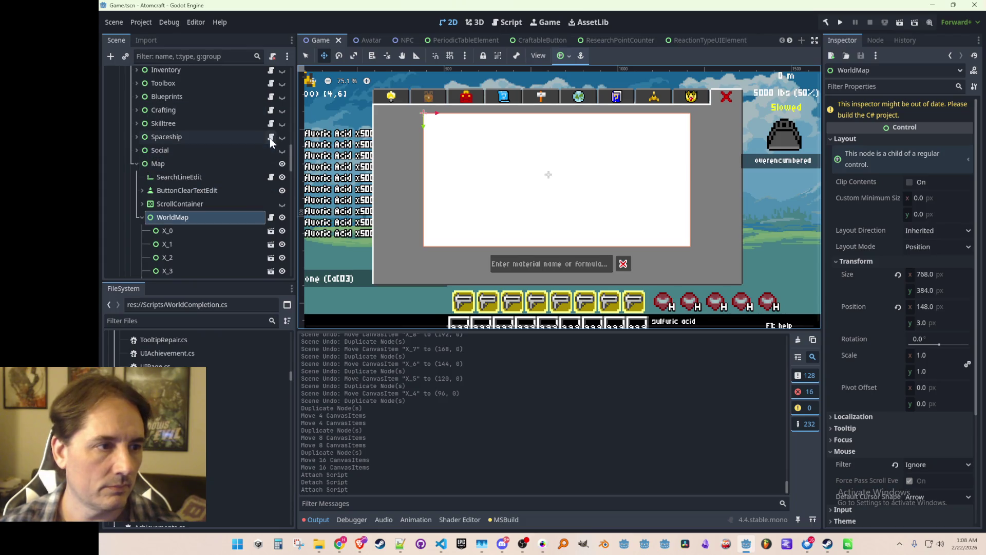
pyautogui.click(271, 111)
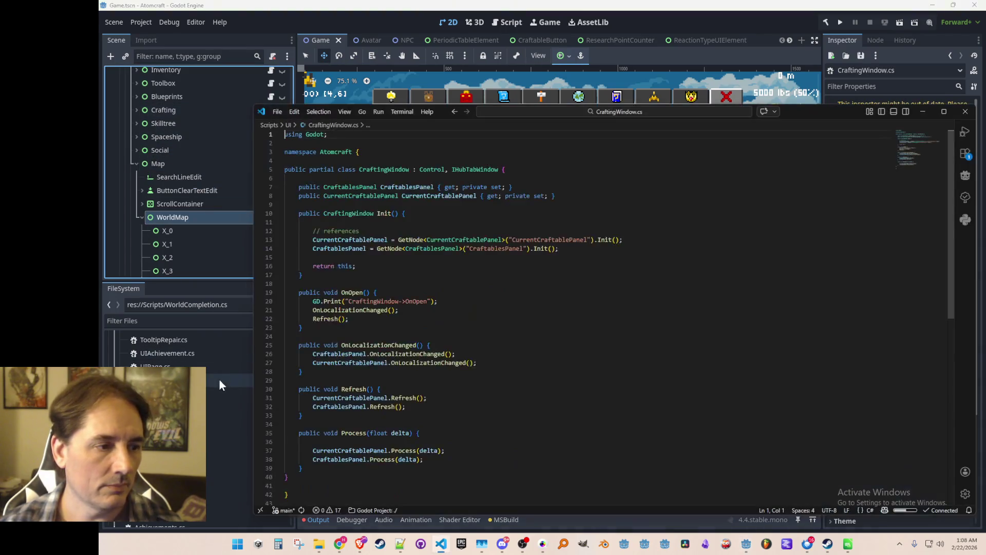
pyautogui.click(362, 19)
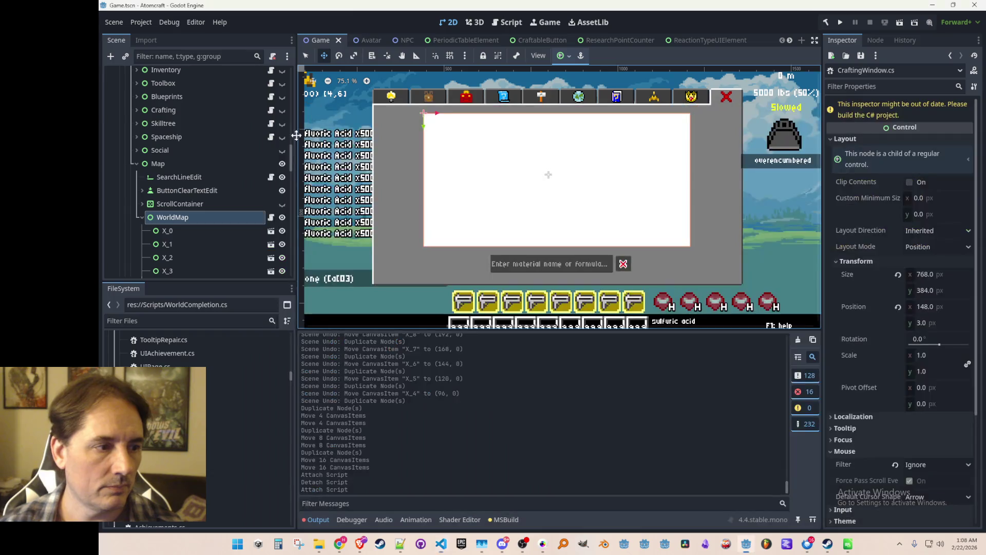
# Step: Filter the FileSystem for 'CraftingWin', clear the filter, and bring up the UI folder's options
pyautogui.click(178, 324)
pyautogui.write('CraftingWin')
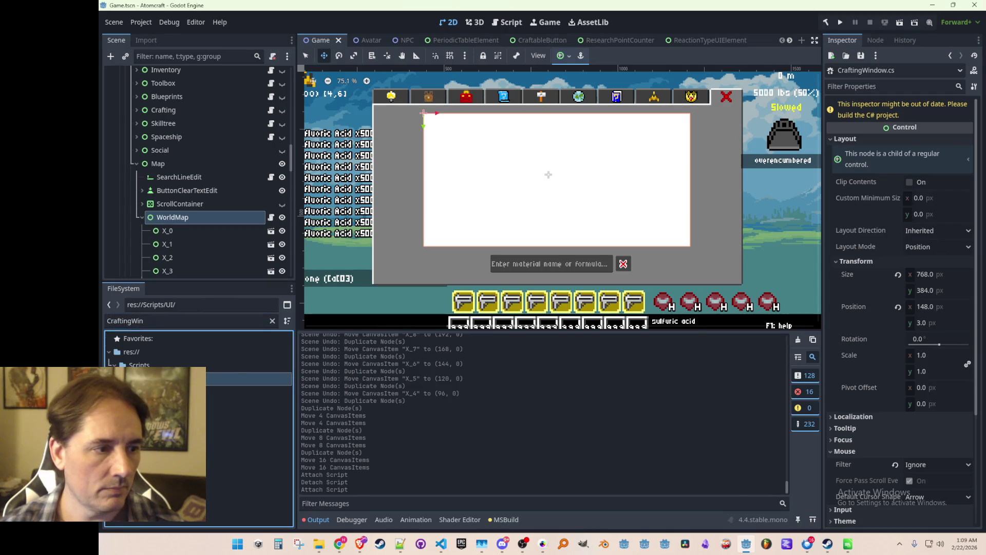
pyautogui.click(273, 321)
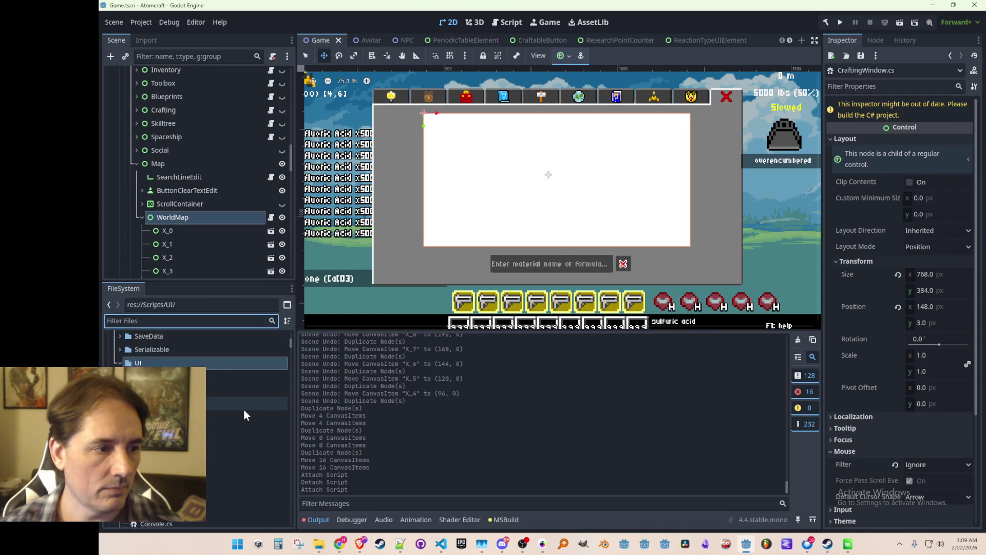
pyautogui.rightClick(170, 338)
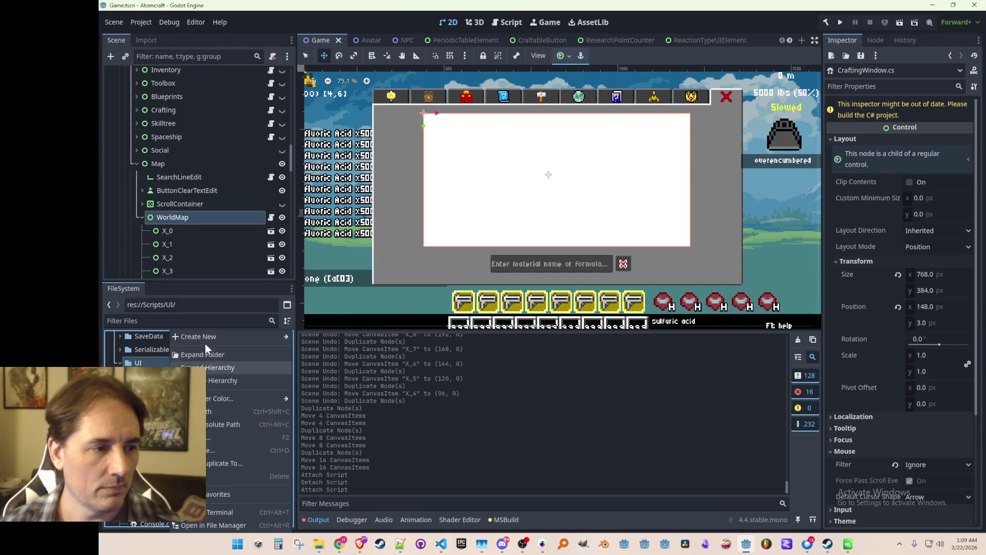
# Step: Create a new MapWindow.cs script in the Scripts/UI folder
pyautogui.moveTo(216, 337)
pyautogui.click(321, 362)
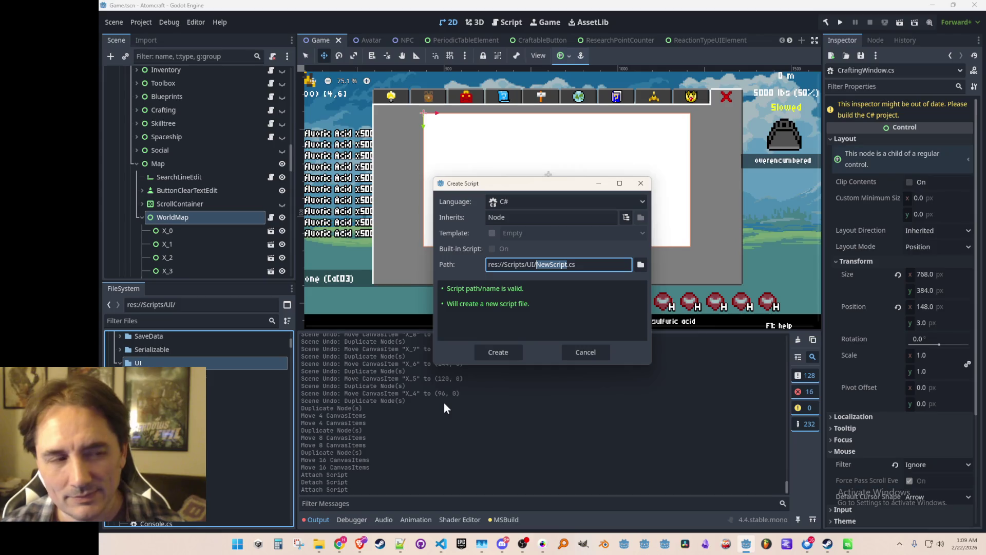
pyautogui.write('M')
pyautogui.write('dow')
pyautogui.press('Return')
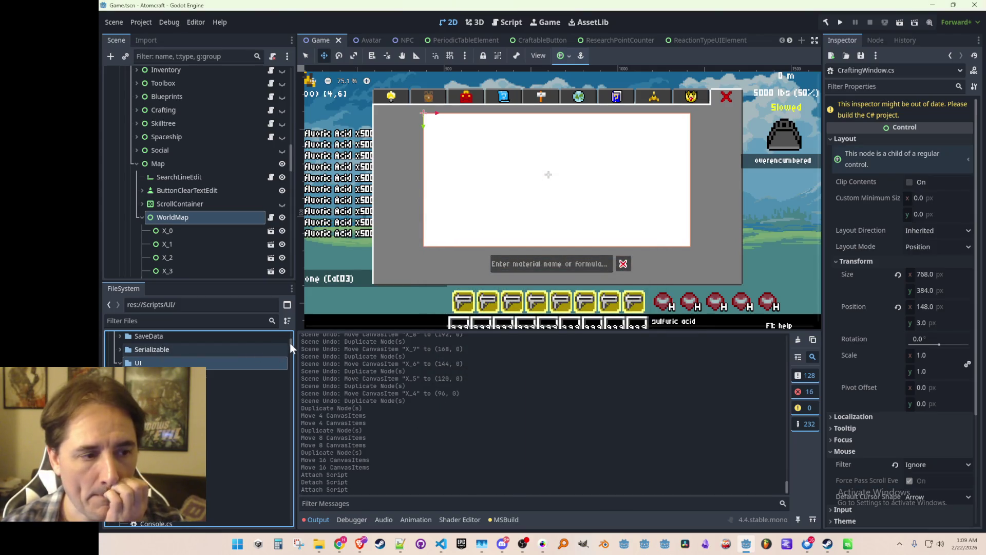
# Step: Delete the newly created MapWindow.cs file
pyautogui.moveTo(290, 343)
pyautogui.mouseDown()
pyautogui.moveTo(286, 446)
pyautogui.moveTo(291, 353)
pyautogui.mouseUp()
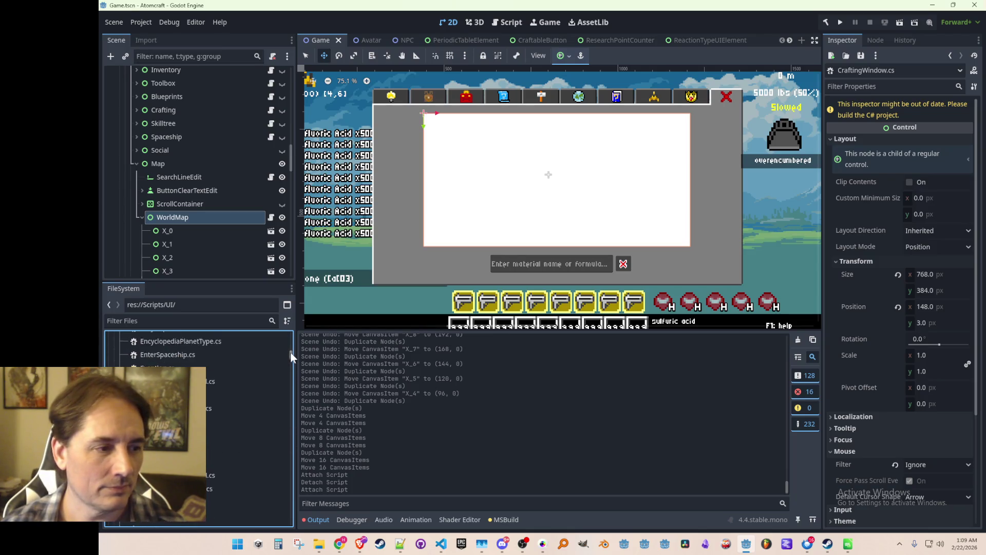
pyautogui.scroll(-5, 252, 398)
pyautogui.scroll(4, 240, 395)
pyautogui.click(241, 389)
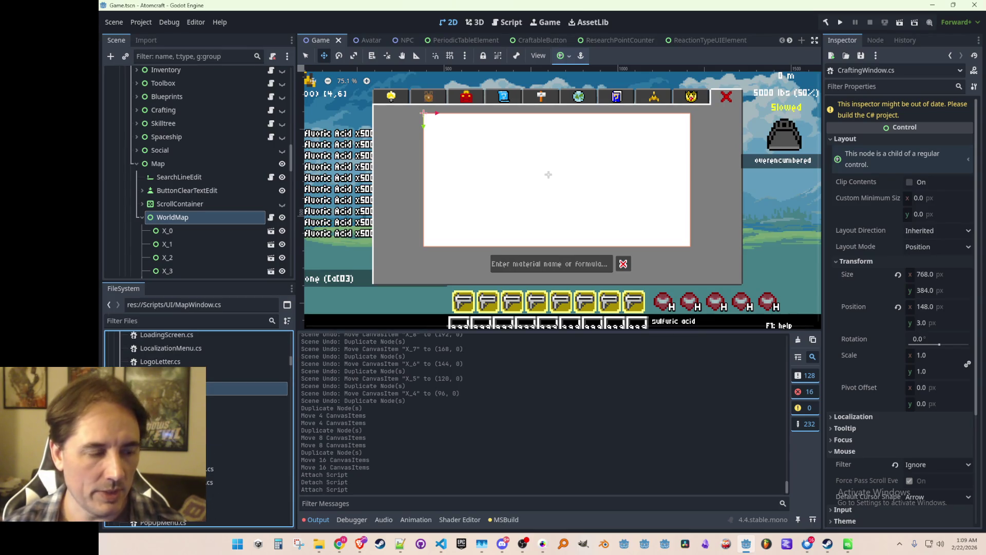
pyautogui.press('Delete')
pyautogui.press('Return')
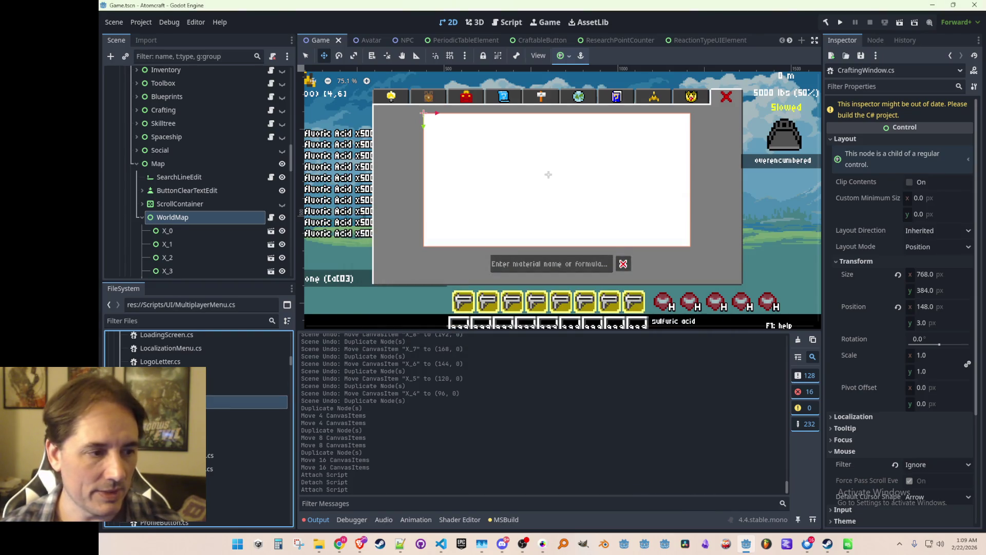
# Step: Locate CraftingWindow.cs in the Scripts/UI list and bring up its file actions
pyautogui.scroll(5, 206, 411)
pyautogui.scroll(-2, 205, 453)
pyautogui.click(231, 390)
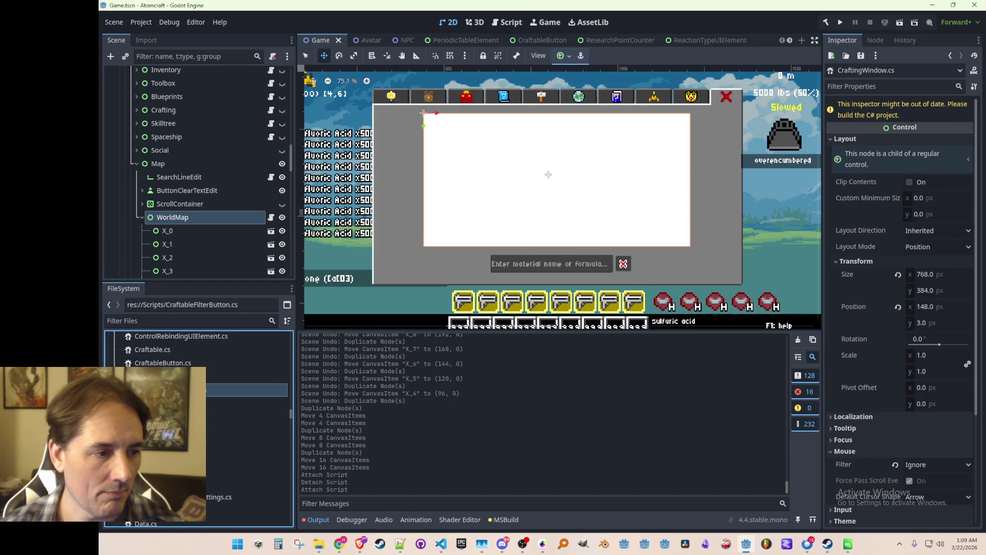
pyautogui.click(203, 429)
pyautogui.scroll(5, 234, 432)
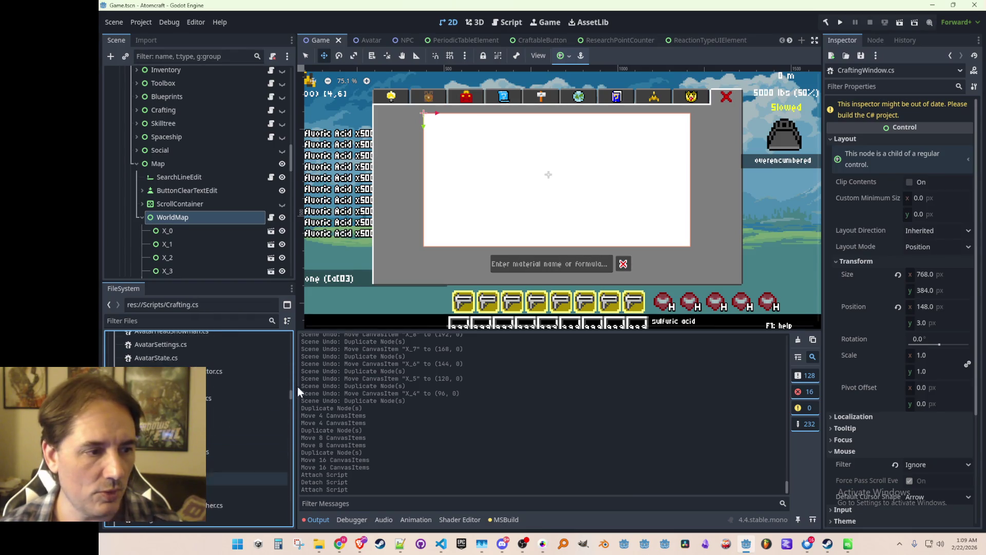
pyautogui.moveTo(290, 390)
pyautogui.mouseDown()
pyautogui.moveTo(292, 338)
pyautogui.moveTo(292, 351)
pyautogui.mouseUp()
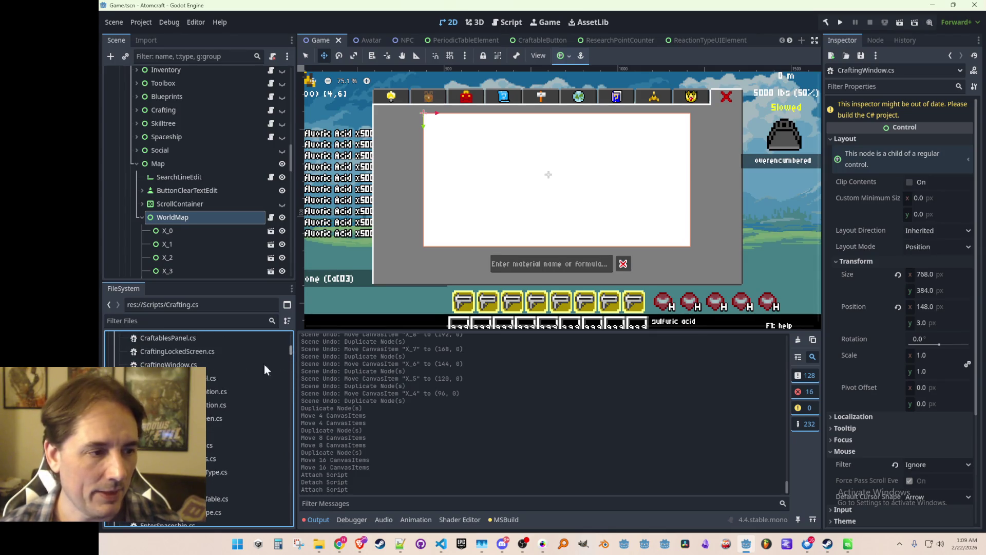
pyautogui.rightClick(191, 364)
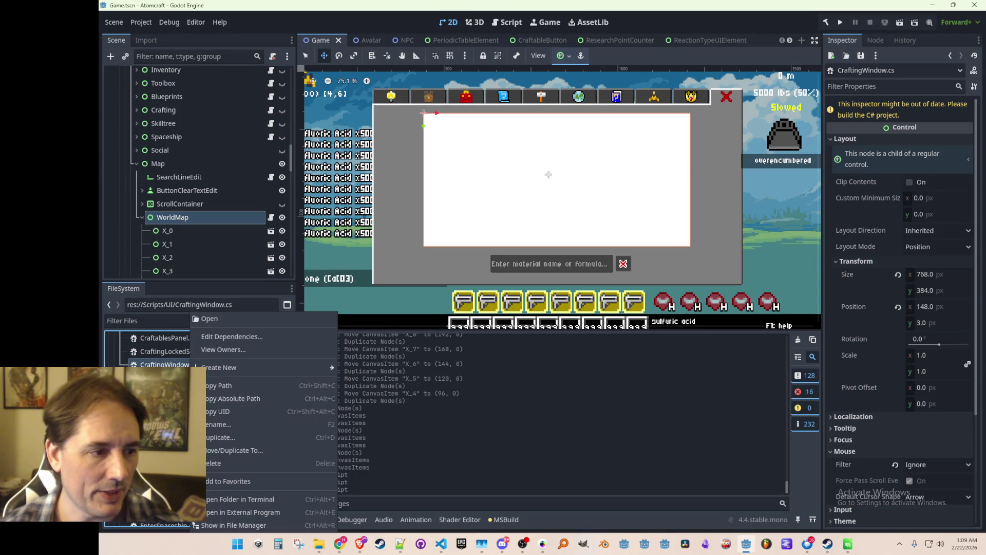
# Step: Duplicate CraftingWindow.cs as MapWindow.cs
pyautogui.click(217, 436)
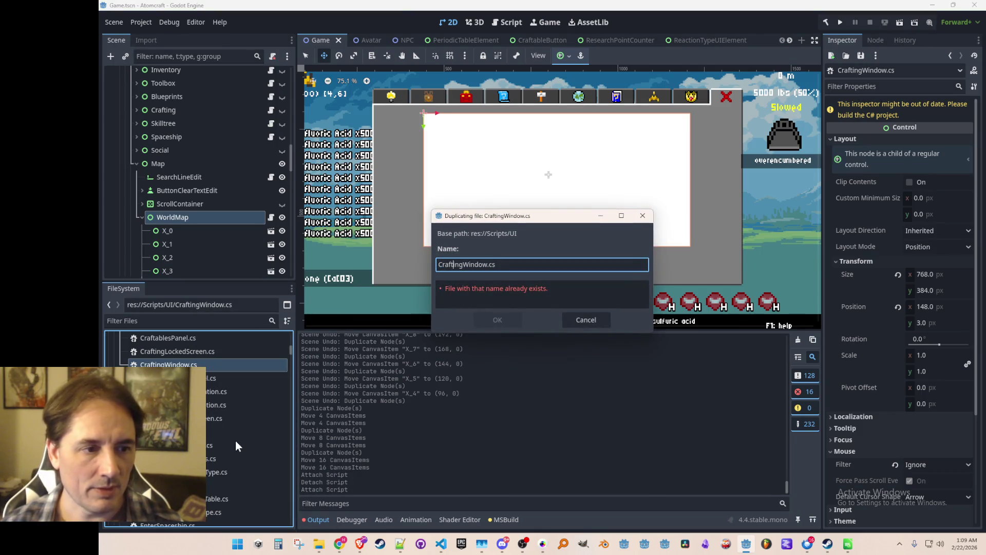
pyautogui.hotkey('shift', 'Home')
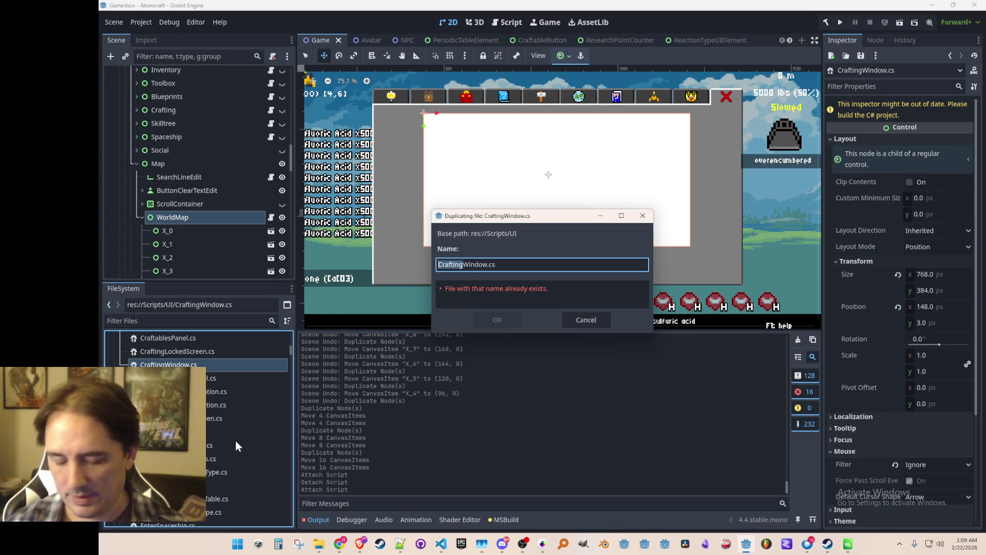
pyautogui.write('Map')
pyautogui.press('Return')
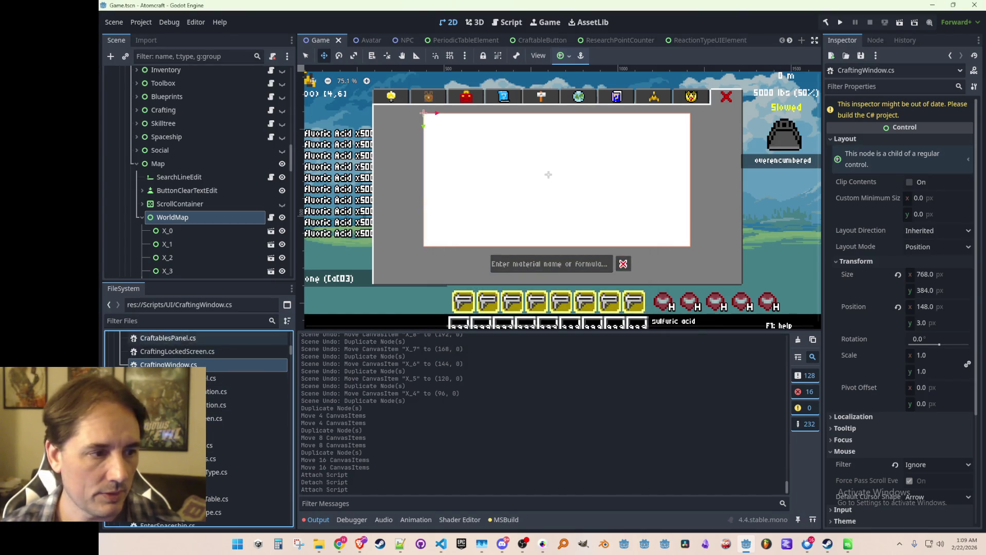
# Step: Filter the FileSystem for 'MapWin' and open MapWindow.cs
pyautogui.click(184, 321)
pyautogui.write('MapWin')
pyautogui.click(208, 392)
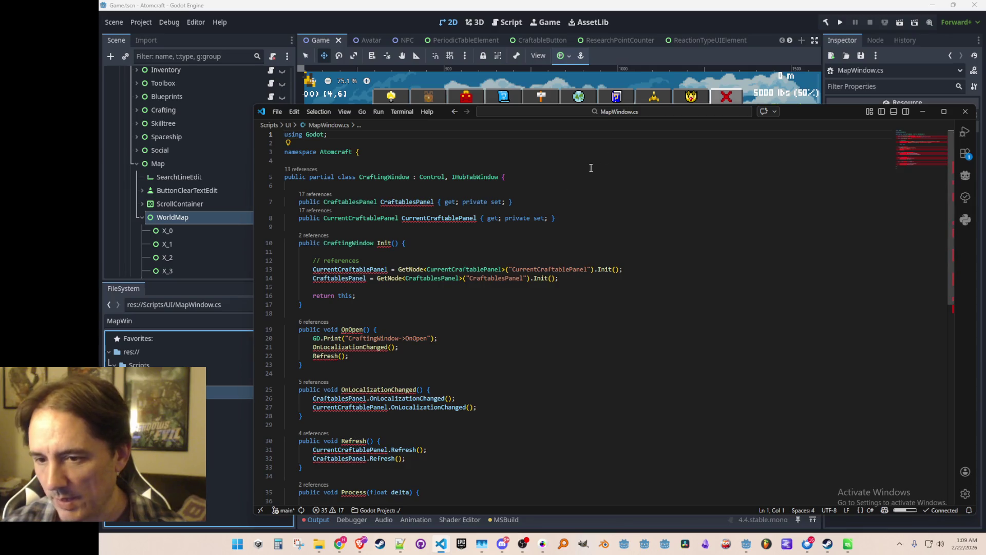
# Step: Rename the CraftingWindow class and Init return type to MapWindow, then save
pyautogui.click(600, 187)
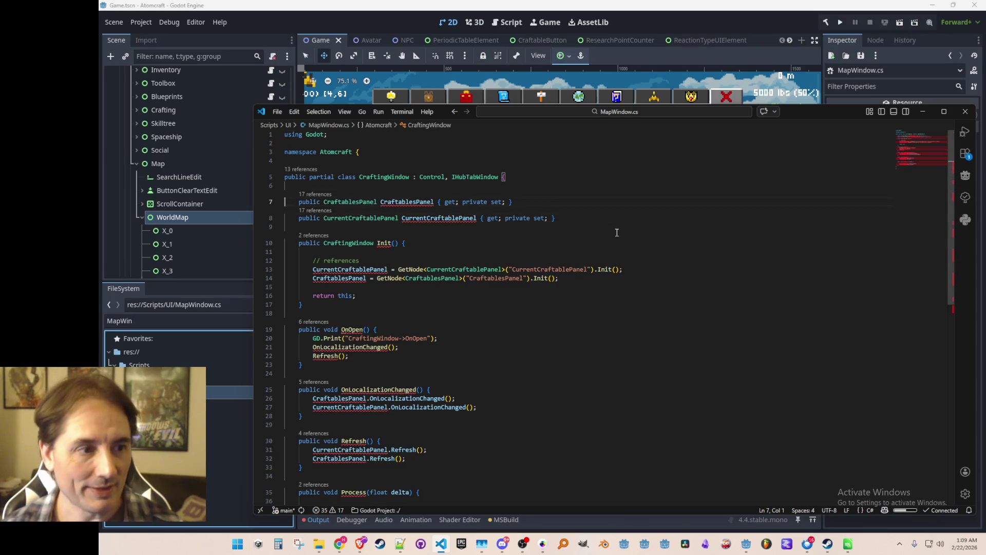
pyautogui.press('Up')
pyautogui.press('Up')
pyautogui.hotkey('ctrl', 'Right')
pyautogui.hotkey('ctrl', 'Right')
pyautogui.hotkey('ctrl', 'Right')
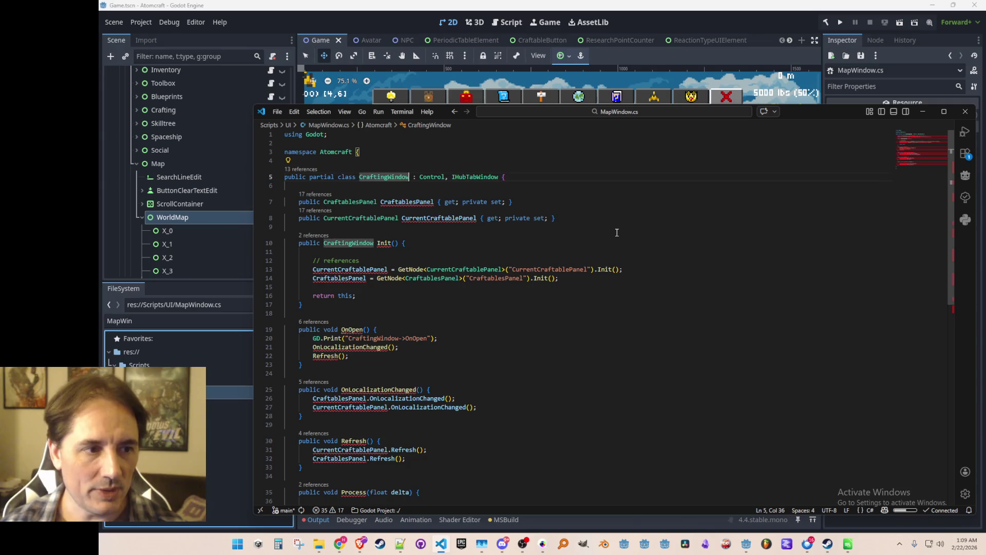
pyautogui.hotkey('ctrl', 'BackSpace')
pyautogui.write('MapWindow')
pyautogui.hotkey('ctrl', 'shift', 'Left')
pyautogui.press('Tab')
pyautogui.press('Tab')
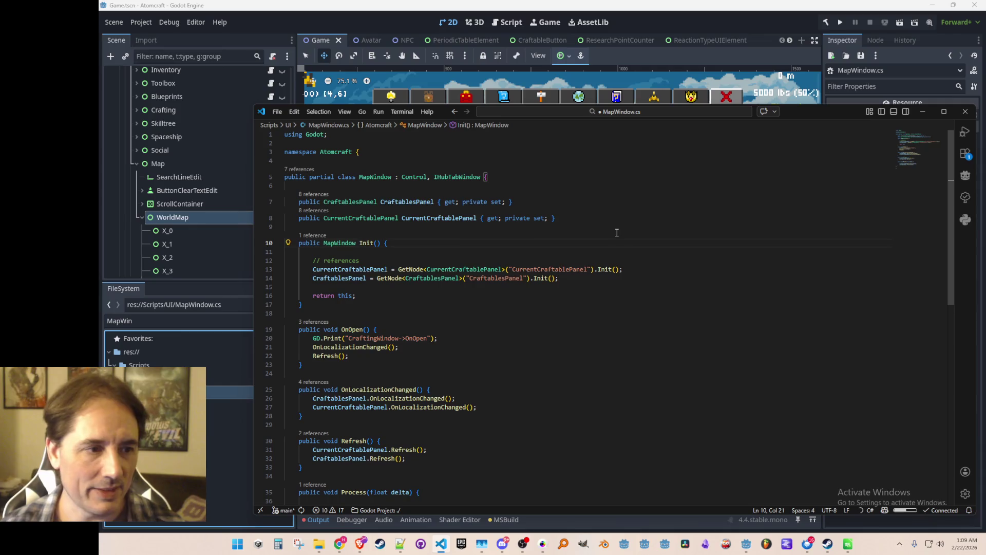
pyautogui.press('Home')
pyautogui.press('Home')
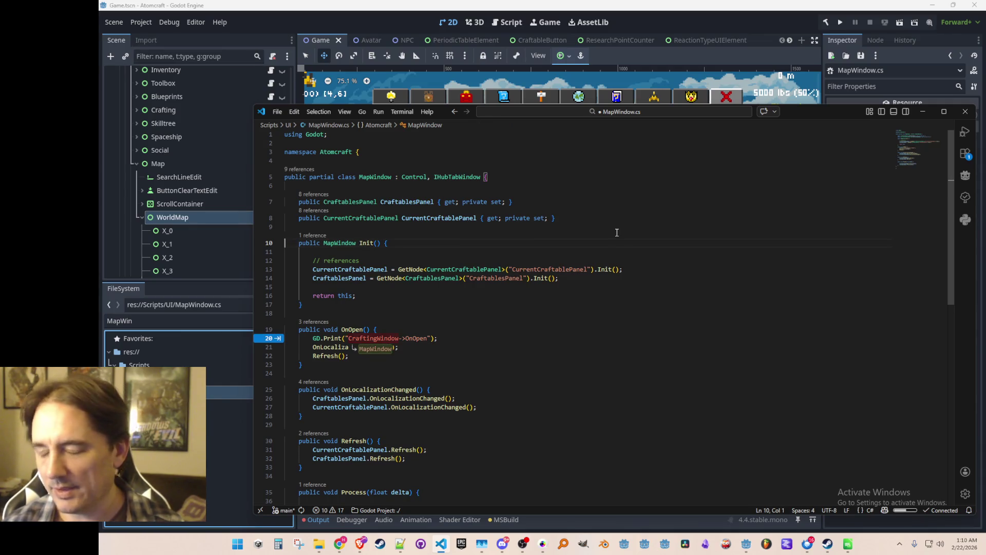
pyautogui.hotkey('ctrl', 's')
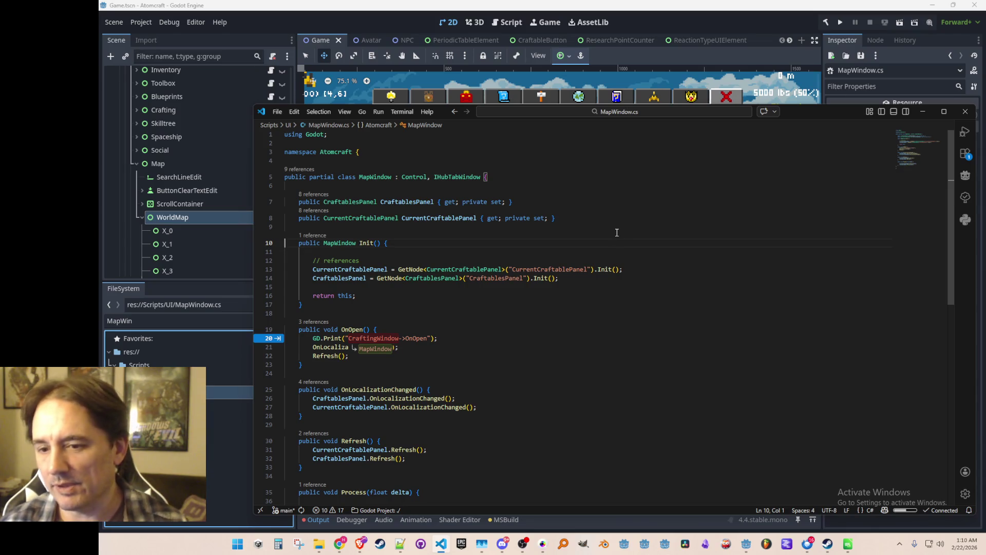
# Step: Change the OnOpen print to 'MapWindow->OnOpen' and delete the CurrentCraftablePanel property
pyautogui.press('Tab')
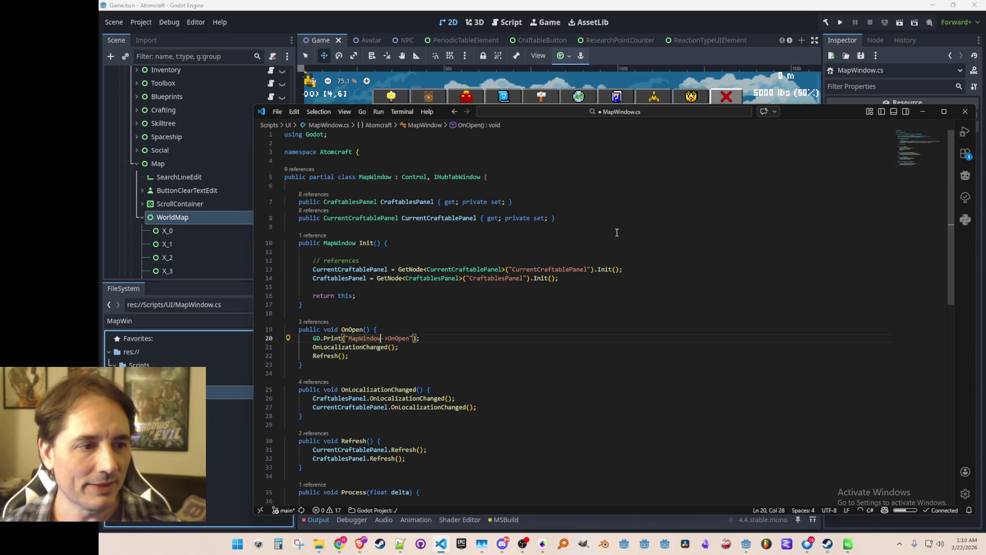
pyautogui.press('Down')
pyautogui.press('Down')
pyautogui.press('Down')
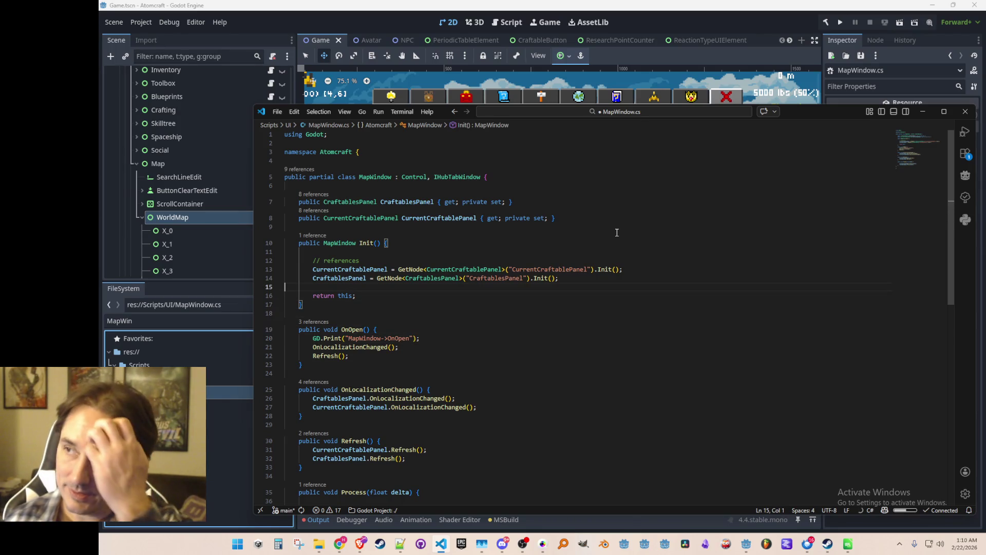
pyautogui.press('Up')
pyautogui.press('Up')
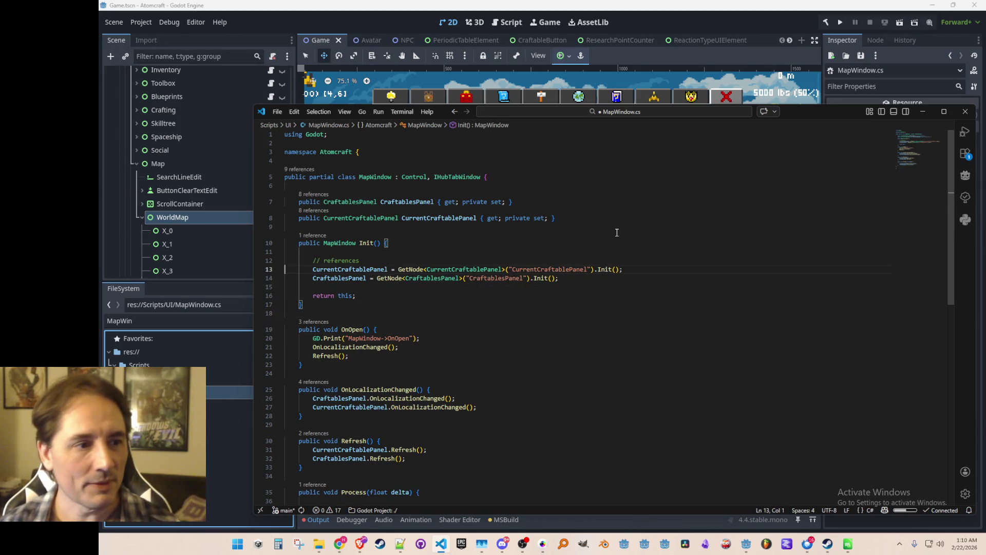
pyautogui.press('Up')
pyautogui.press('Up')
pyautogui.press('Up')
pyautogui.hotkey('ctrl', 'shift', 'k')
# Step: Replace the CraftablesPanel property and its GetNode line with a WorldMap property and lookup
pyautogui.press('Up')
pyautogui.hotkey('ctrl', 'Right')
pyautogui.hotkey('ctrl', 'Right')
pyautogui.hotkey('ctrl', 'shift', 'Left')
pyautogui.write('WorldMap')
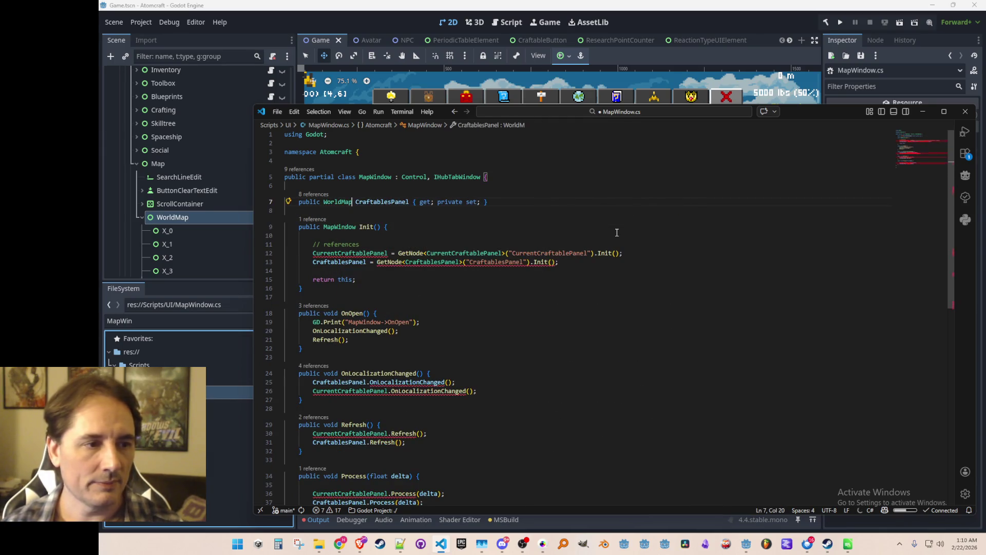
pyautogui.press('Tab')
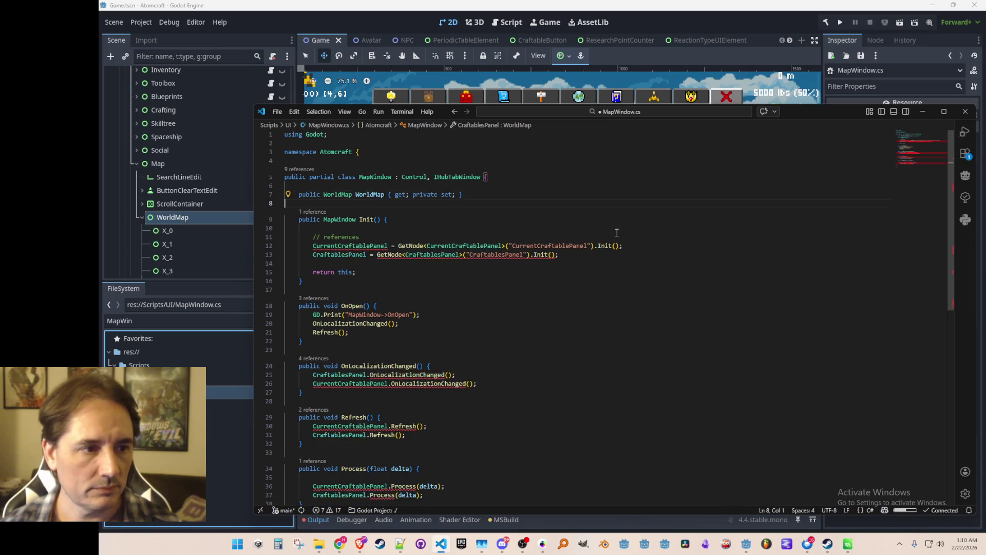
pyautogui.press('Tab')
# Step: Swap the remaining panel lookup and localization call over to WorldMap and save
pyautogui.press('Tab')
pyautogui.press('Down')
pyautogui.hotkey('ctrl', 'shift', 'k')
pyautogui.hotkey('ctrl', 's')
pyautogui.press('Tab')
pyautogui.scroll(-3, 617, 233)
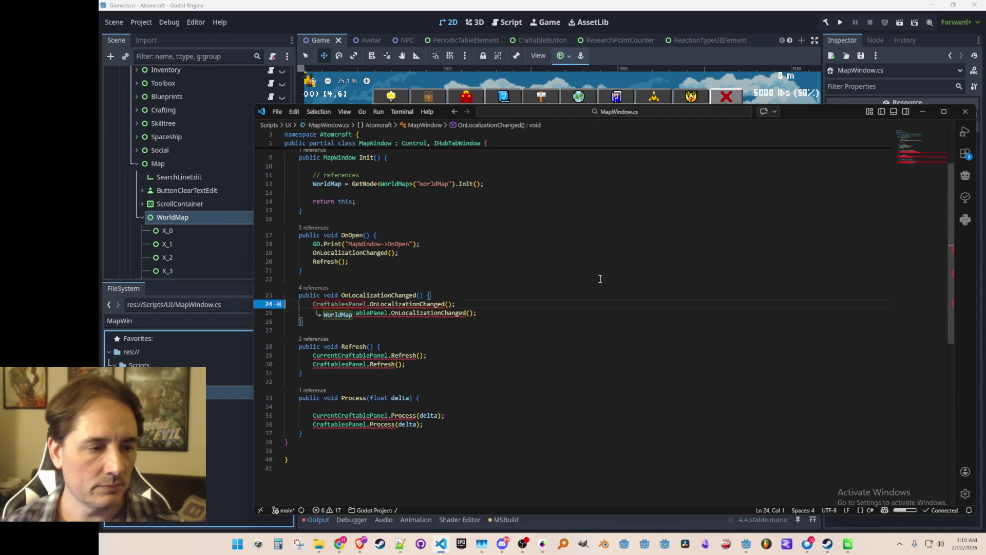
pyautogui.press('Tab')
pyautogui.hotkey('ctrl', 's')
# Step: Comment out the WorldMap localization call inside OnLocalizationChanged
pyautogui.press('Up')
pyautogui.press('Up')
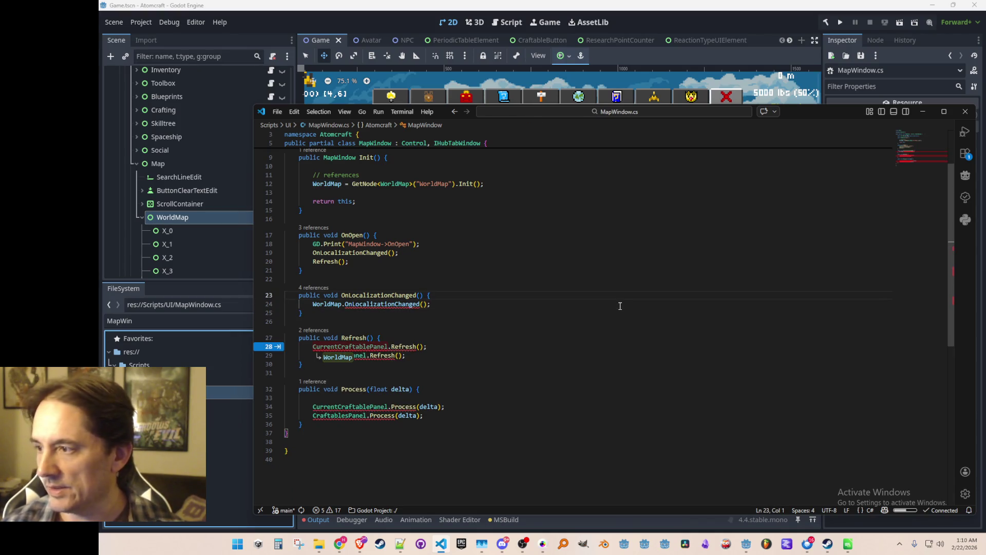
pyautogui.hotkey('shift', 'Down')
pyautogui.hotkey('shift', 'Down')
pyautogui.press('Up')
pyautogui.hotkey('shift', 'Down')
pyautogui.hotkey('ctrl', '/')
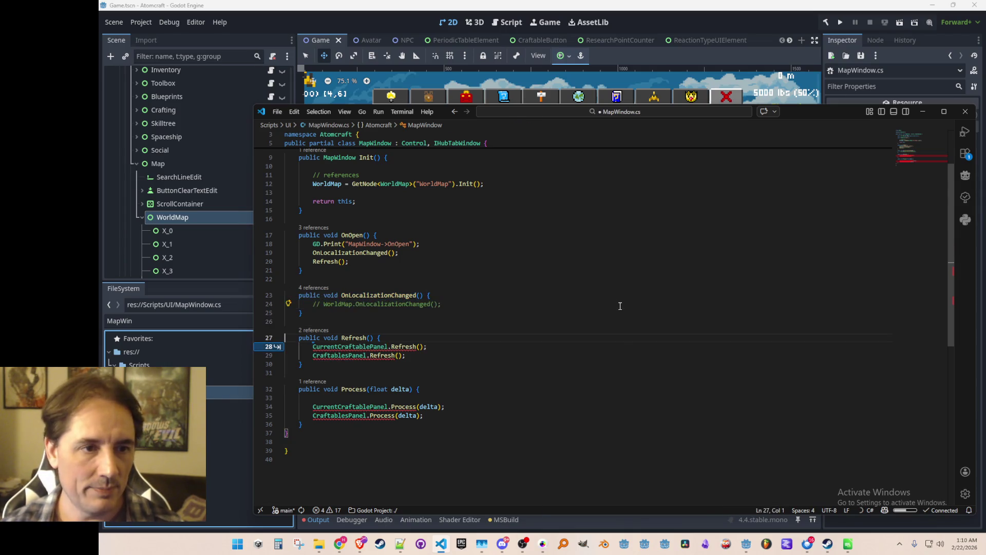
pyautogui.click(667, 24)
# Step: Scroll around the game scene's 2D viewport, then switch to the web browser
pyautogui.scroll(3, 632, 154)
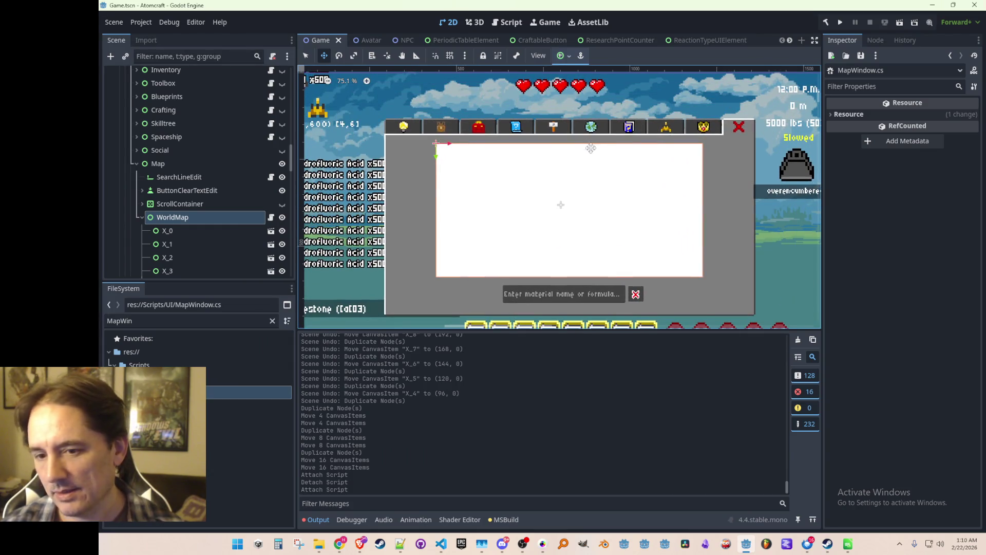
pyautogui.scroll(-4, 567, 145)
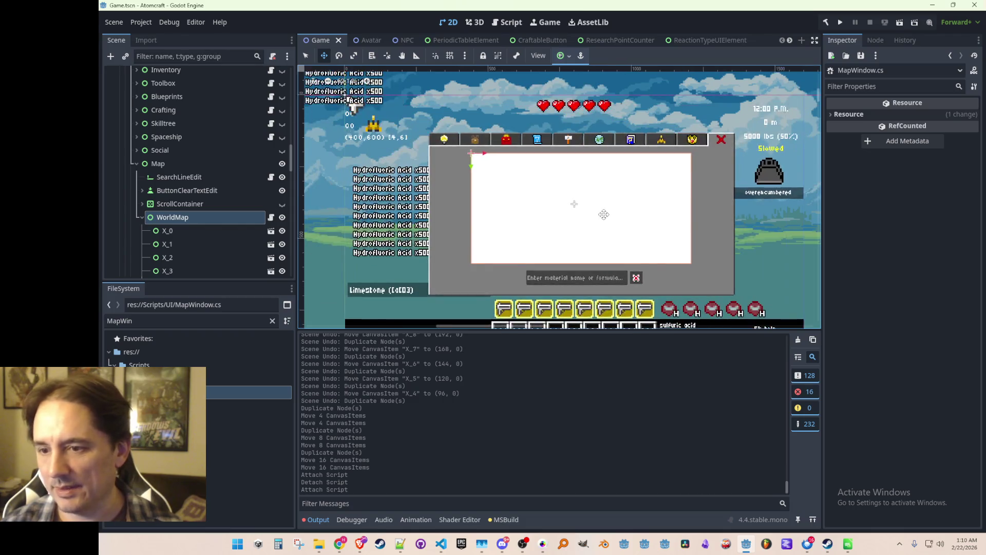
pyautogui.scroll(2, 596, 202)
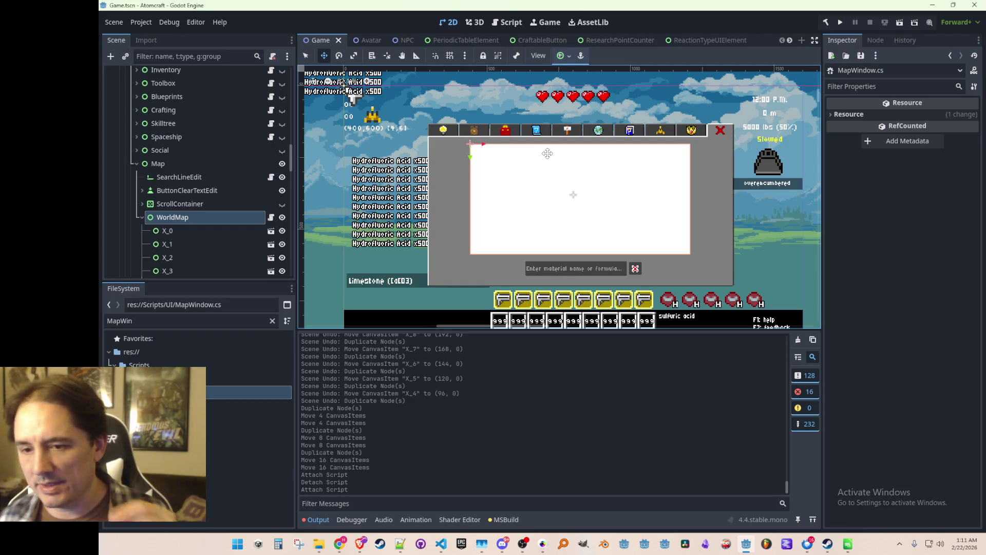
pyautogui.hotkey('alt', 'Tab')
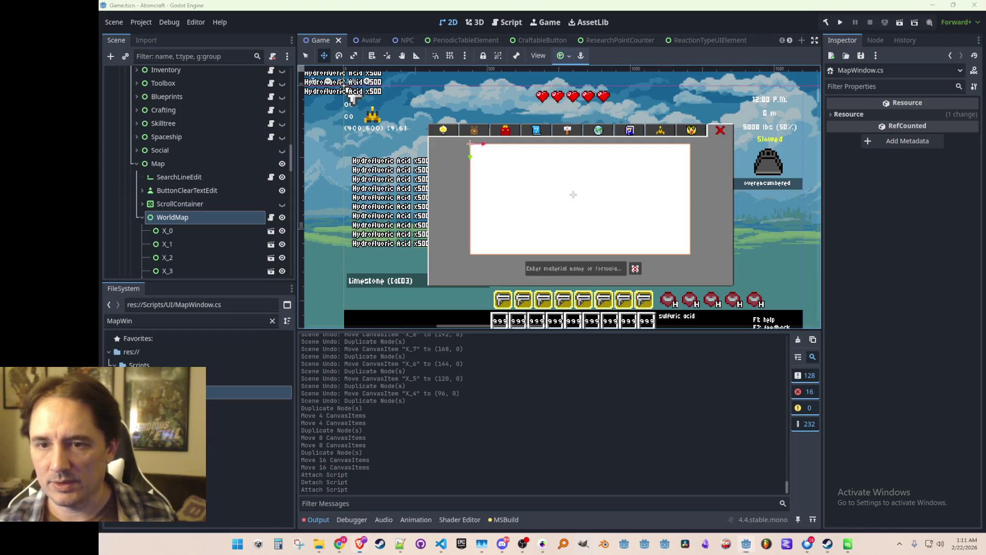
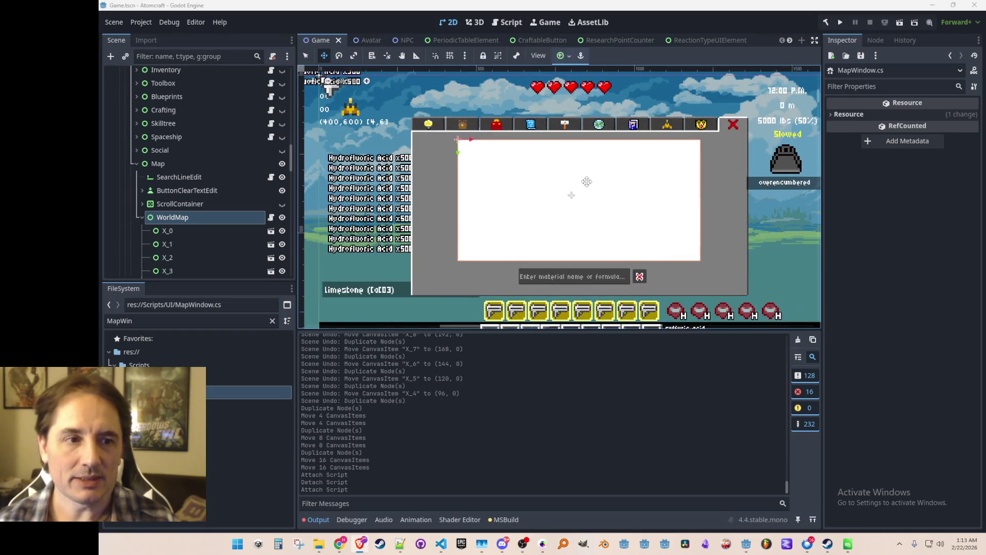
# Step: Zoom the 2D viewport, then switch to the Brave window playing the Jazz Jackrabbit 2 soundtrack
pyautogui.scroll(2, 590, 190)
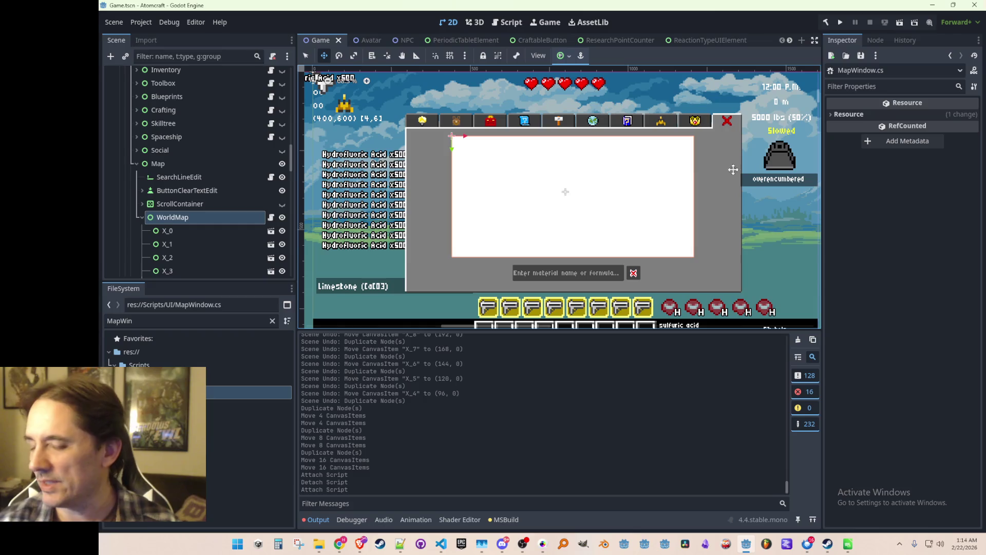
pyautogui.scroll(-1, 579, 195)
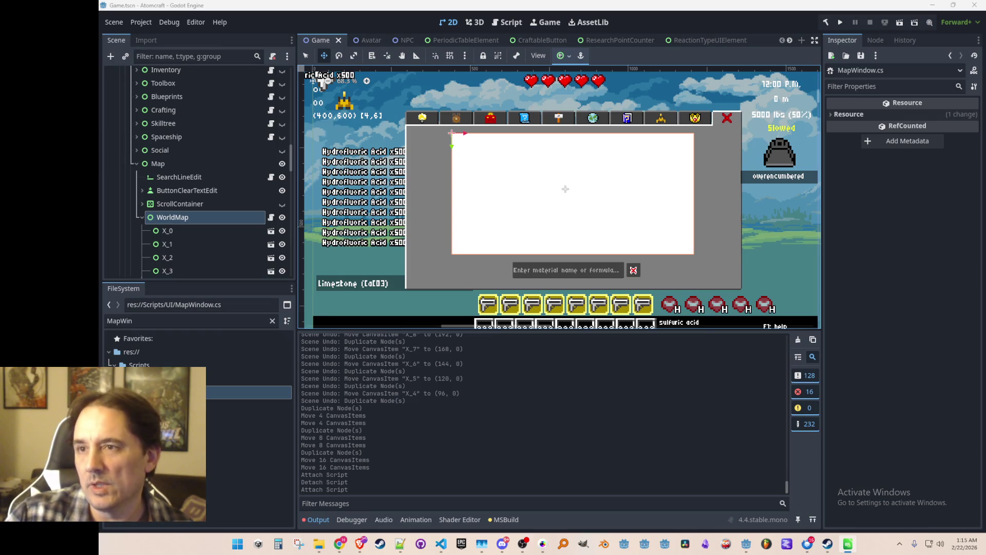
pyautogui.hotkey('alt', 'Tab')
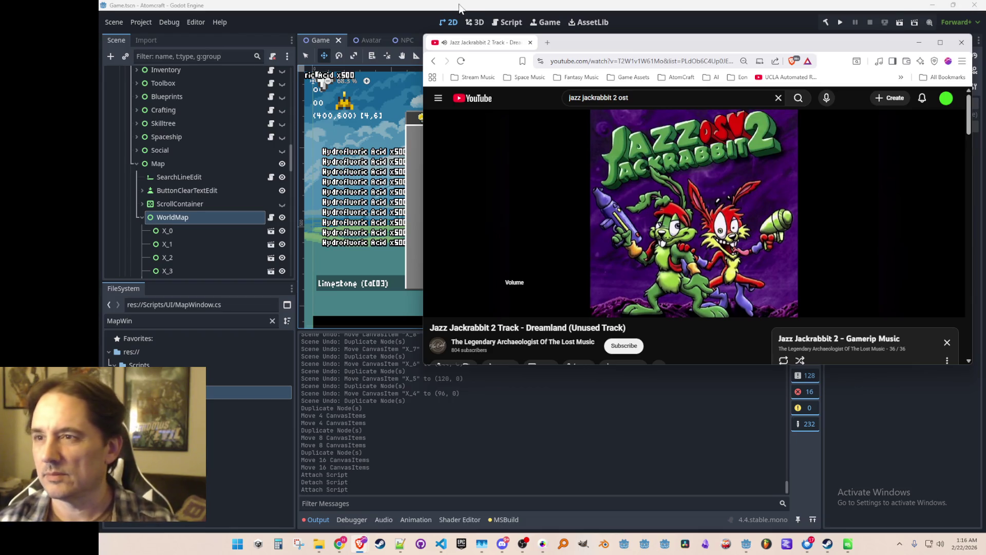
# Step: Drag the Brave video window off the right screen edge to uncover the Godot editor
pyautogui.click(322, 82)
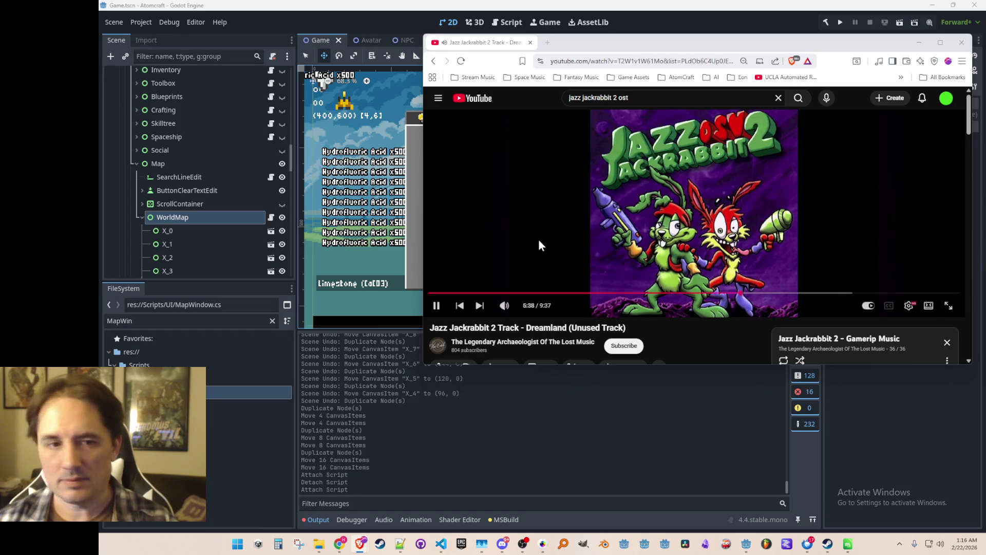
pyautogui.moveTo(473, 44); pyautogui.dragTo(985, 46)
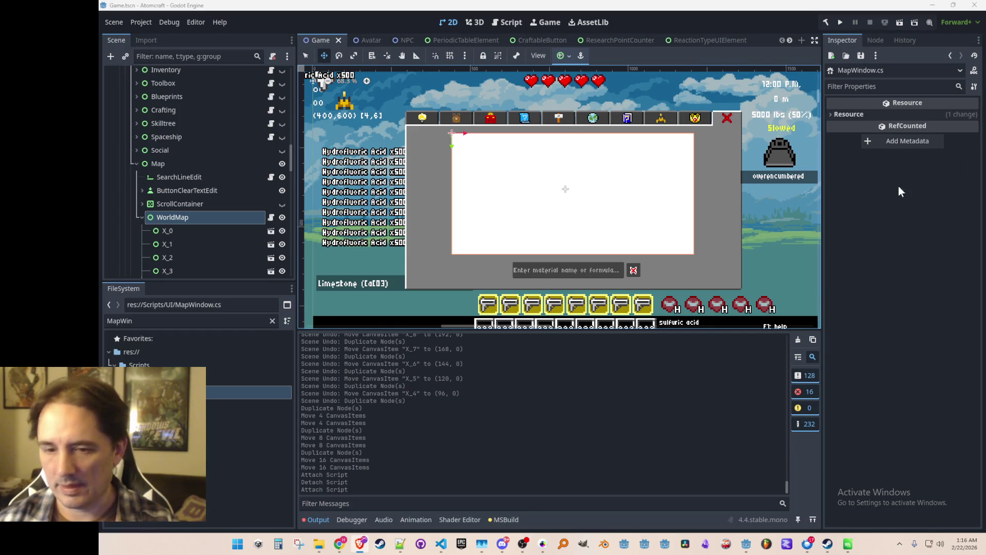
# Step: Bring up MapWindow.cs in VS Code with the caret on the first statement of Refresh()
pyautogui.scroll(2, 514, 288)
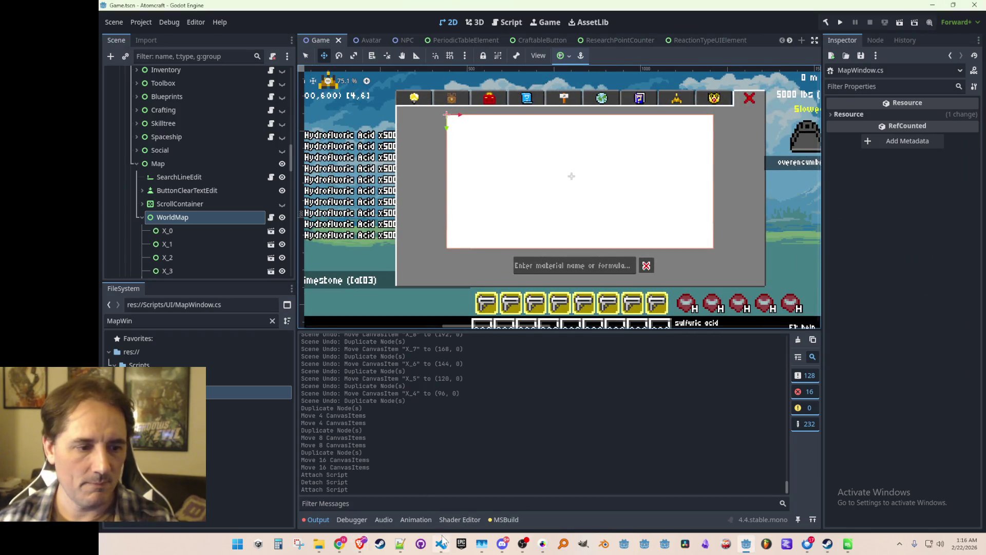
pyautogui.click(440, 544)
pyautogui.click(567, 347)
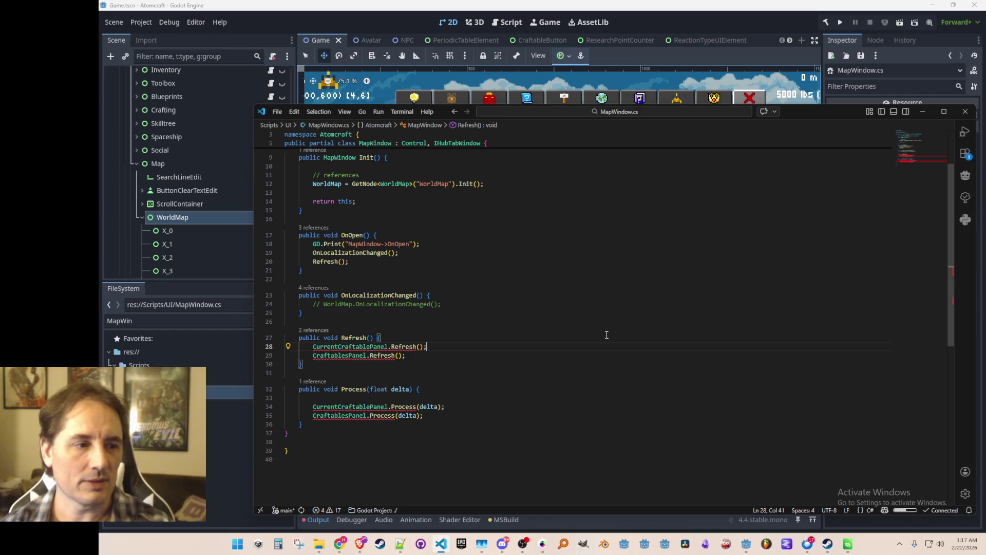
# Step: Delete the crafting-panel calls from the Process method body
pyautogui.press('Down')
pyautogui.press('Down')
pyautogui.press('Down')
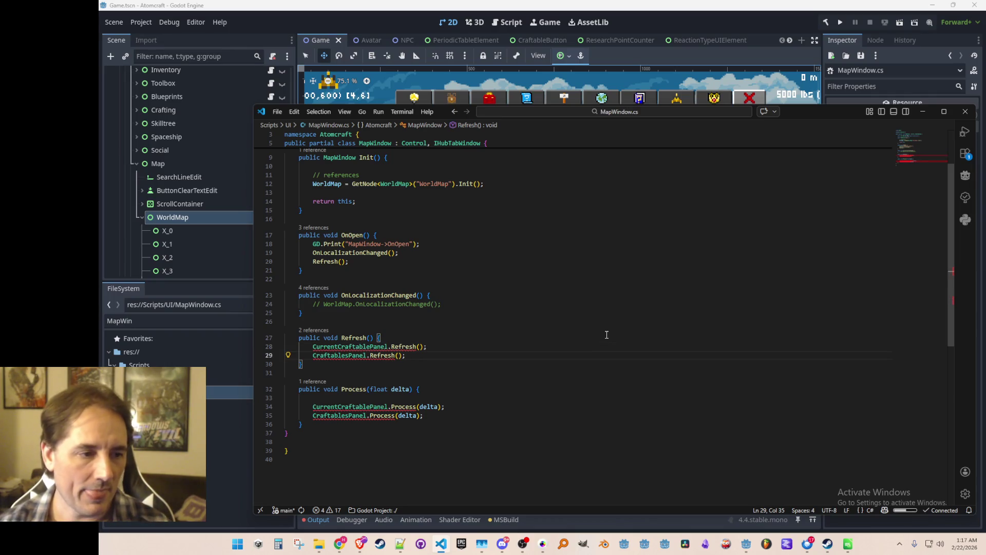
pyautogui.press('Down')
pyautogui.press('Down')
pyautogui.press('Down')
pyautogui.press('End')
pyautogui.hotkey('shift', 'Up')
pyautogui.hotkey('shift', 'Home')
pyautogui.hotkey('shift', 'Home')
pyautogui.press('BackSpace')
pyautogui.press('BackSpace')
# Step: Replace Refresh()'s crafting-panel calls with a single WorldMap.Refresh(); call
pyautogui.press('Tab')
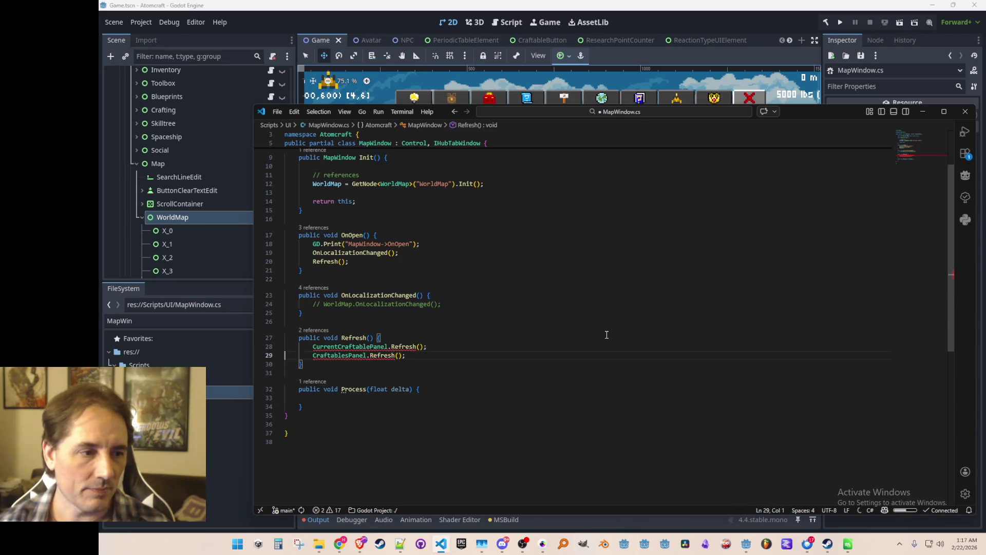
pyautogui.hotkey('shift', 'Down')
pyautogui.hotkey('shift', 'Down')
pyautogui.press('BackSpace')
pyautogui.press('Up')
pyautogui.press('Up')
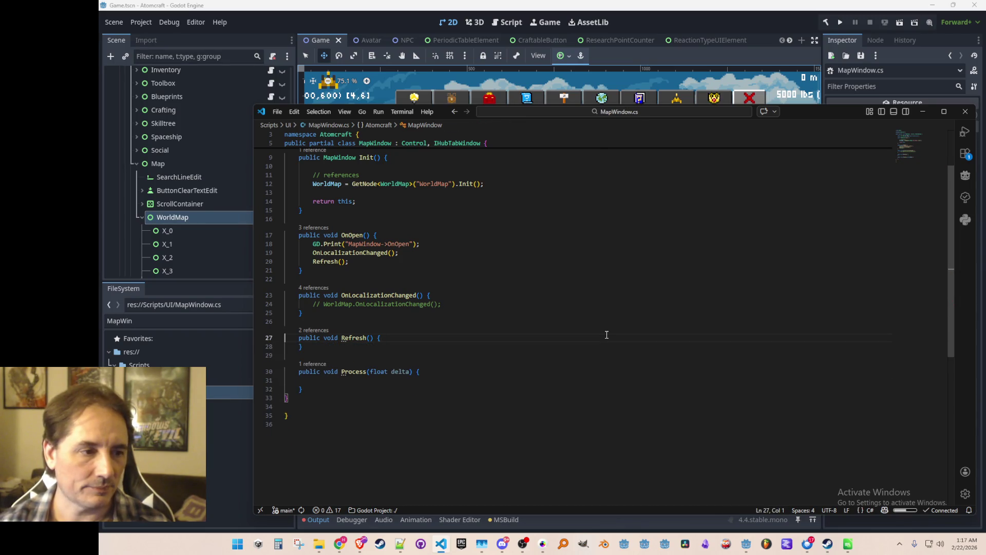
pyautogui.press('Down')
pyautogui.press('End')
pyautogui.press('Return')
pyautogui.press('Tab')
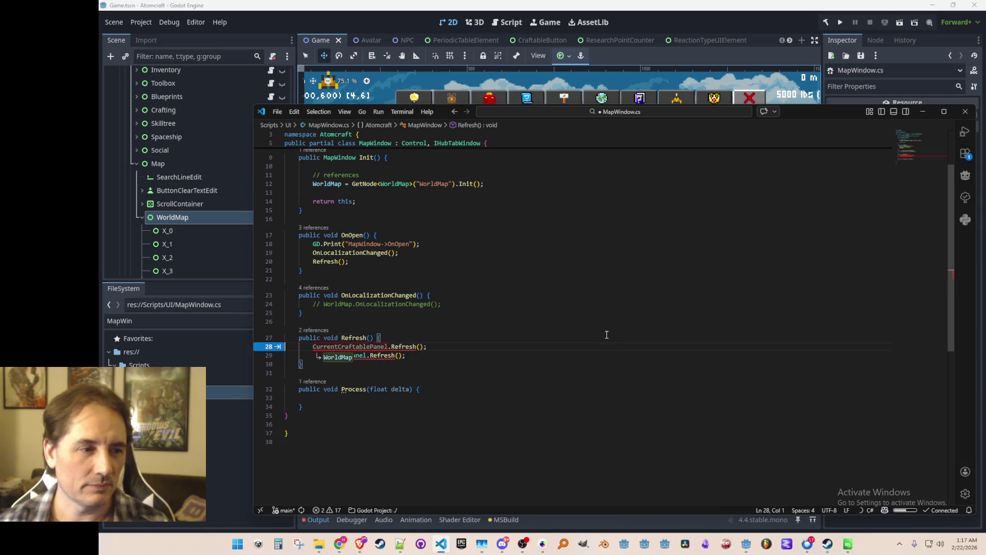
pyautogui.press('Tab')
pyautogui.press('Tab')
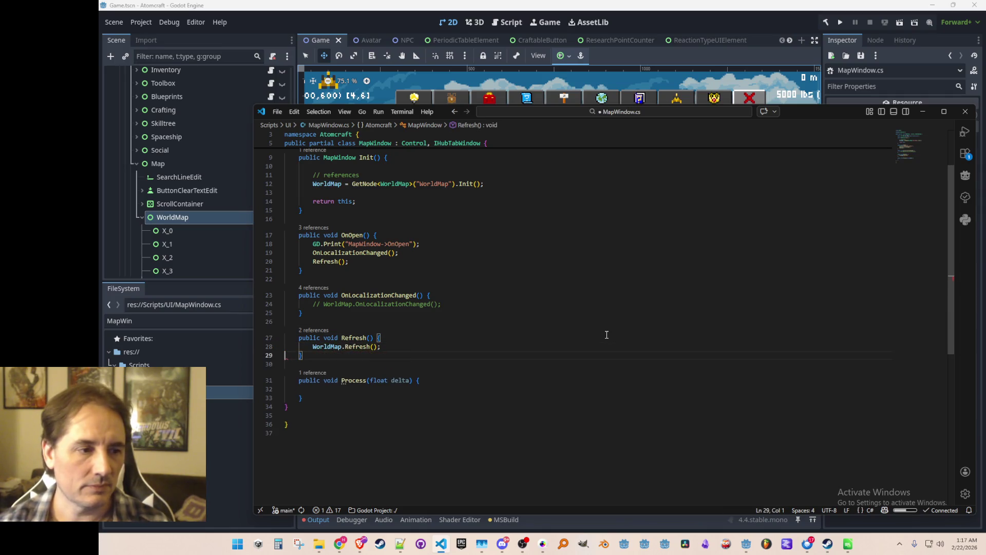
pyautogui.press('Up')
pyautogui.press('Up')
pyautogui.scroll(3, 607, 334)
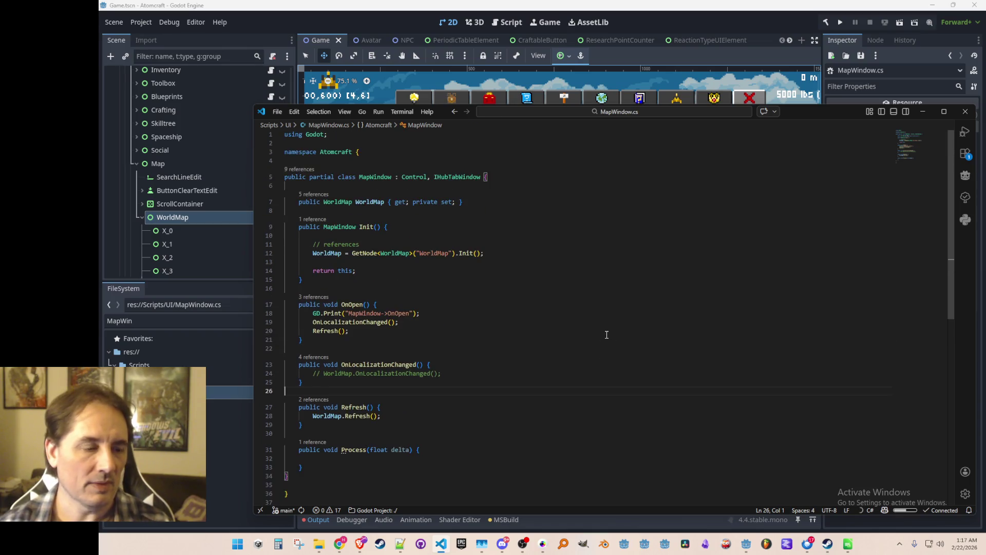
pyautogui.click(377, 177)
pyautogui.click(446, 162)
# Step: Open HubWindow.cs and append ButtonMap to the tab button field list, then save
pyautogui.hotkey('ctrl', 'p')
pyautogui.write('hub')
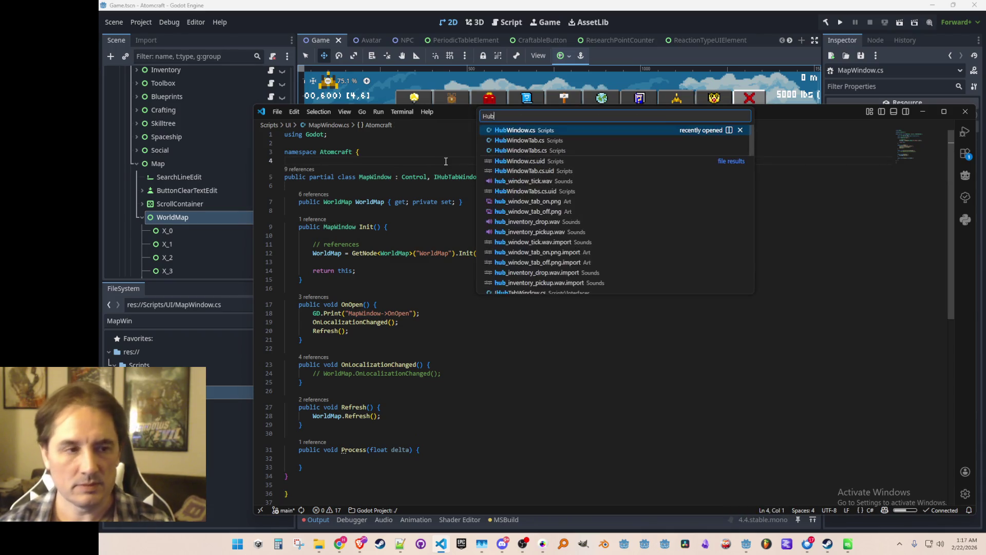
pyautogui.click(571, 146)
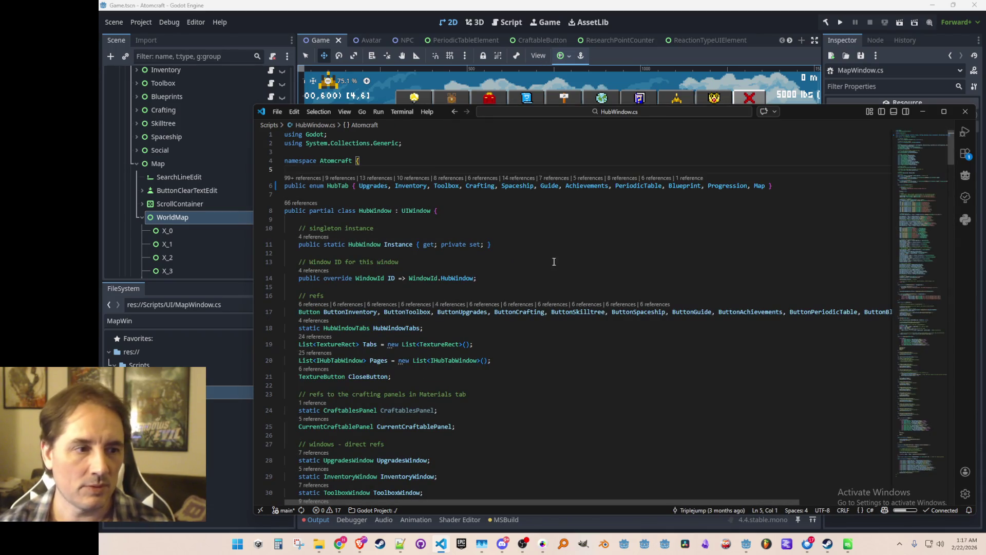
pyautogui.scroll(-2, 686, 208)
pyautogui.click(562, 292)
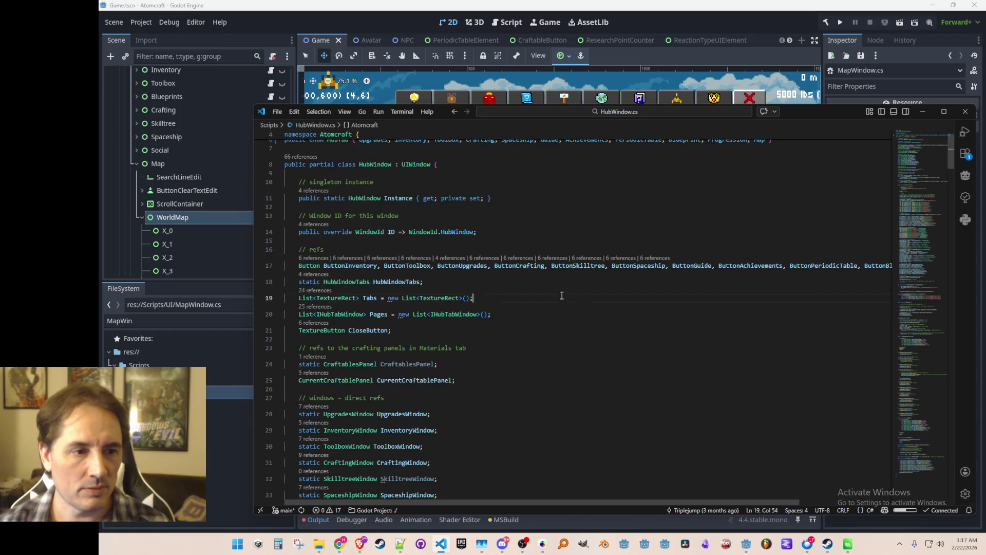
pyautogui.click(594, 266)
pyautogui.press('End')
pyautogui.press('Left')
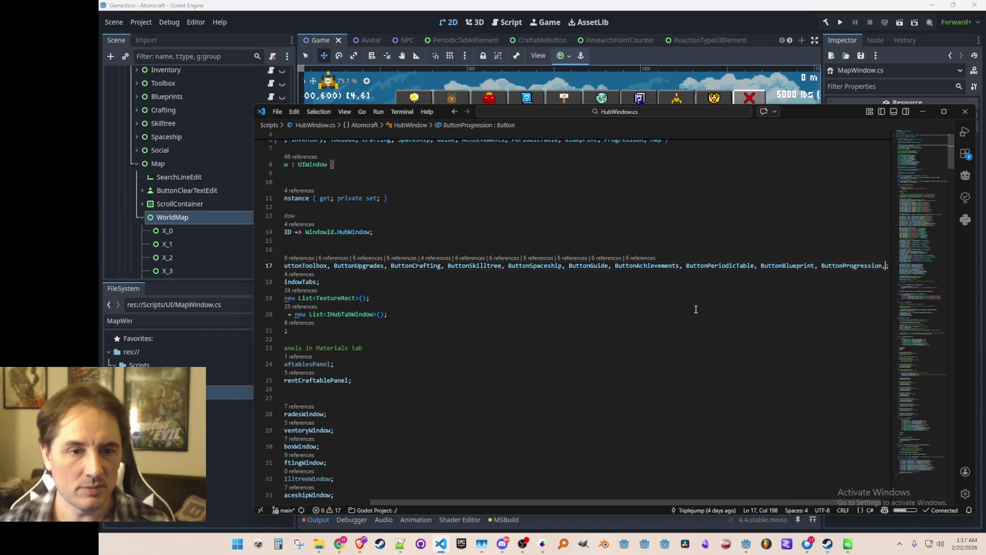
pyautogui.write(', ButtonMap')
pyautogui.hotkey('ctrl', 's')
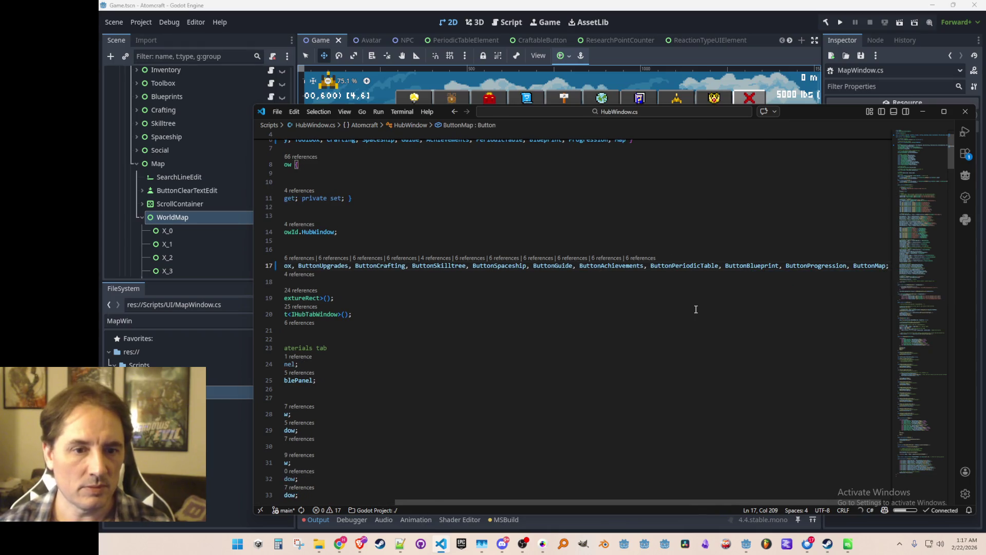
# Step: Add a 'static MapWindow MapWindow;' field after the ProgressionWindow field and save
pyautogui.press('Down')
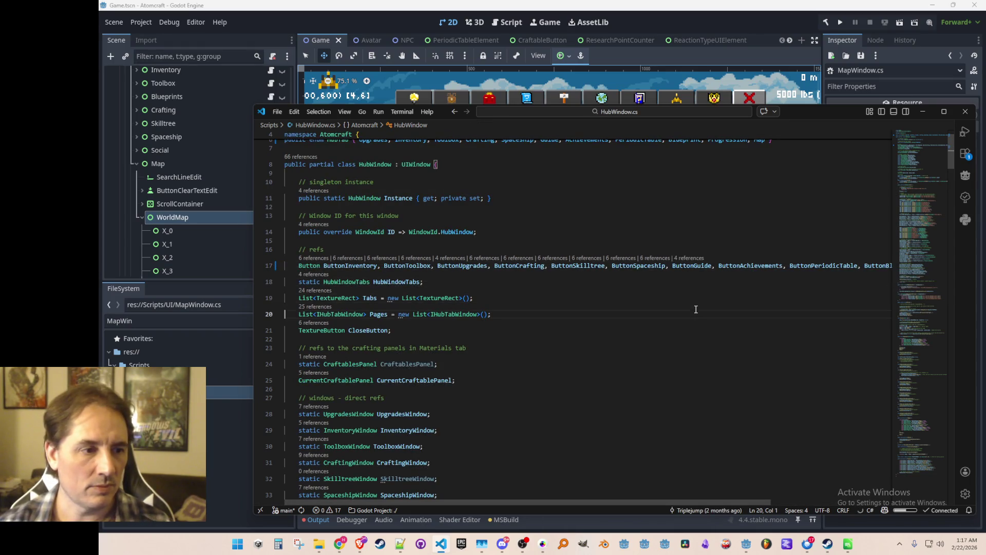
pyautogui.scroll(-5, 658, 287)
pyautogui.click(647, 343)
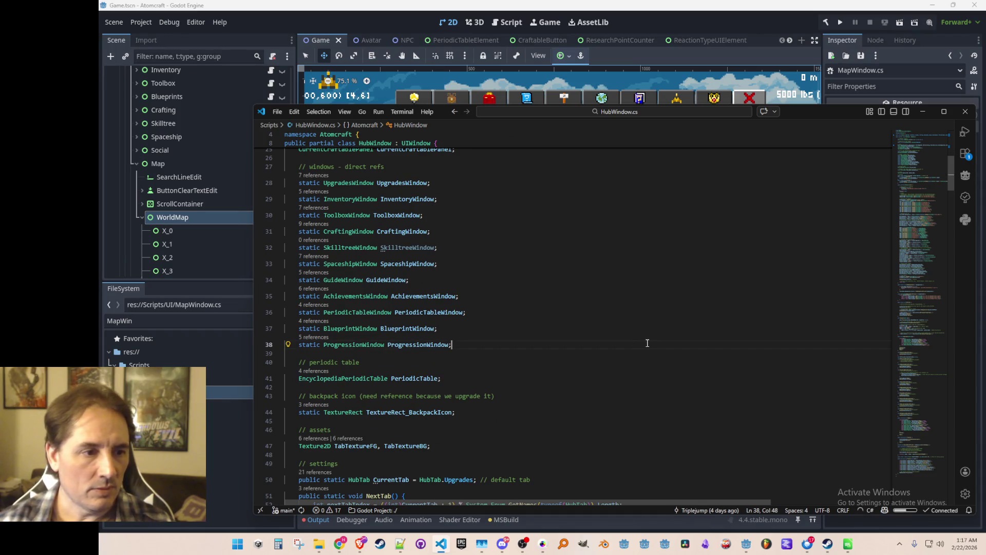
pyautogui.press('Return')
pyautogui.write('static MapWindow MapWindow;')
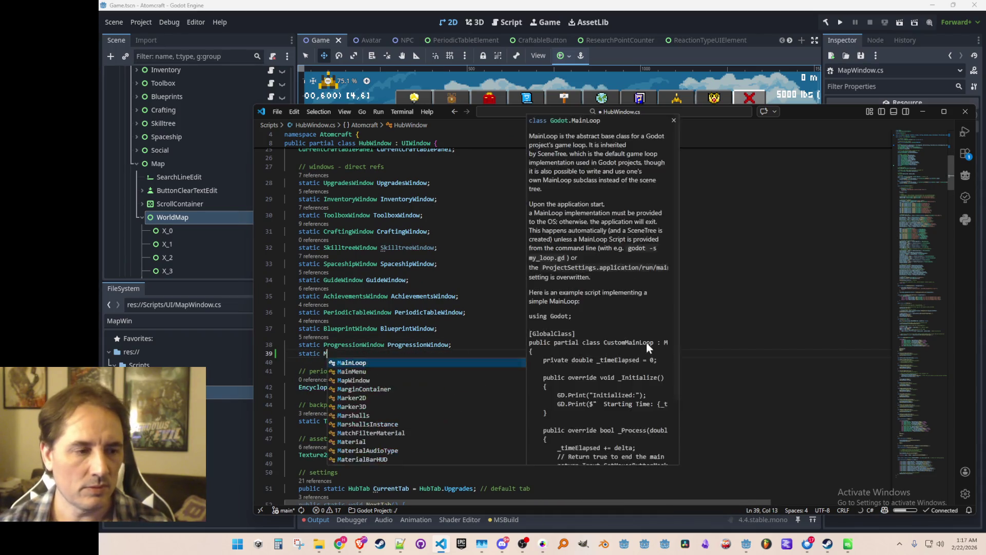
pyautogui.hotkey('ctrl', 's')
# Step: Register the Tab_Map tab and add the ButtonMap lookup after the ButtonProgression lookup
pyautogui.scroll(-5, 647, 342)
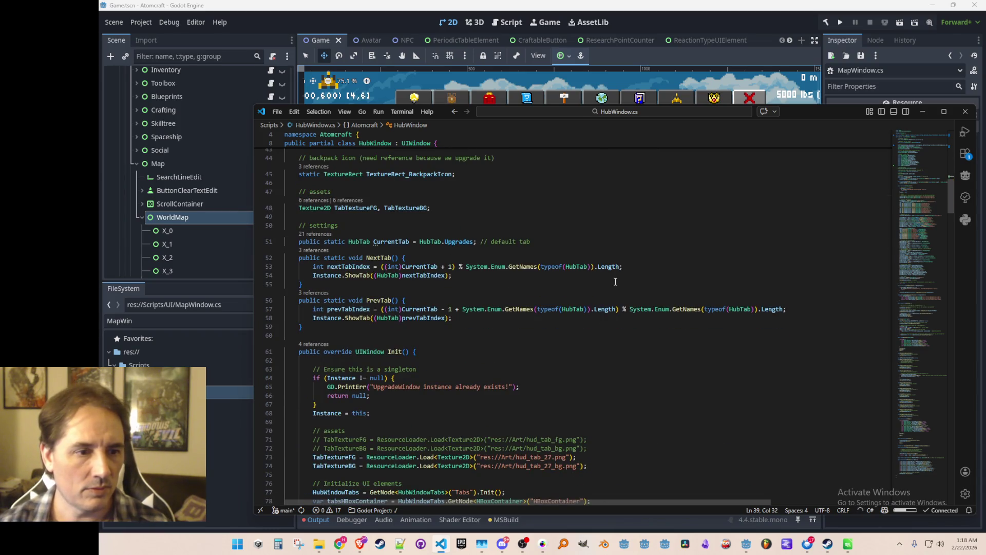
pyautogui.scroll(-7, 621, 281)
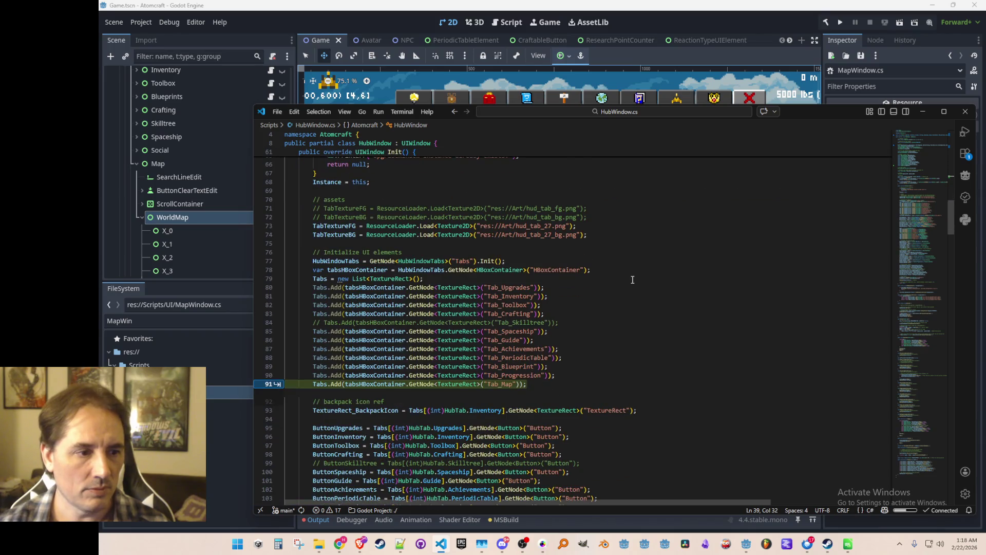
pyautogui.press('Tab')
pyautogui.scroll(-6, 447, 286)
pyautogui.scroll(-2, 514, 288)
pyautogui.click(601, 294)
pyautogui.scroll(-2, 635, 280)
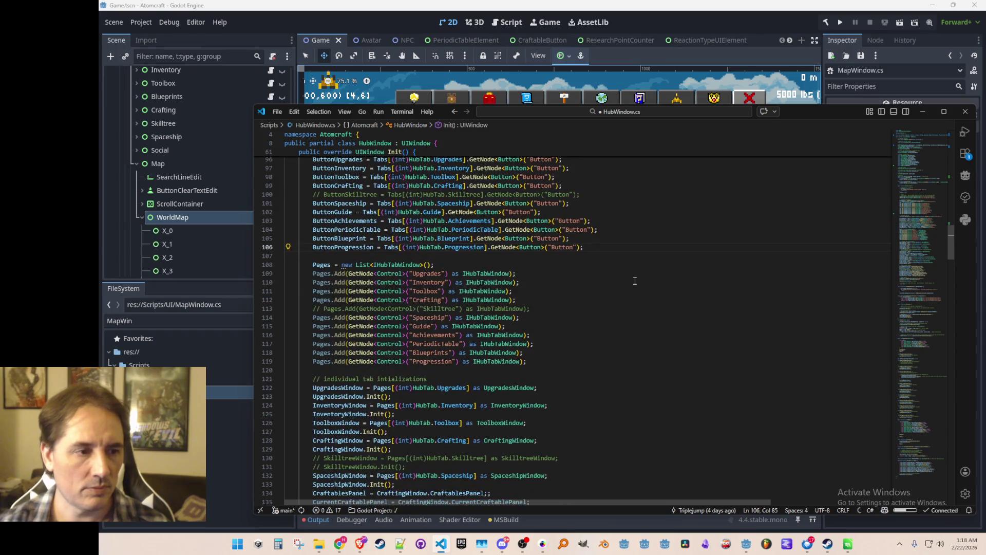
pyautogui.press('Return')
pyautogui.press('Tab')
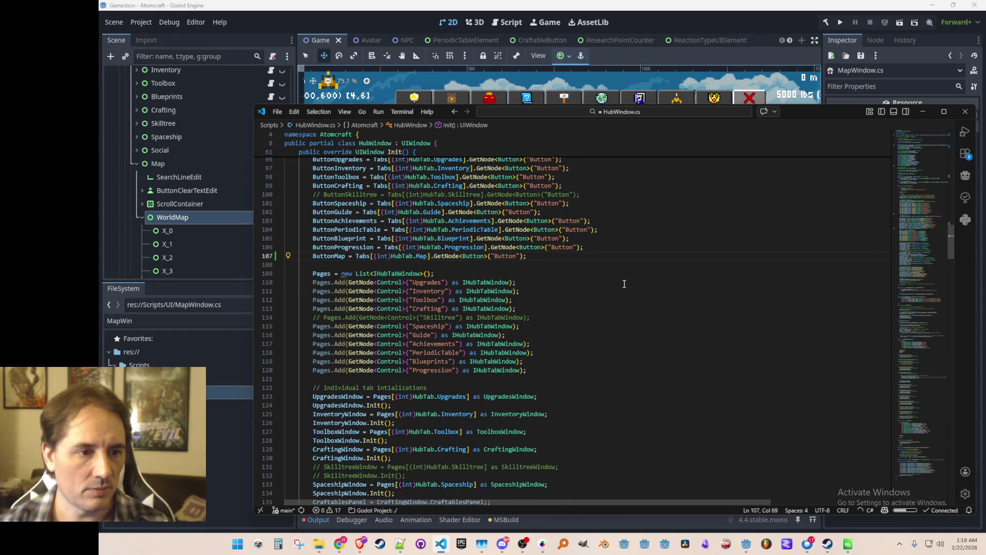
# Step: Add a Map case in Process calling MapWindow.Process(delta), then return to Godot
pyautogui.scroll(-3, 624, 284)
pyautogui.hotkey('alt', 'Left')
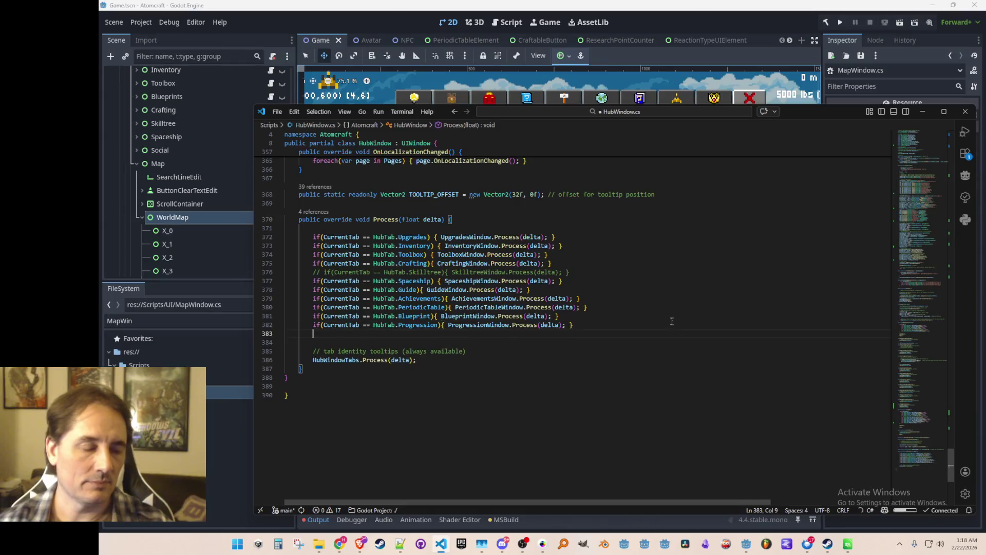
pyautogui.press('Tab')
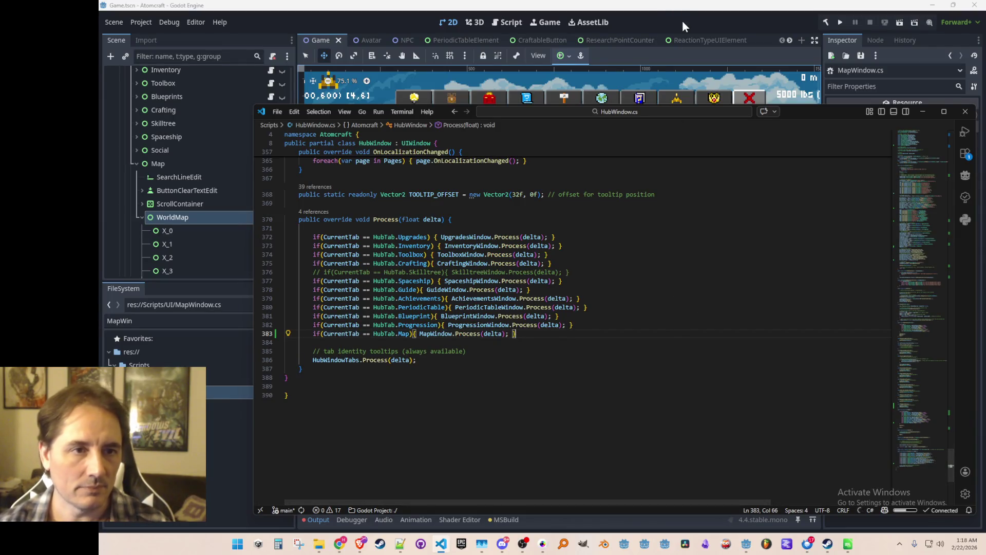
pyautogui.click(683, 27)
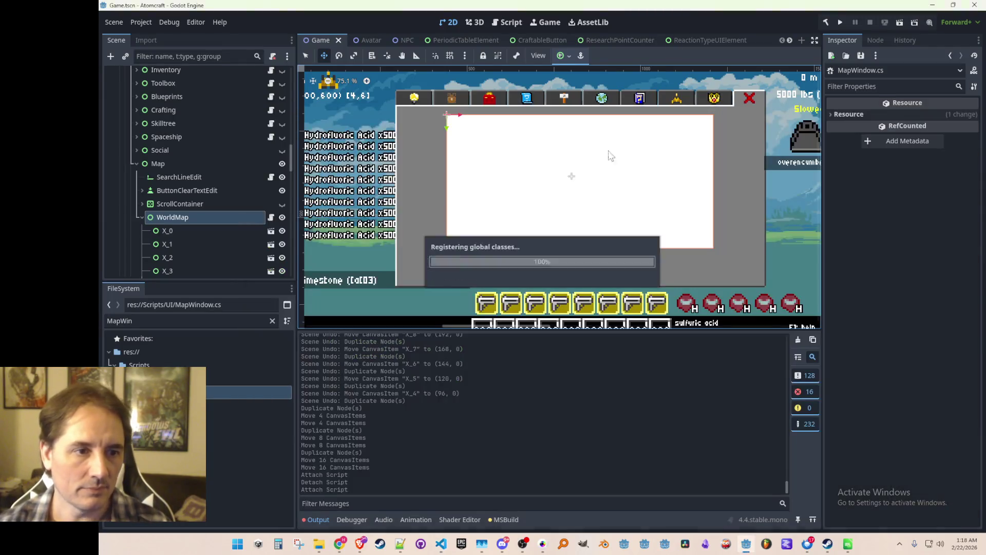
# Step: Attach the MapWindow.cs script to the Map node in the scene tree
pyautogui.click(140, 218)
pyautogui.click(135, 163)
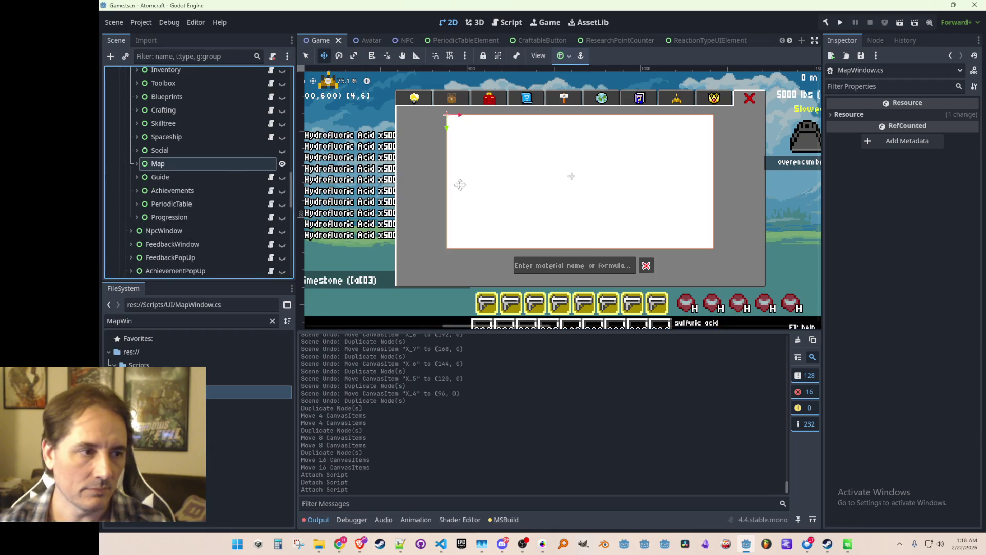
pyautogui.scroll(-3, 542, 211)
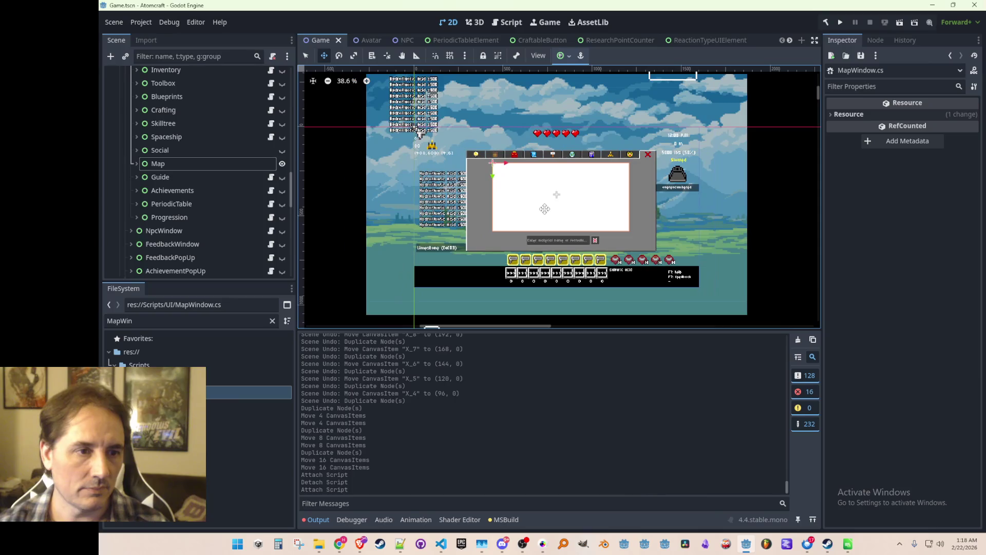
pyautogui.scroll(-1, 542, 208)
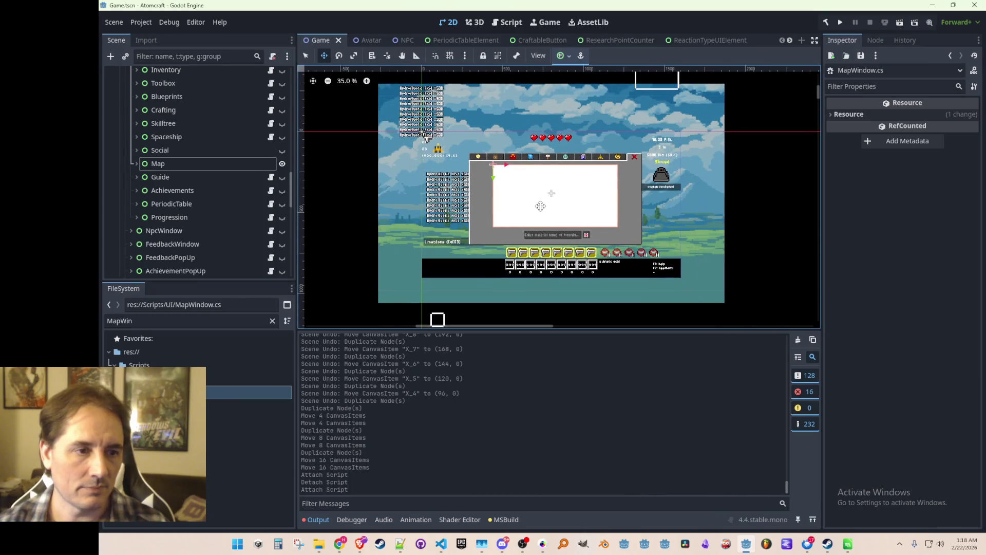
pyautogui.scroll(1, 176, 199)
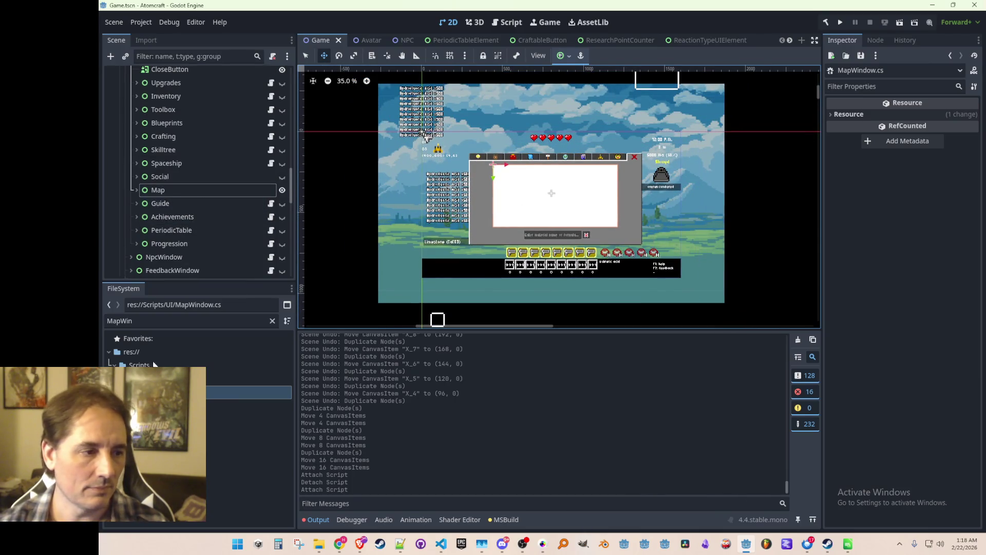
pyautogui.moveTo(247, 392); pyautogui.dragTo(216, 184)
# Step: Hide the Map and HubWindow panels, save the scene, and run the project
pyautogui.scroll(6, 225, 206)
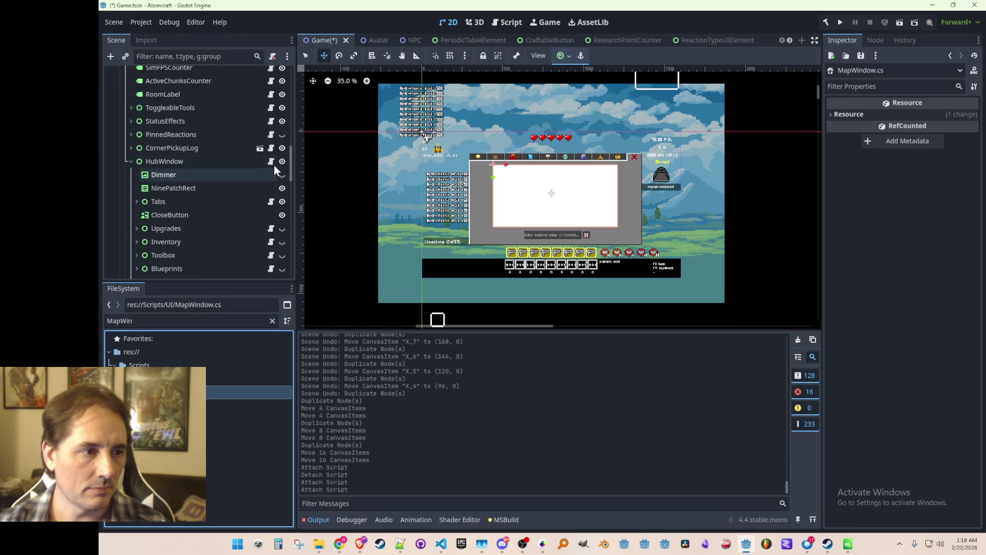
pyautogui.scroll(-5, 252, 205)
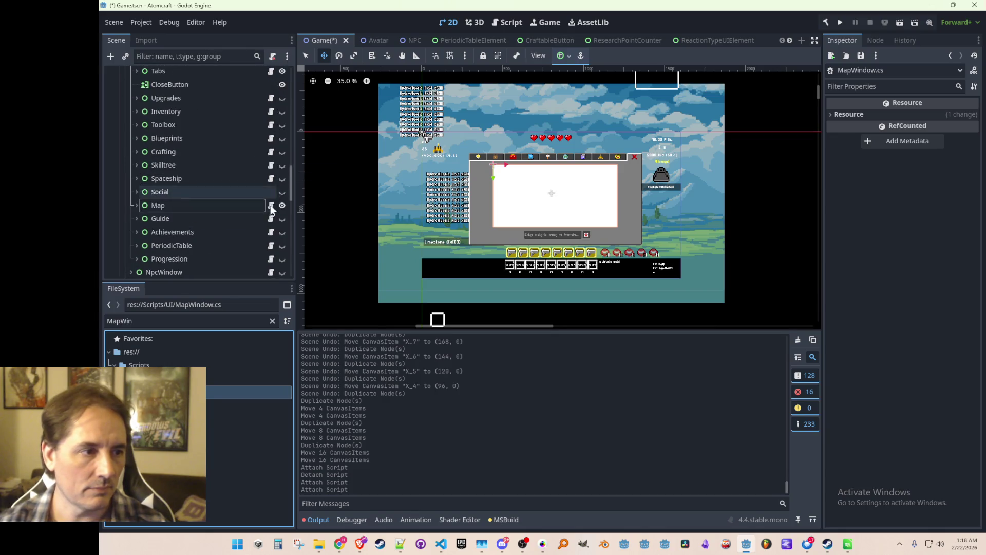
pyautogui.click(282, 205)
pyautogui.scroll(5, 245, 187)
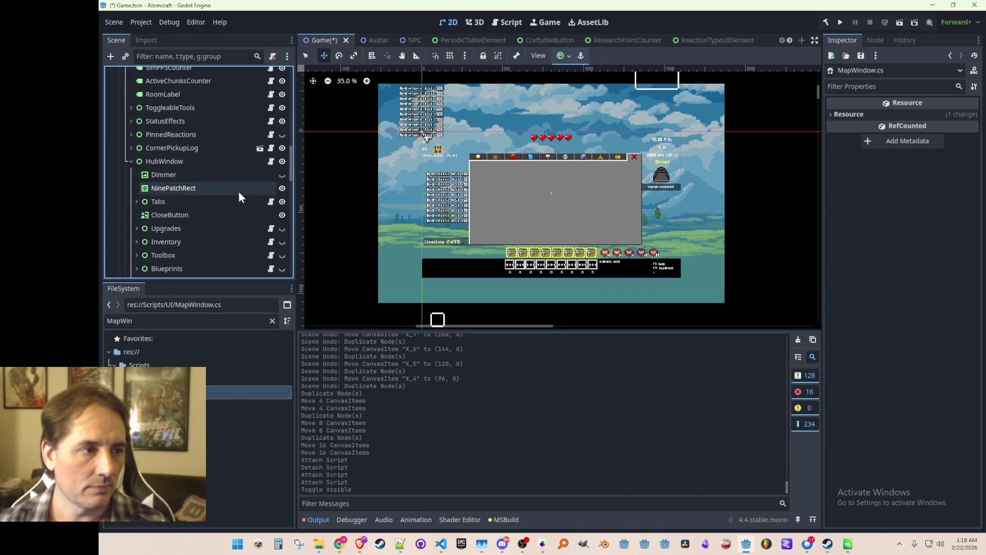
pyautogui.click(281, 162)
pyautogui.hotkey('ctrl', 's')
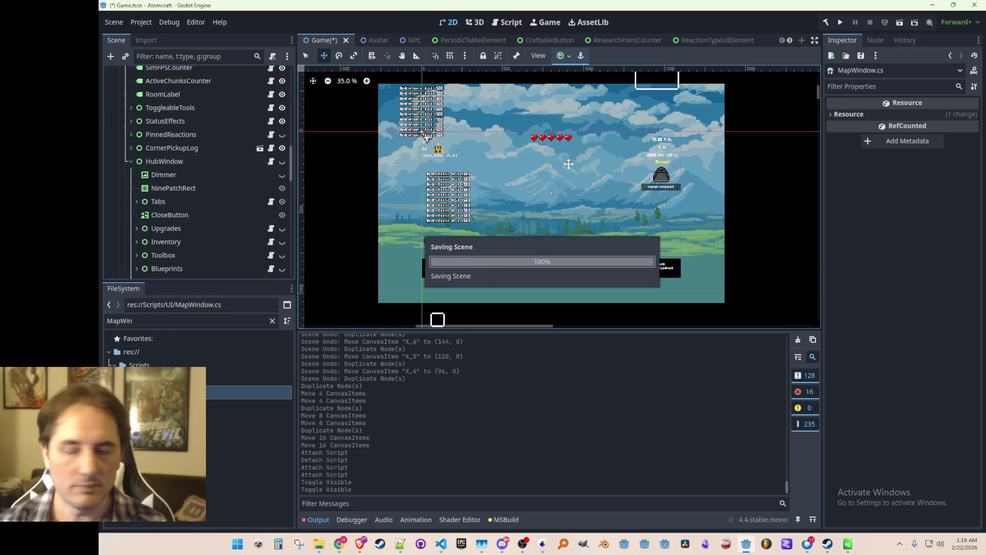
pyautogui.click(840, 23)
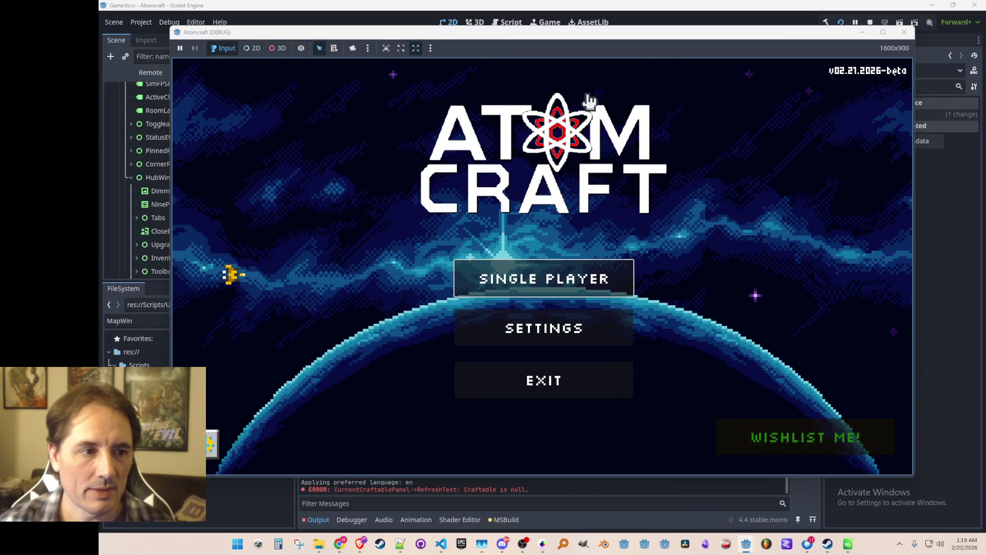
# Step: Start Single Player on a saved profile, open the inventory hub with I, then return to VS Code
pyautogui.click(533, 272)
pyautogui.scroll(-2, 590, 185)
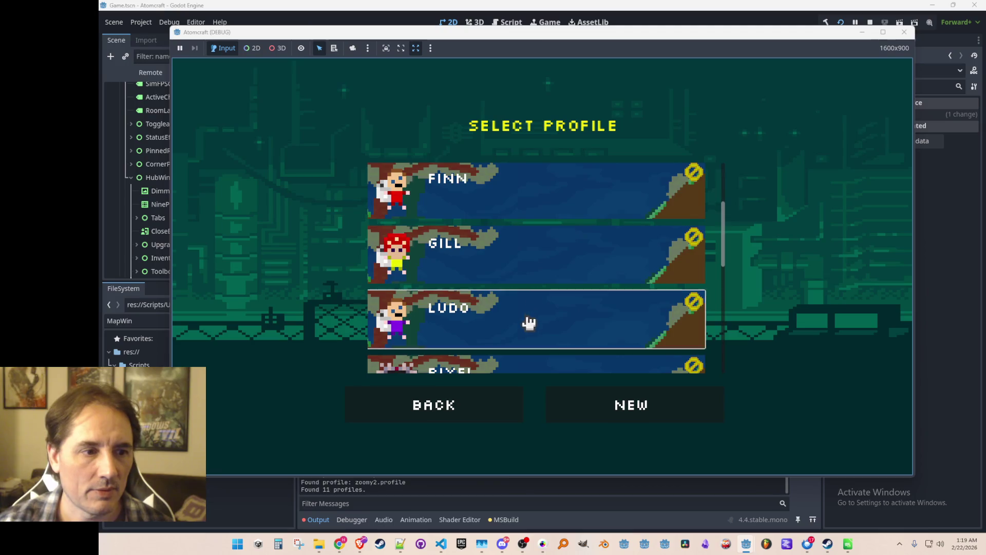
pyautogui.click(529, 323)
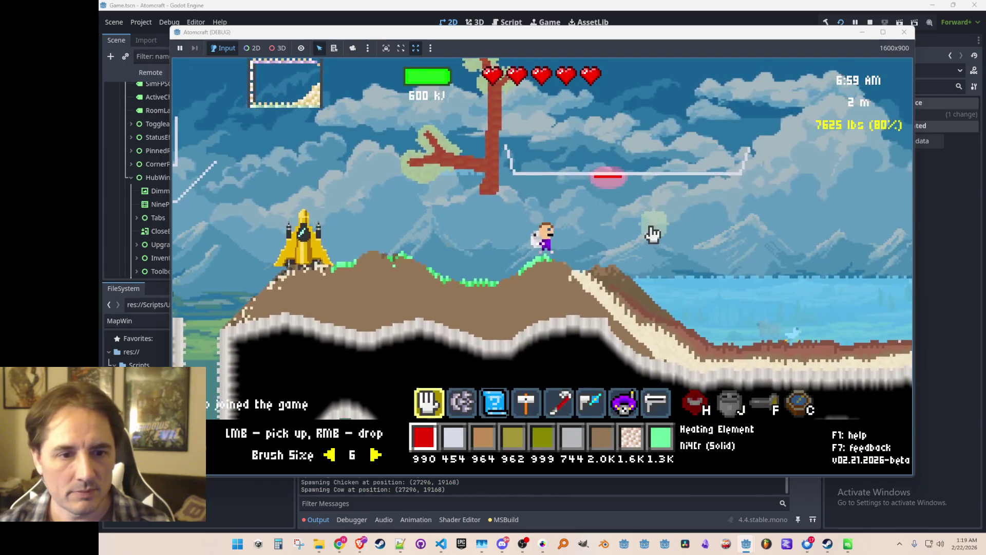
pyautogui.press('i')
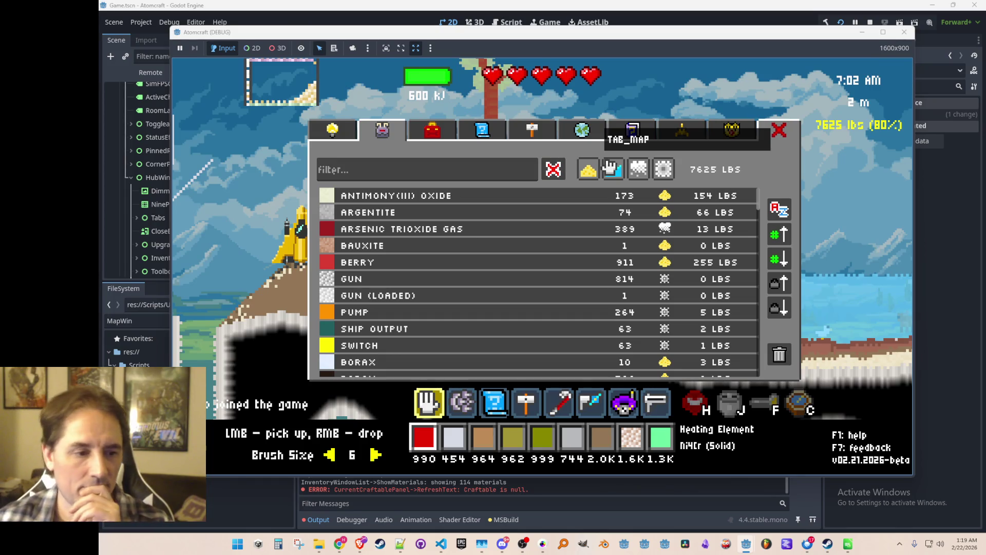
pyautogui.click(441, 544)
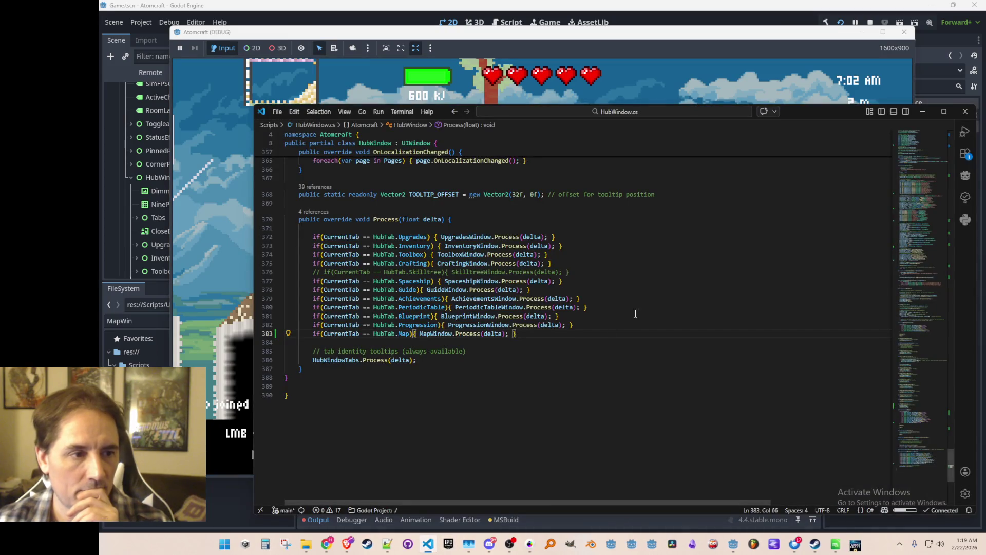
# Step: Open MapWindow.cs via the 'Mapwin' file search and place the caret in OnOpen
pyautogui.scroll(5, 636, 314)
pyautogui.click(660, 300)
pyautogui.hotkey('alt', 'Left')
pyautogui.hotkey('alt', 'Left')
pyautogui.hotkey('alt', 'Left')
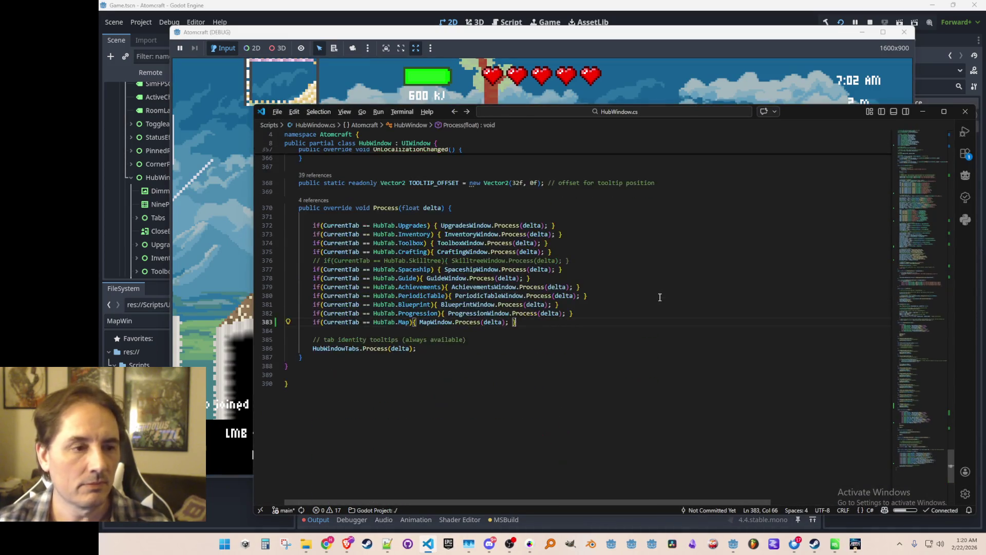
pyautogui.hotkey('ctrl', 'p')
pyautogui.write('@')
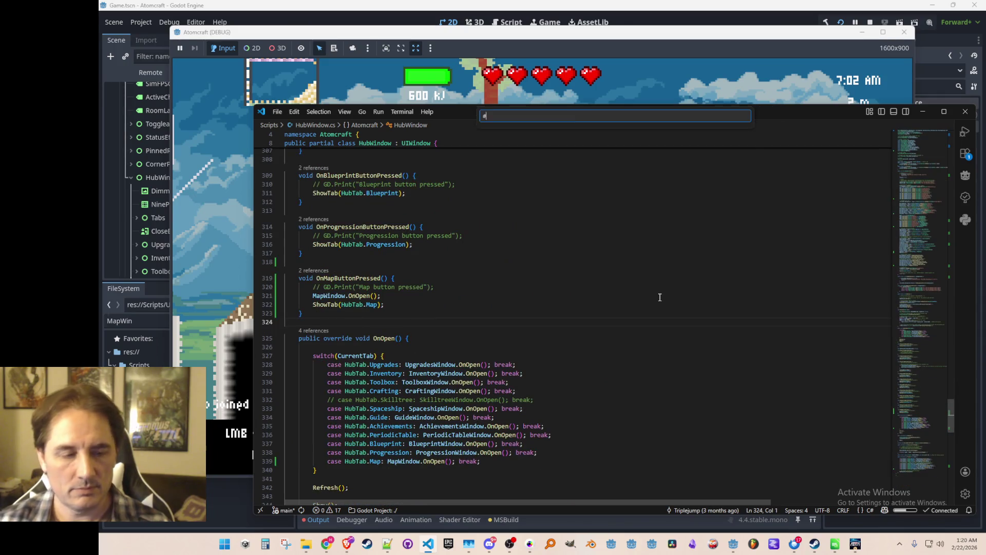
pyautogui.write('Mapwin')
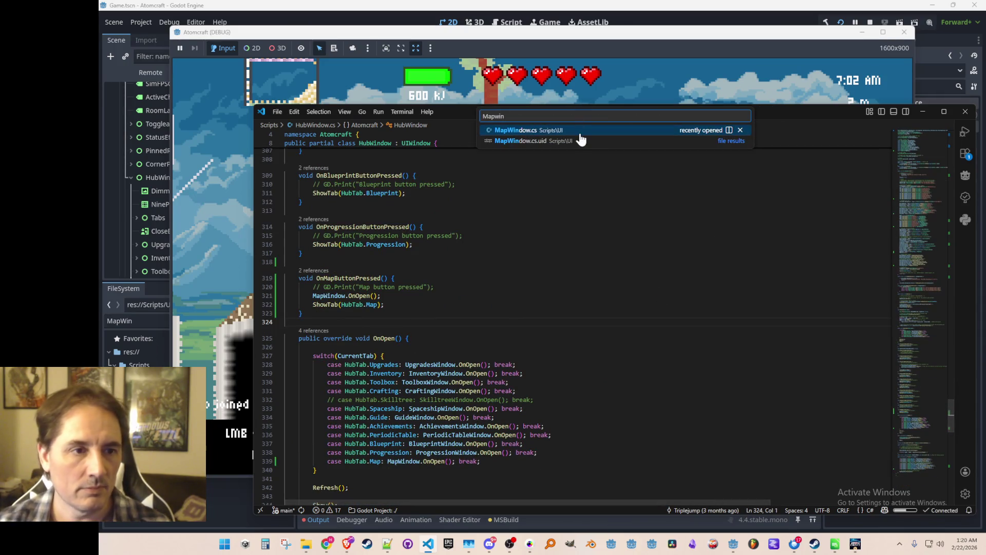
pyautogui.press('Return')
pyautogui.click(394, 299)
pyautogui.scroll(-1, 535, 319)
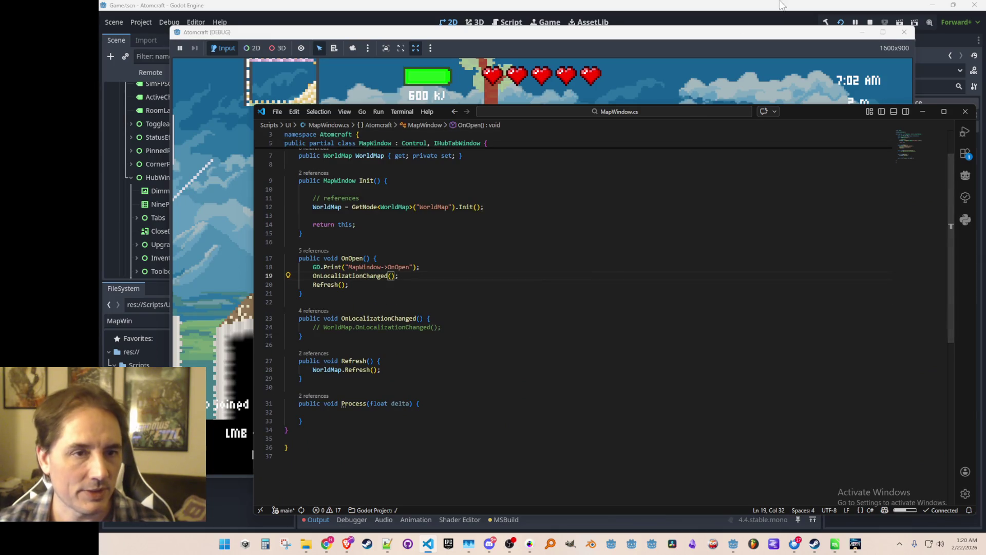
pyautogui.click(923, 112)
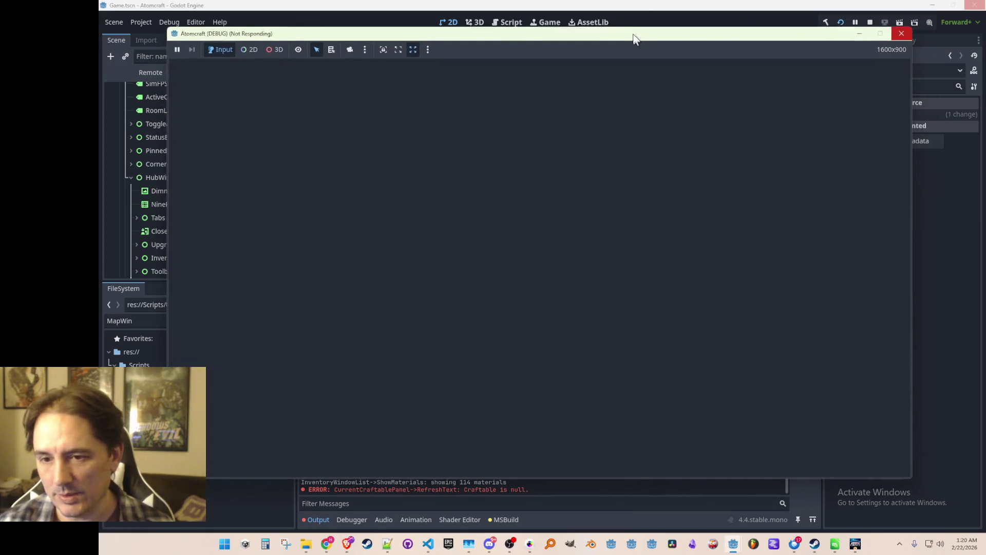
# Step: Drag the frozen Atomcraft game window by its title bar
pyautogui.moveTo(636, 39); pyautogui.dragTo(632, 38)
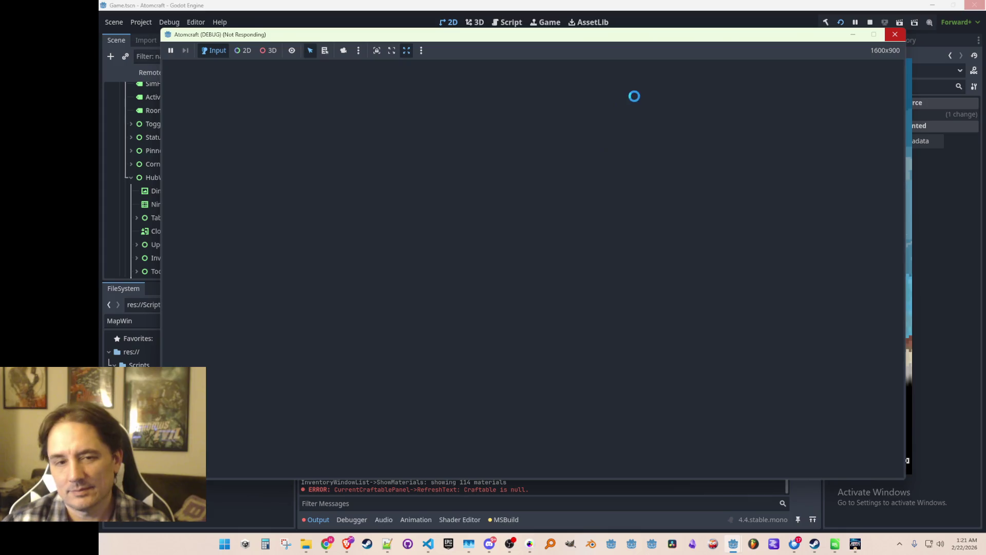
pyautogui.moveTo(661, 40)
pyautogui.mouseDown()
pyautogui.moveTo(667, 31)
pyautogui.moveTo(673, 48)
pyautogui.mouseUp()
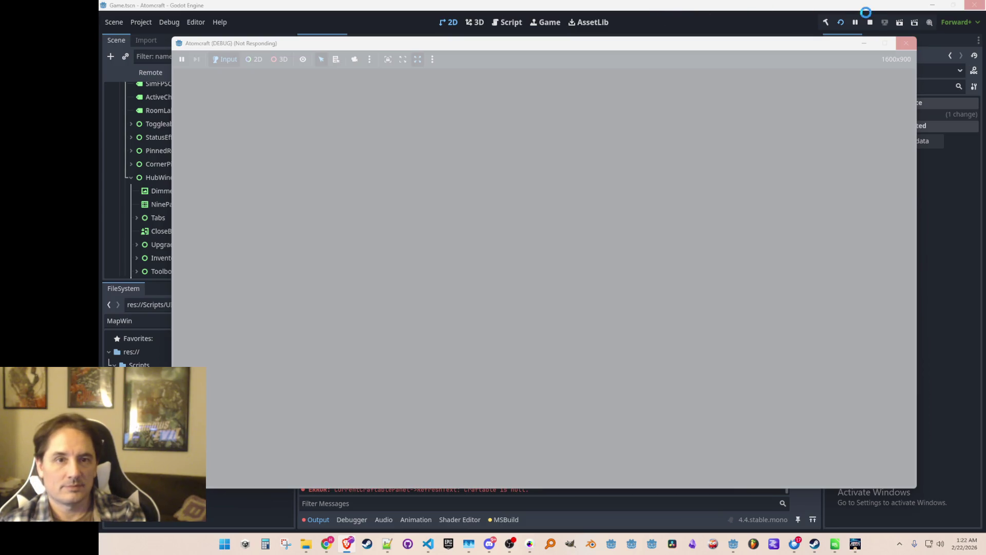
# Step: Stop the game, force-close the frozen Godot editor and game, and reopen Atomcraft from Project Manager
pyautogui.click(871, 22)
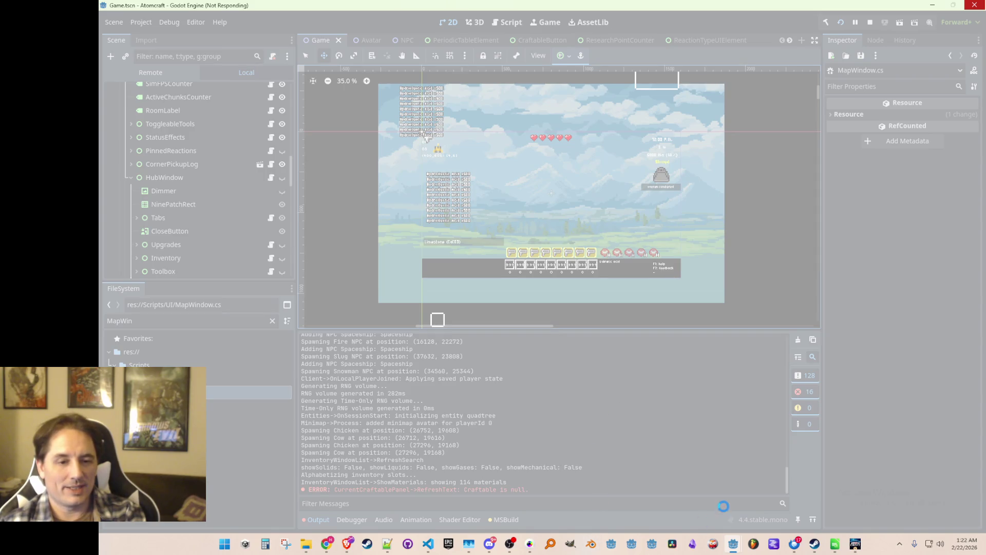
pyautogui.moveTo(734, 547)
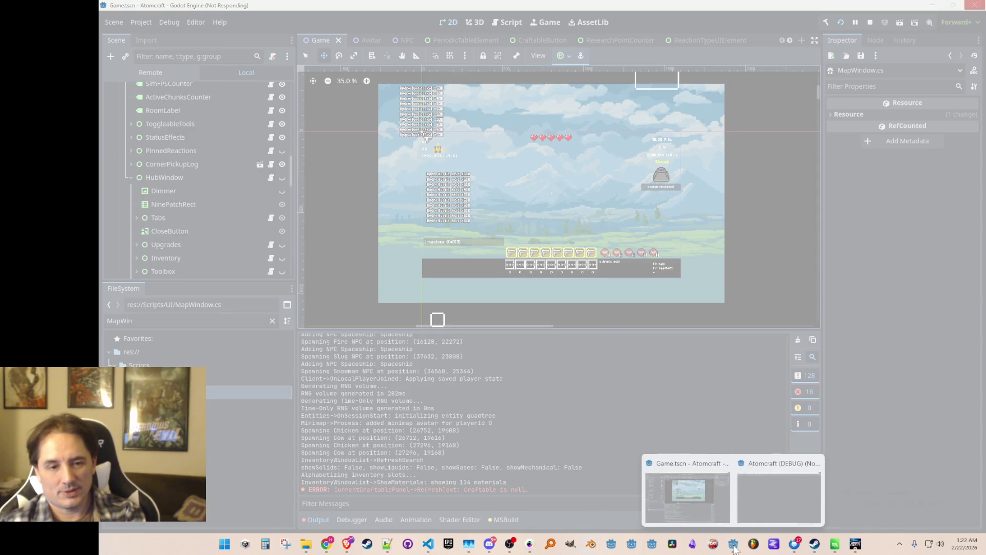
pyautogui.rightClick(734, 546)
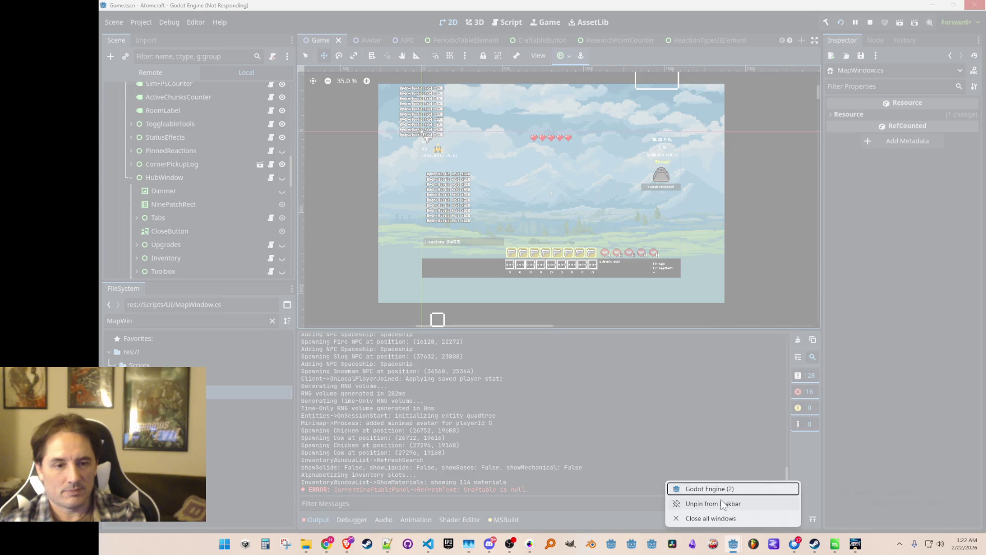
pyautogui.click(717, 520)
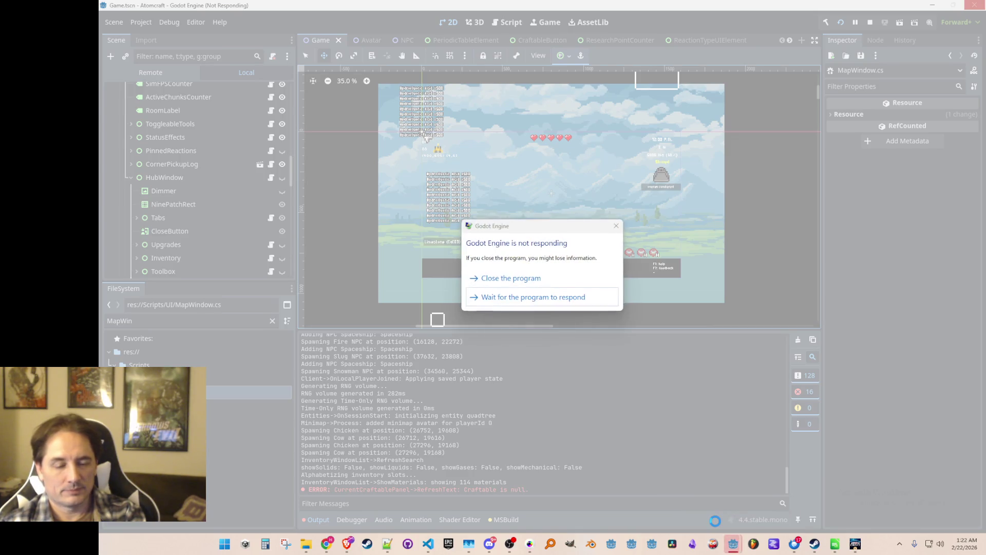
pyautogui.click(527, 280)
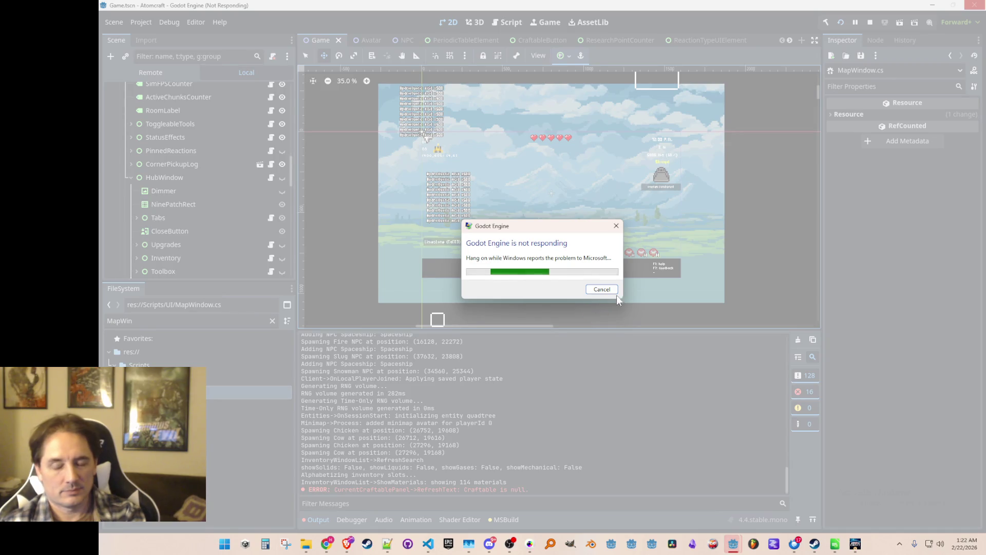
pyautogui.click(616, 226)
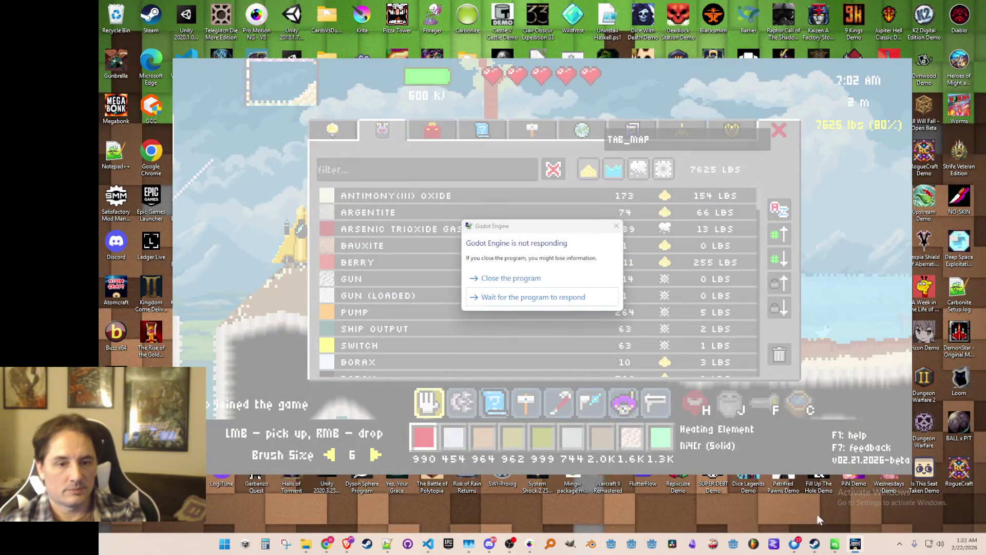
pyautogui.click(528, 273)
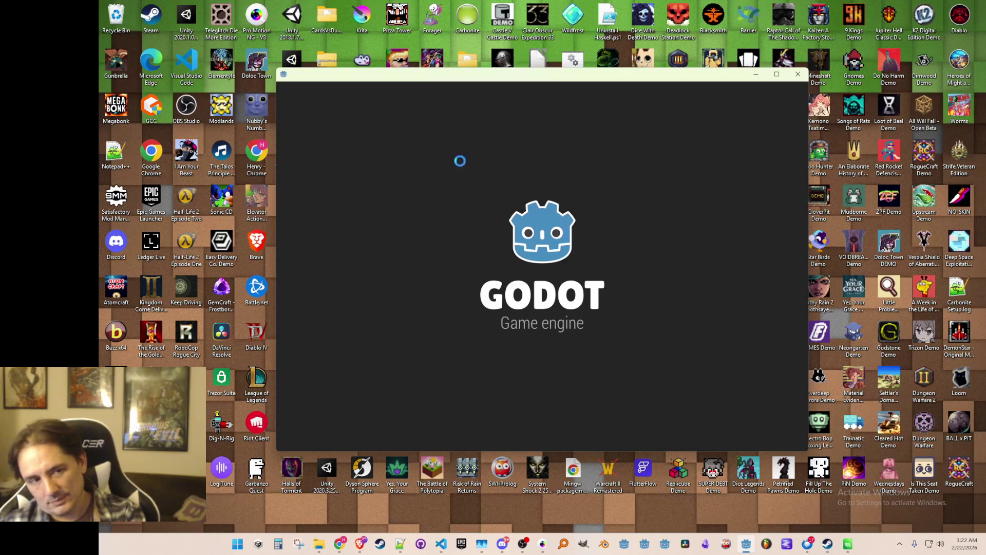
pyautogui.doubleClick(418, 149)
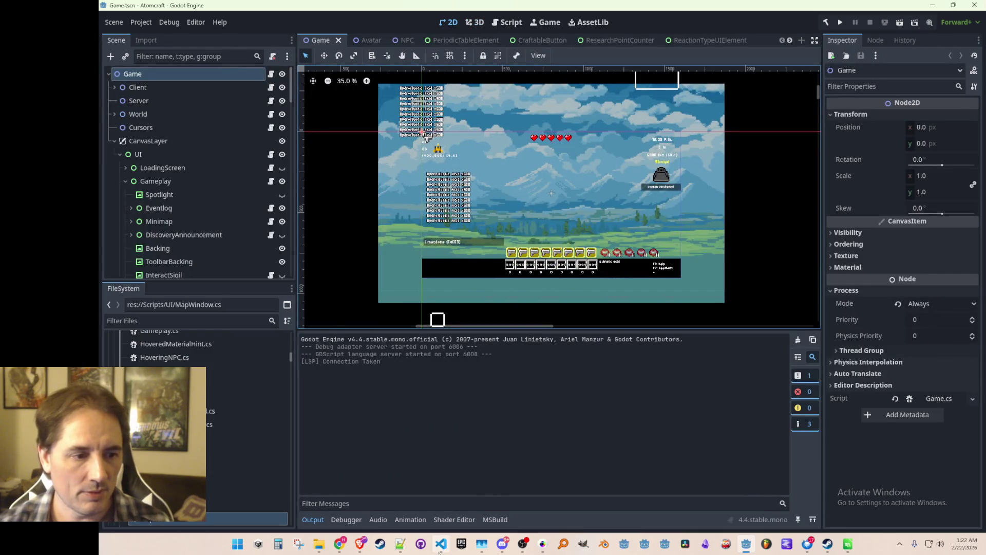
pyautogui.press('Up')
pyautogui.press('Up')
pyautogui.press('Up')
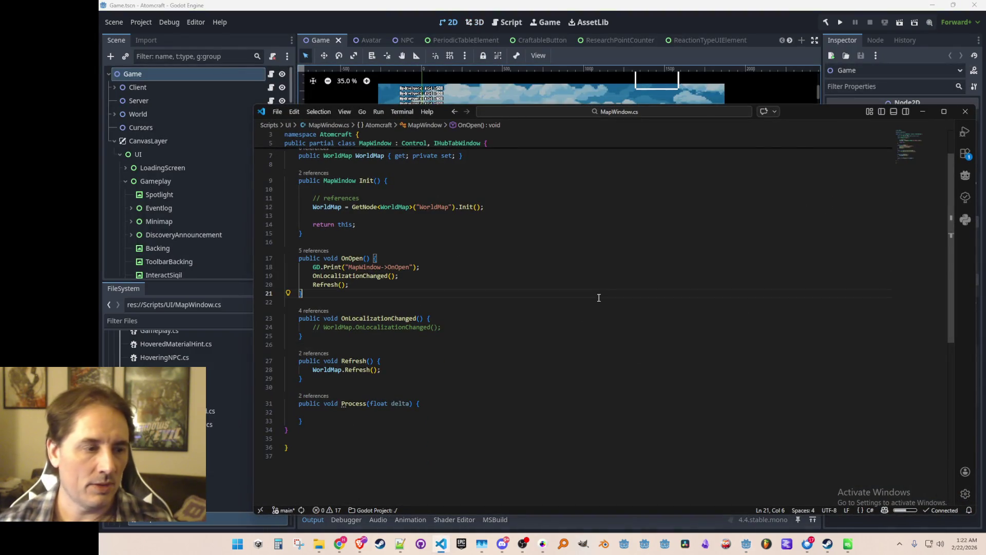
# Step: Comment out the Refresh call in OnOpen and save MapWindow.cs
pyautogui.hotkey('shift', 'Down')
pyautogui.hotkey('ctrl', '/')
pyautogui.press('Down')
pyautogui.press('Down')
pyautogui.hotkey('ctrl', 's')
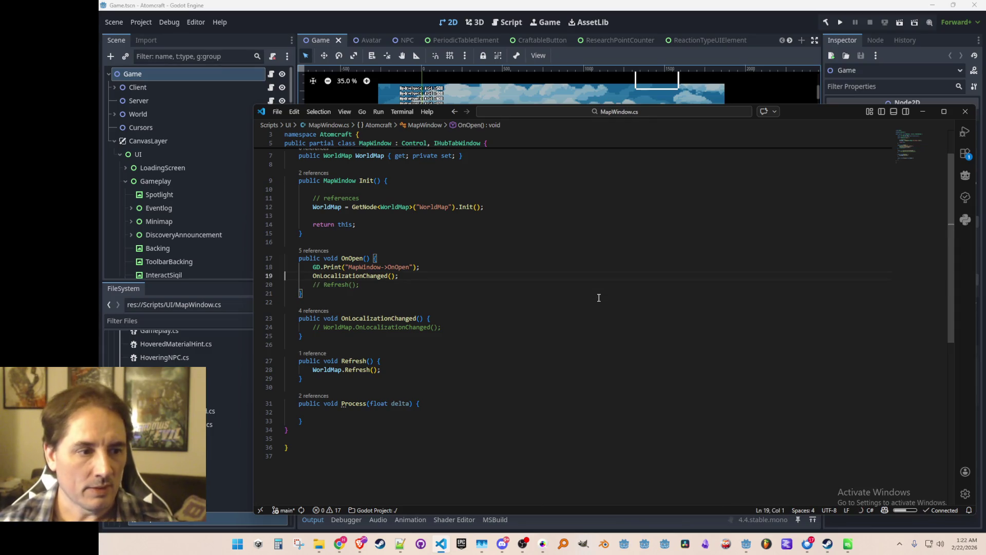
# Step: Add a public RefreshOnlyCurrentRoom() method that stores Game.LocalAvatar.TilePos in avatarTilePos
pyautogui.press('Down')
pyautogui.press('Down')
pyautogui.press('Down')
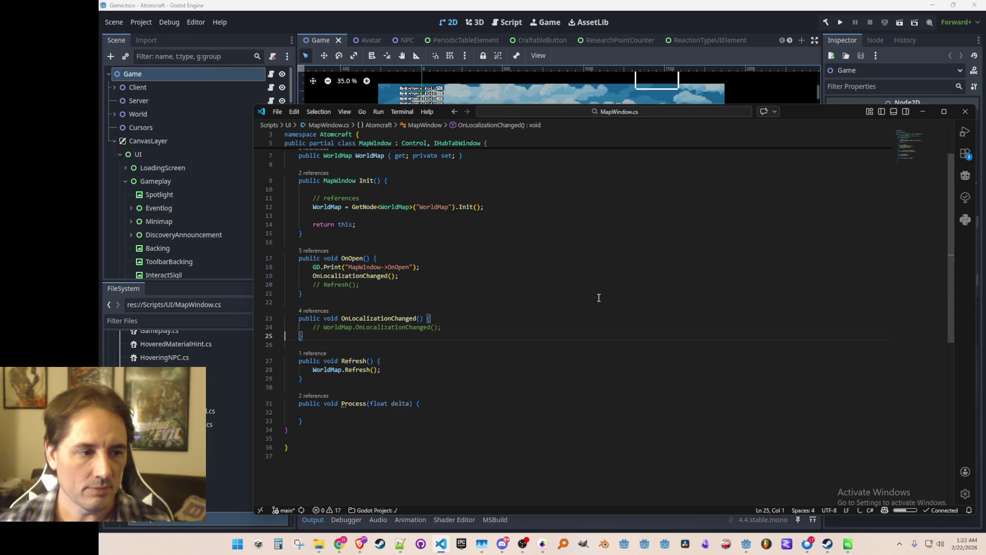
pyautogui.press('Up')
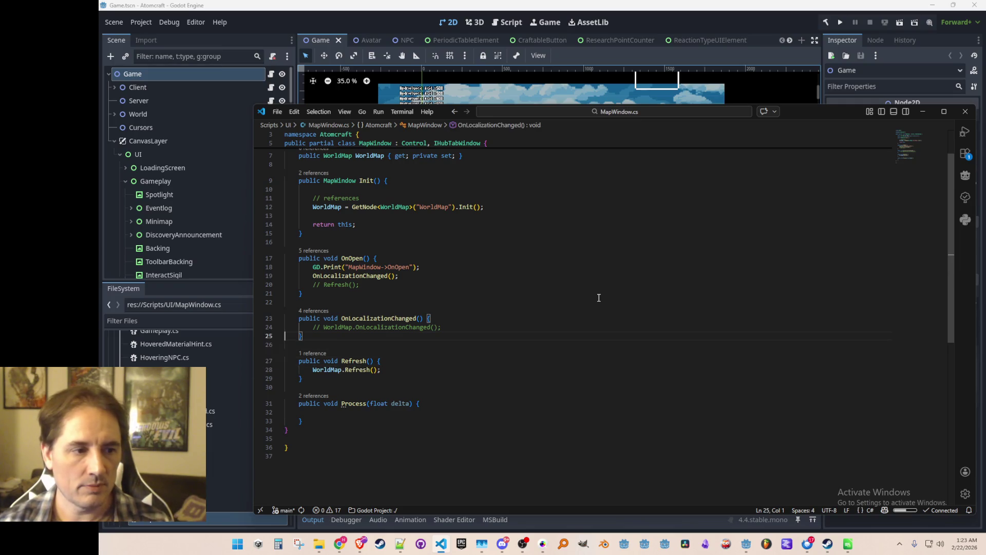
pyautogui.press('End')
pyautogui.press('Return')
pyautogui.press('Return')
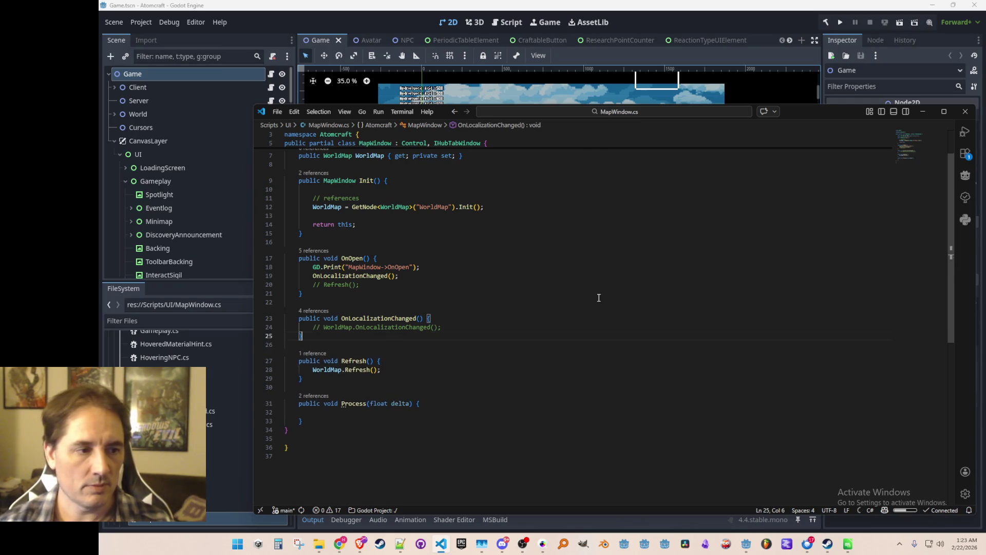
pyautogui.write('public voi Re')
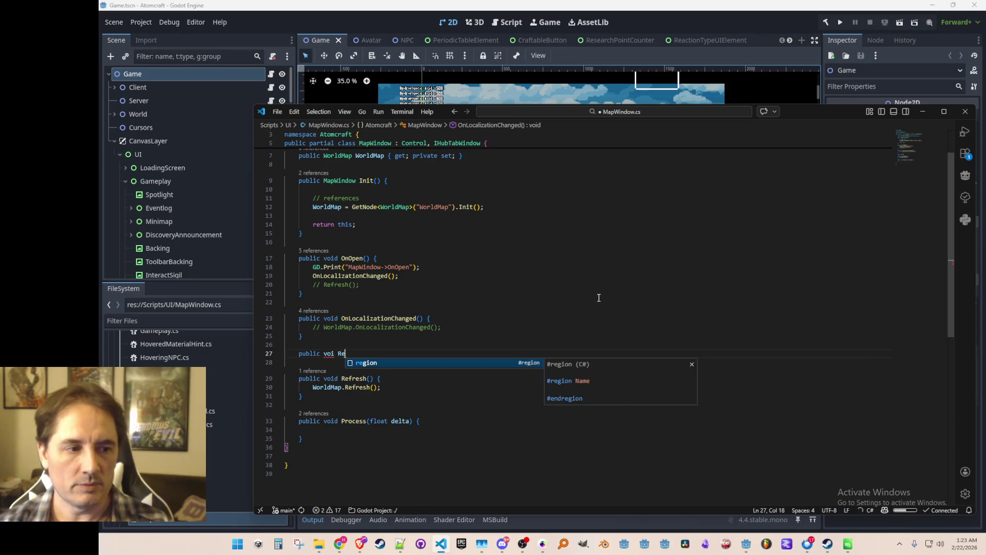
pyautogui.press('BackSpace')
pyautogui.press('BackSpace')
pyautogui.press('BackSpace')
pyautogui.write('d Refresh')
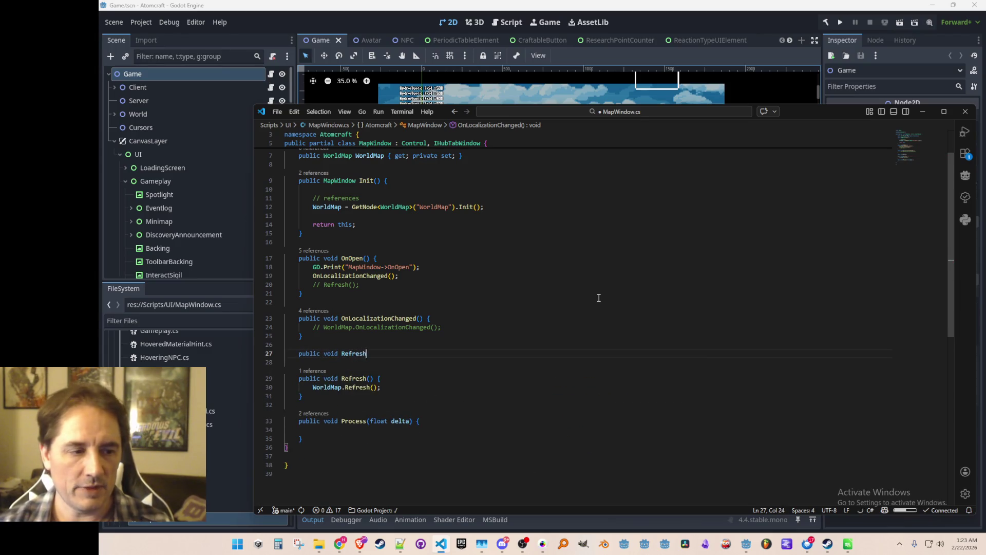
pyautogui.write('OnlyCurrentRoom')
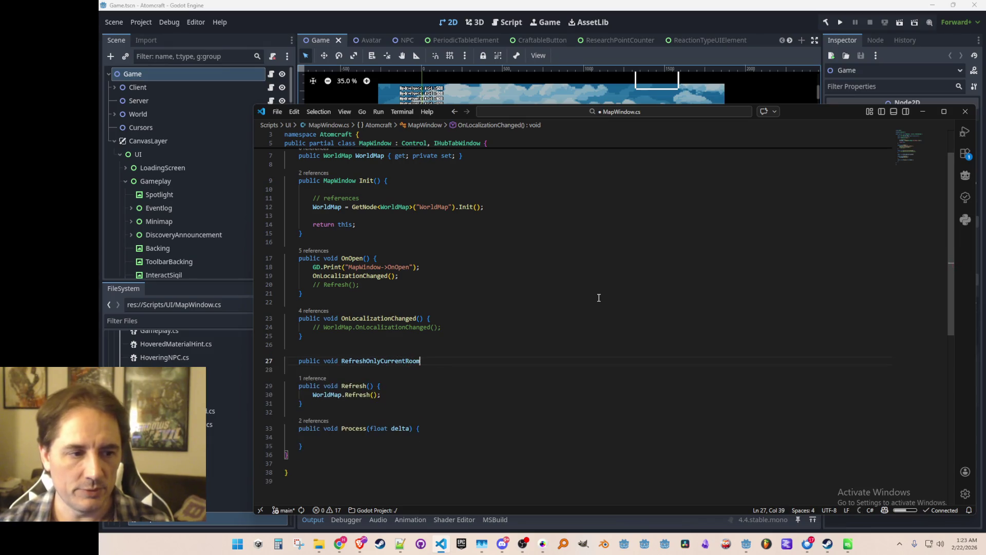
pyautogui.write('() {')
pyautogui.press('Return')
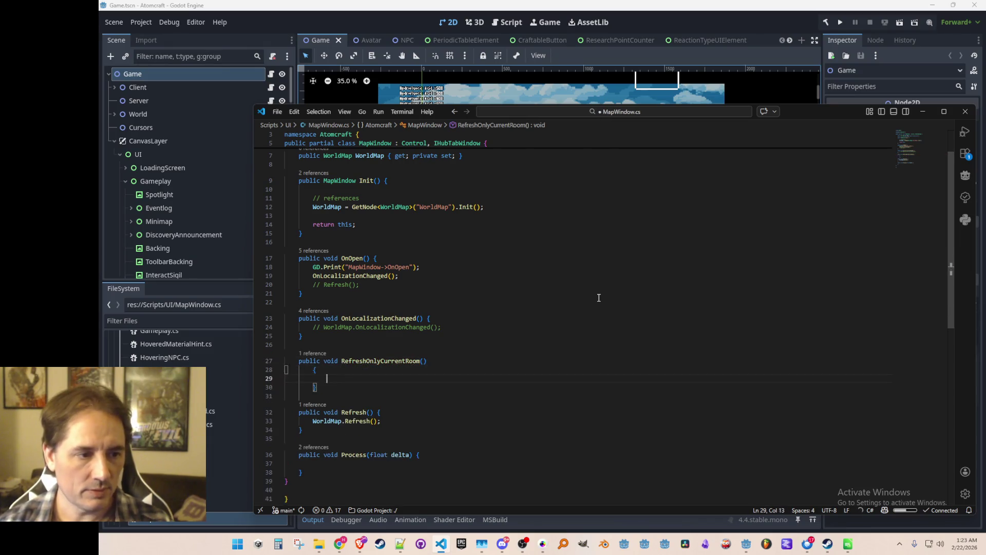
pyautogui.hotkey('ctrl', 's')
pyautogui.scroll(-3, 629, 354)
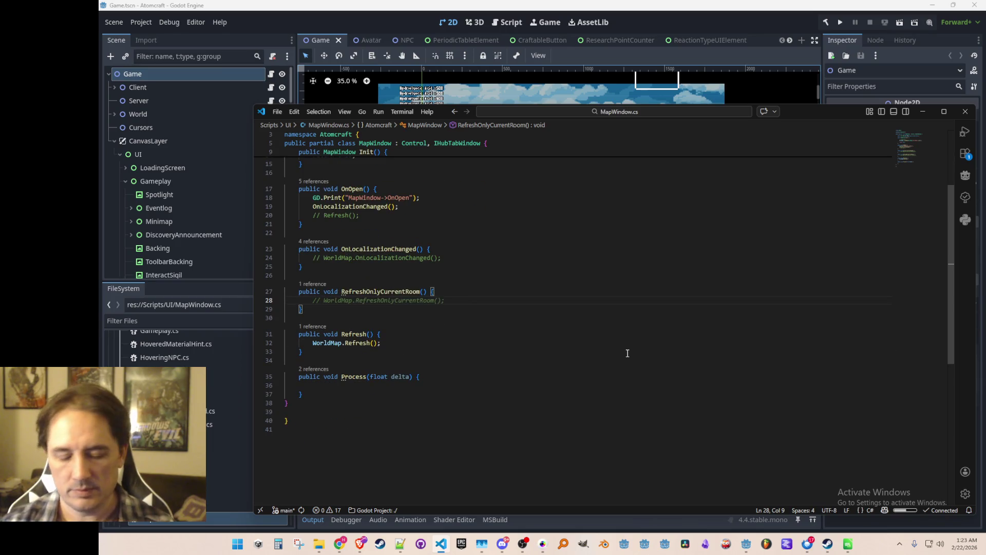
pyautogui.write('var av')
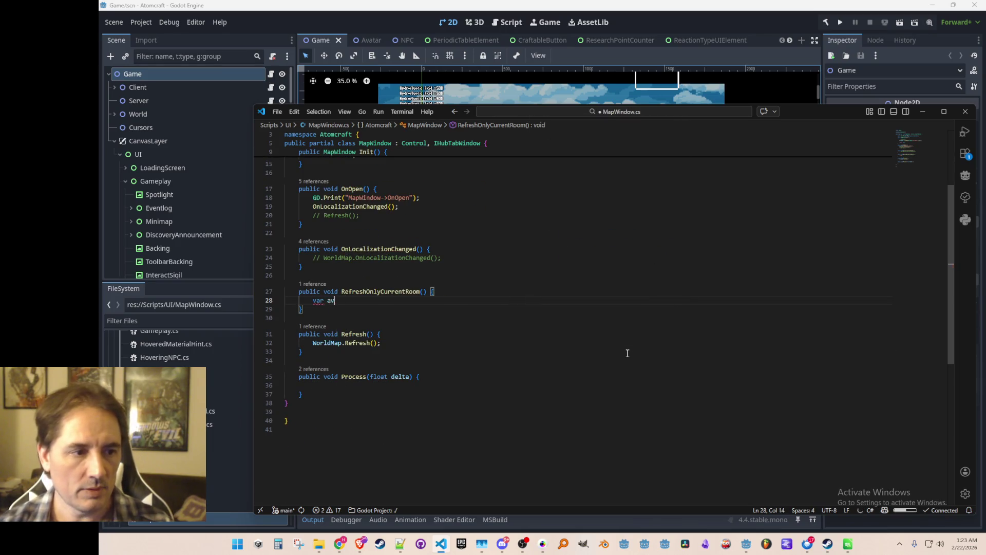
pyautogui.write('atarTilePos = ')
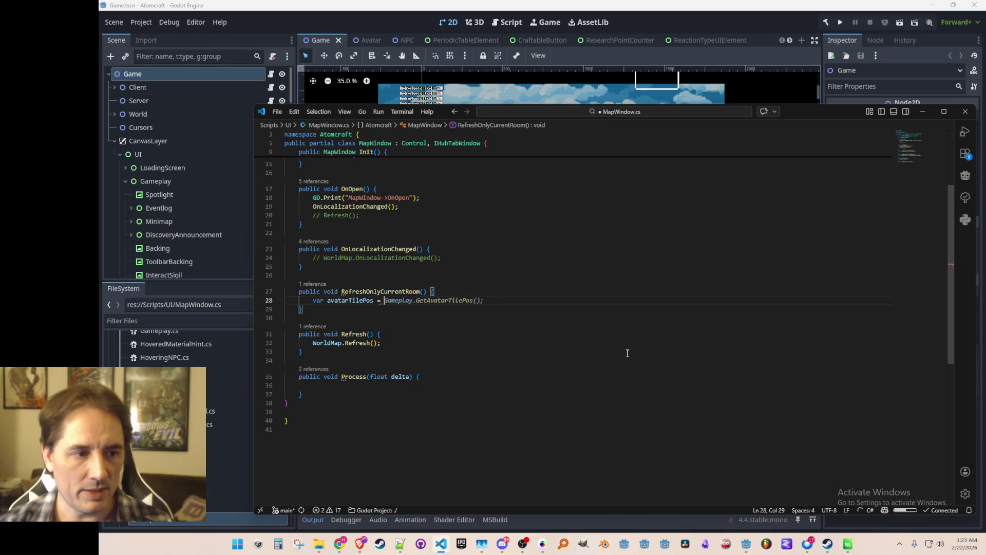
pyautogui.write('Game.Local')
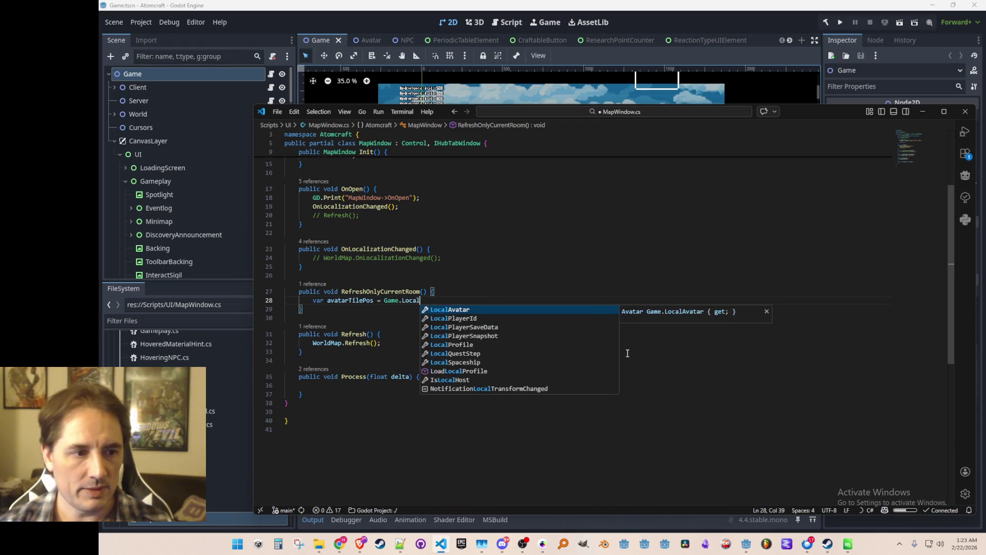
pyautogui.write('Avatar.TilePos;')
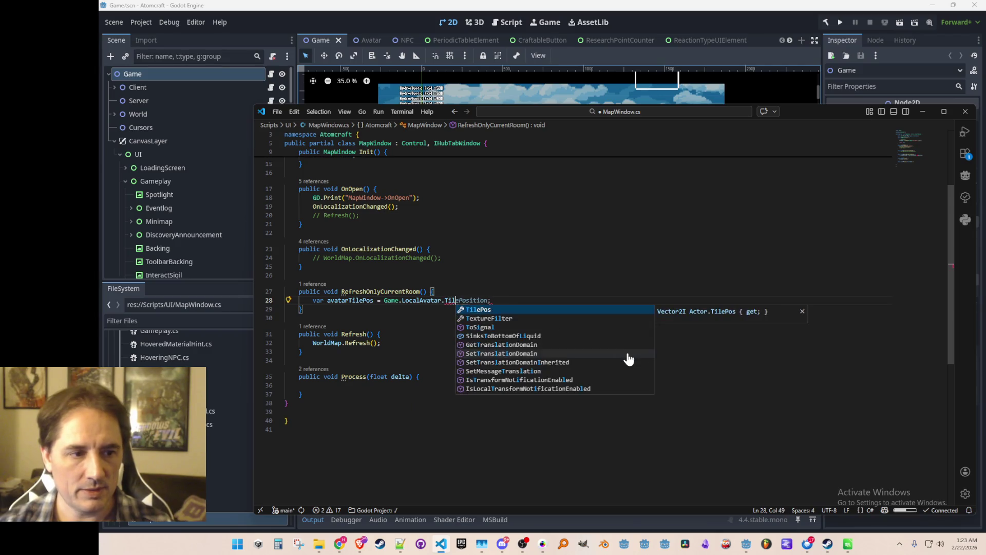
pyautogui.hotkey('ctrl', 's')
# Step: Compute room coords with Utils.GetRoomCoords(avatarTilePos) and add a commented-out UpdatePixels line
pyautogui.press('Return')
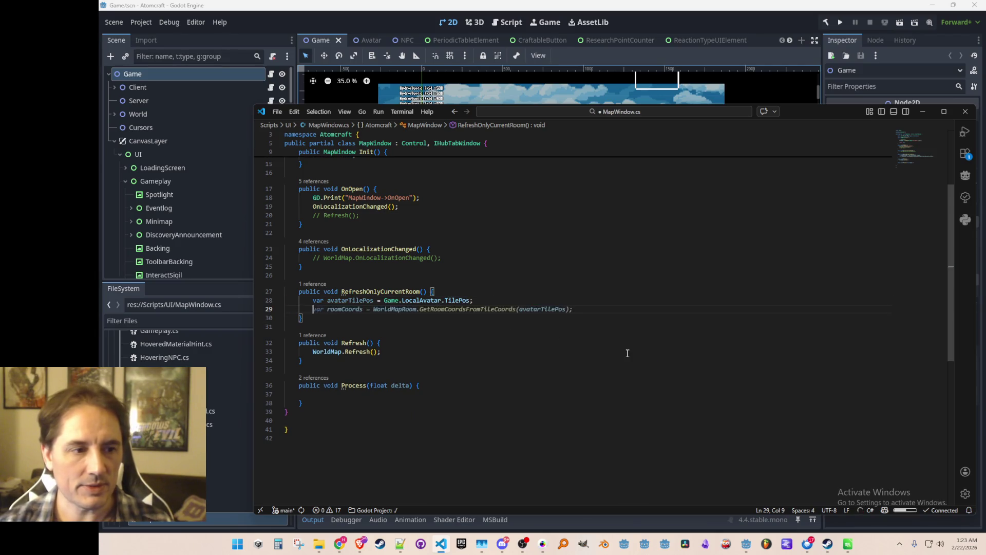
pyautogui.press('Tab')
pyautogui.hotkey('ctrl', 's')
pyautogui.hotkey('ctrl', 'Left')
pyautogui.hotkey('ctrl', 'Left')
pyautogui.hotkey('ctrl', 'Left')
pyautogui.hotkey('shift', 'End')
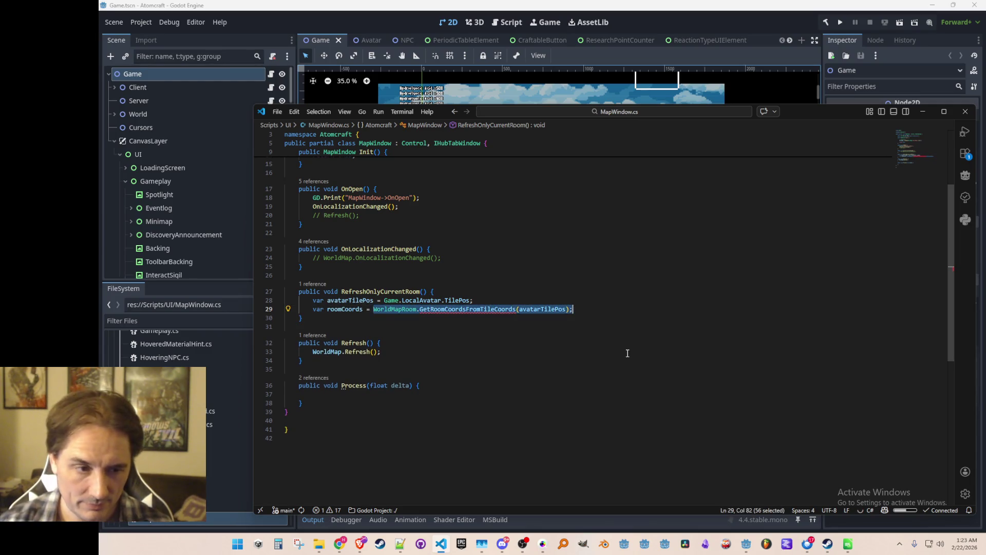
pyautogui.write('Utils.Get')
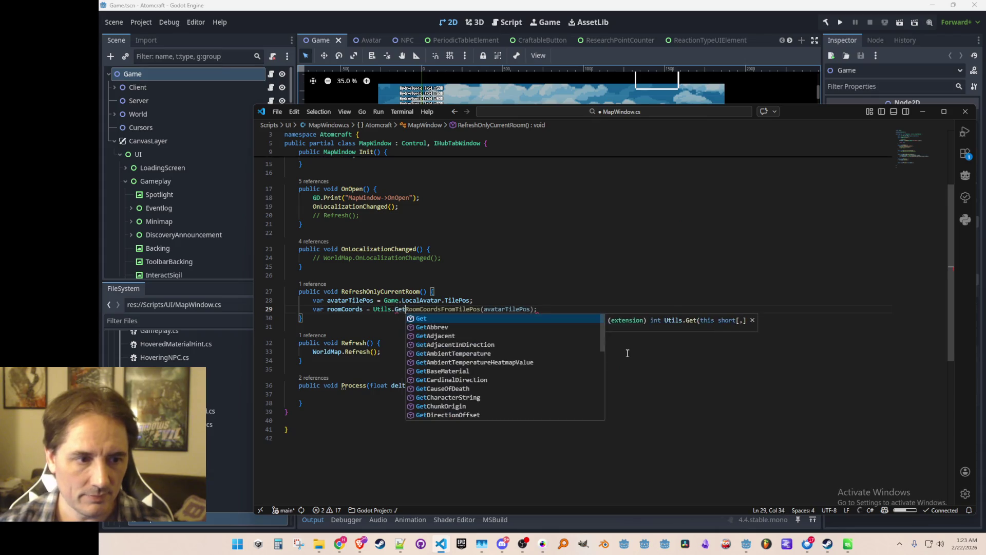
pyautogui.write('RoomCoords ')
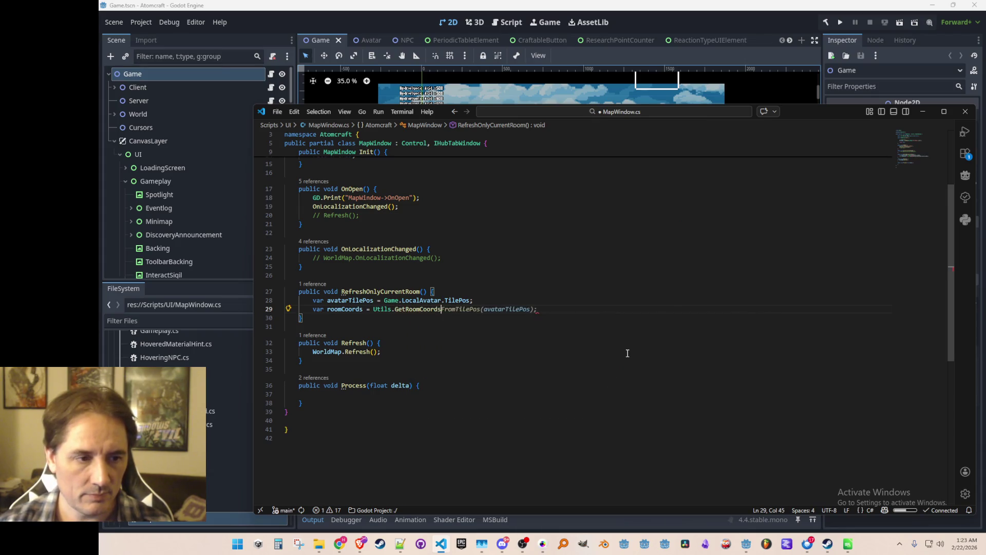
pyautogui.write('(avatarTilePos);')
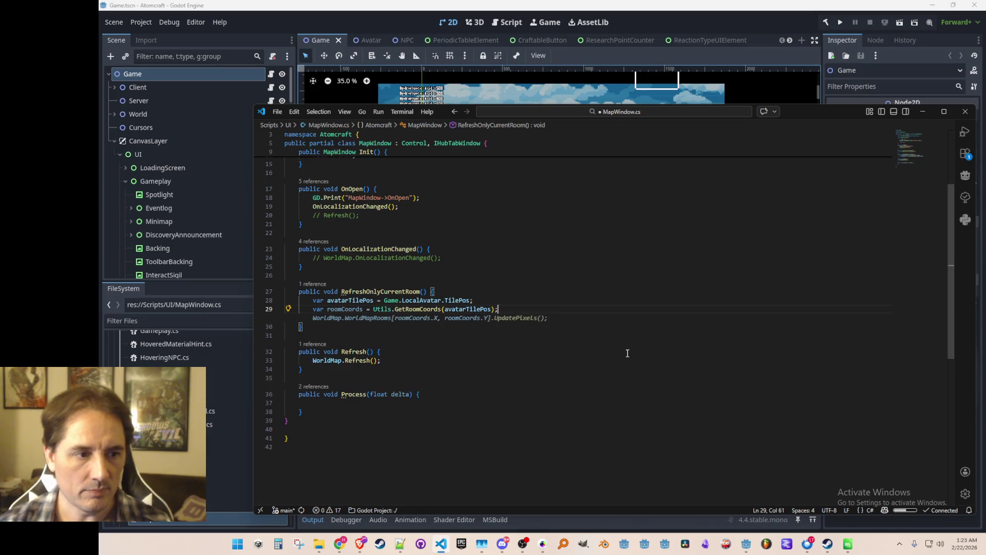
pyautogui.press('Tab')
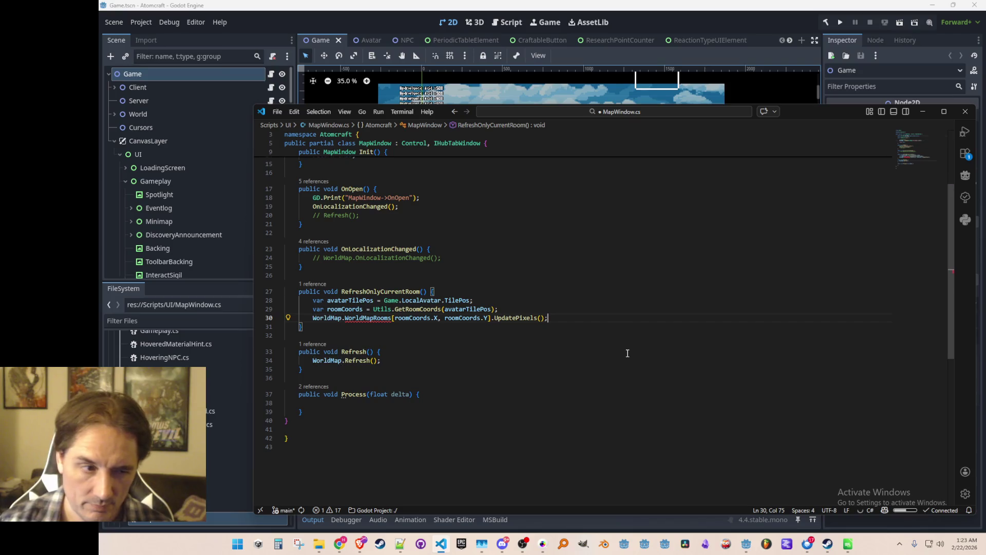
pyautogui.hotkey('ctrl', '/')
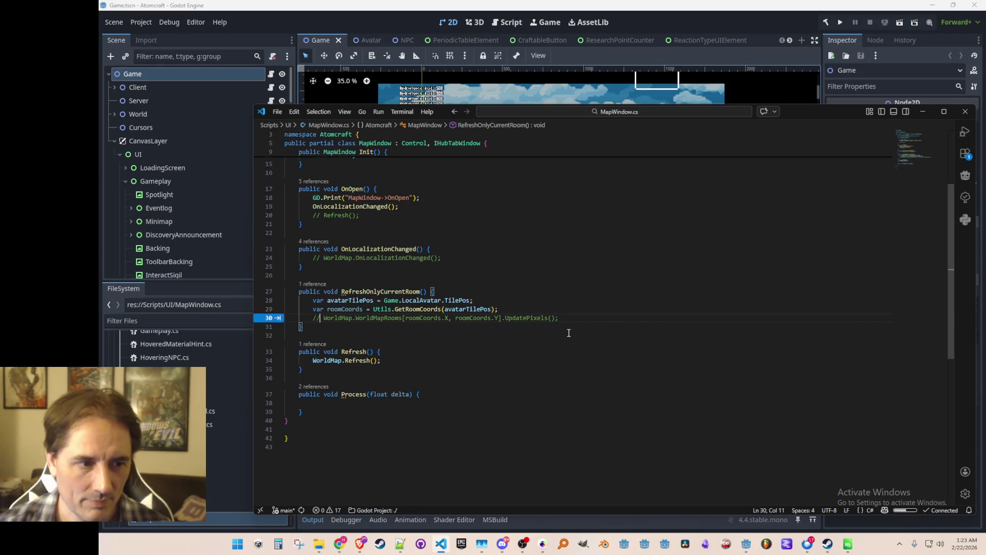
pyautogui.scroll(5, 567, 330)
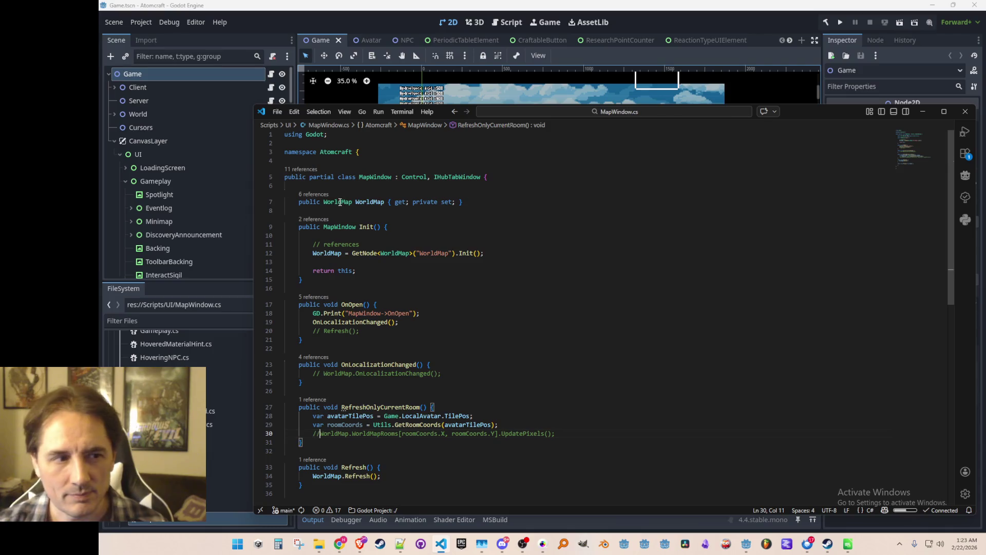
pyautogui.rightClick(338, 201)
# Step: In WorldMap.cs, add a Copilot-suggested RefreshOnlyCurrentRoom method after the Refresh method
pyautogui.click(385, 190)
pyautogui.scroll(-2, 687, 377)
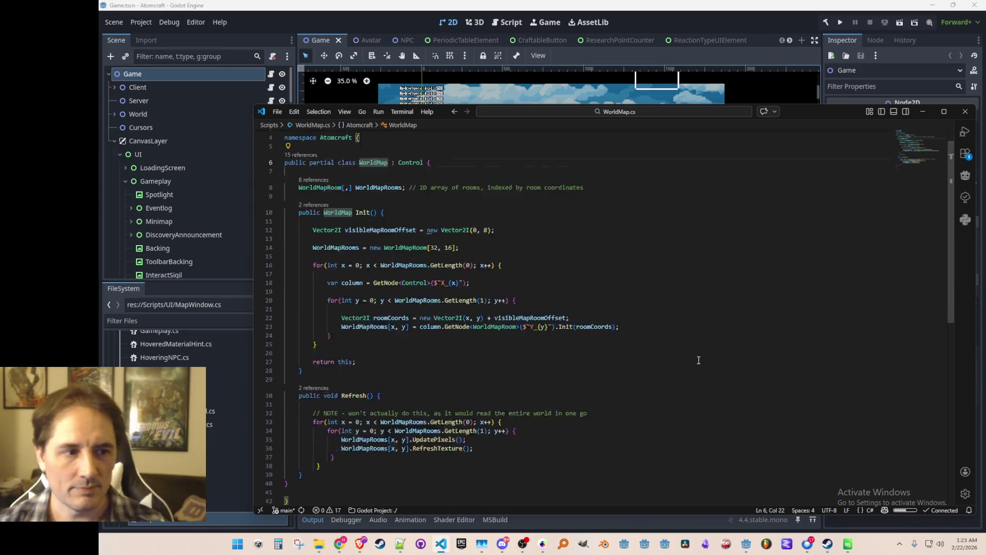
pyautogui.click(599, 405)
pyautogui.press('Return')
pyautogui.press('Return')
pyautogui.scroll(-2, 650, 371)
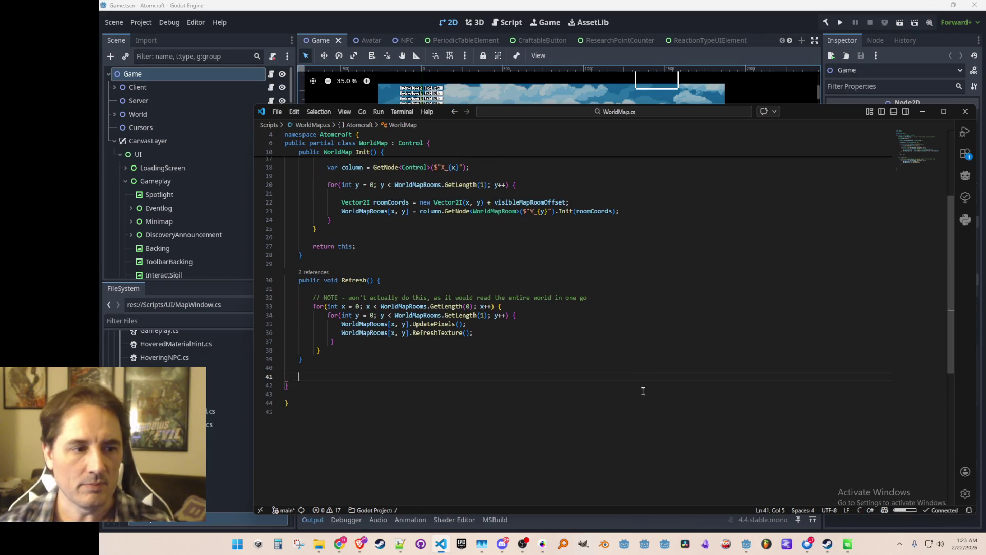
pyautogui.write('public void RefreshOnlyCurrentRoom() {')
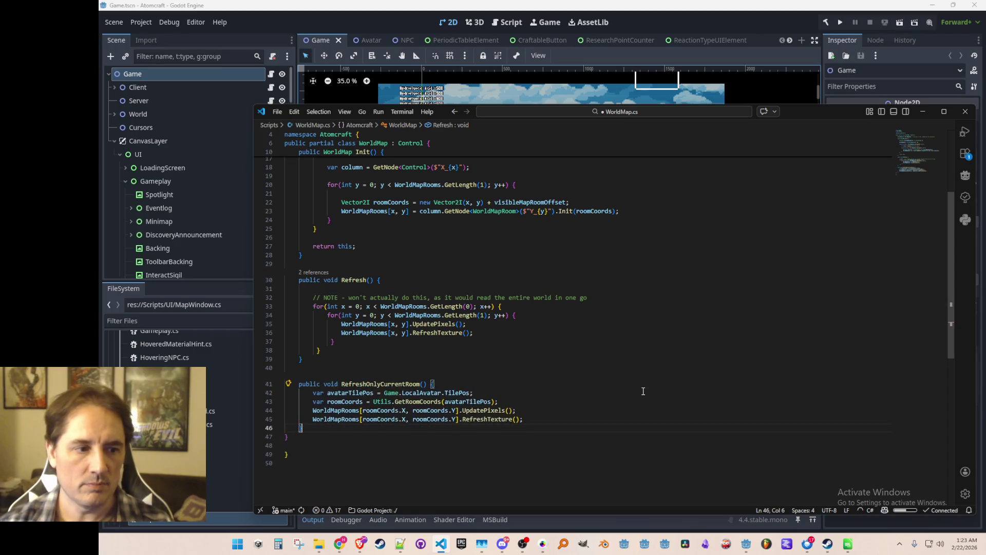
pyautogui.press('Tab')
pyautogui.scroll(-1, 637, 403)
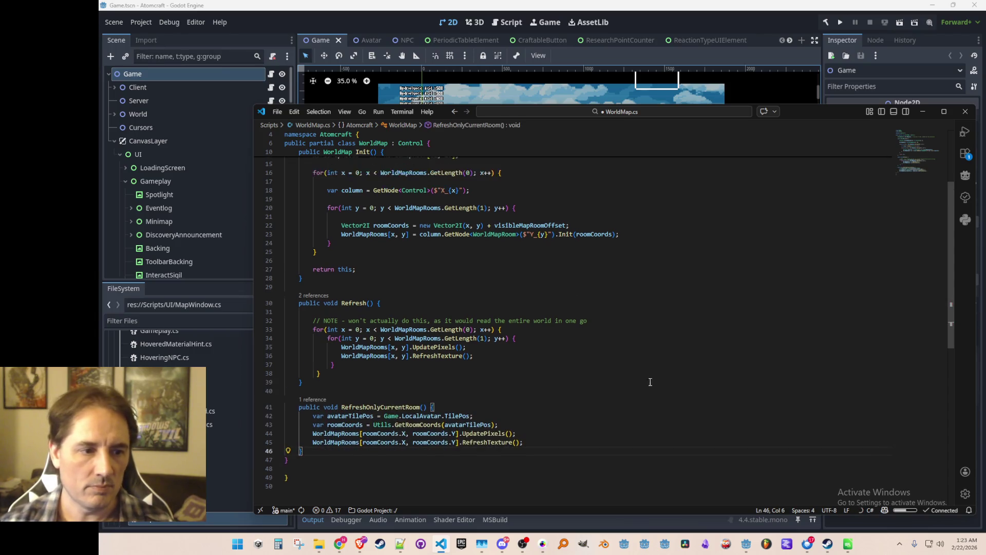
pyautogui.scroll(5, 620, 391)
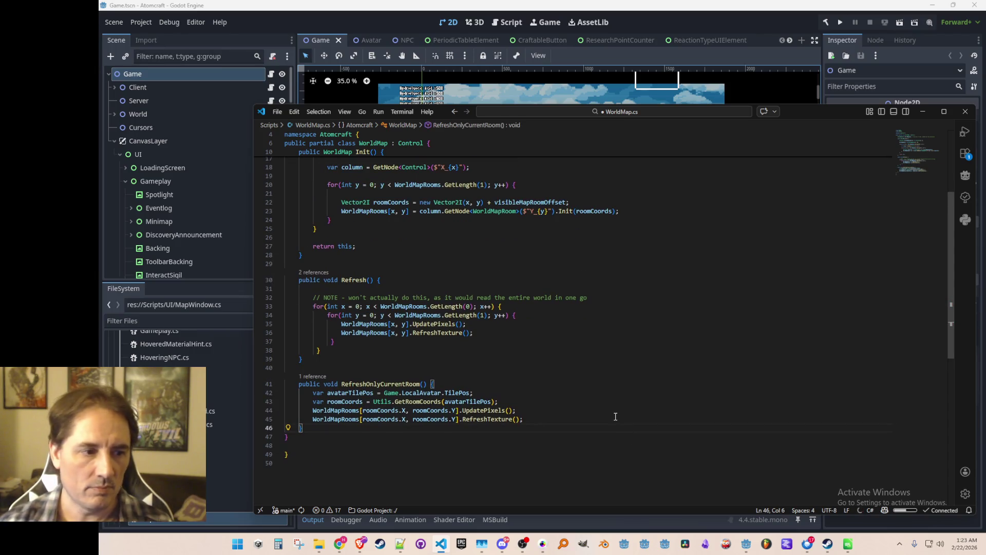
pyautogui.scroll(-3, 615, 416)
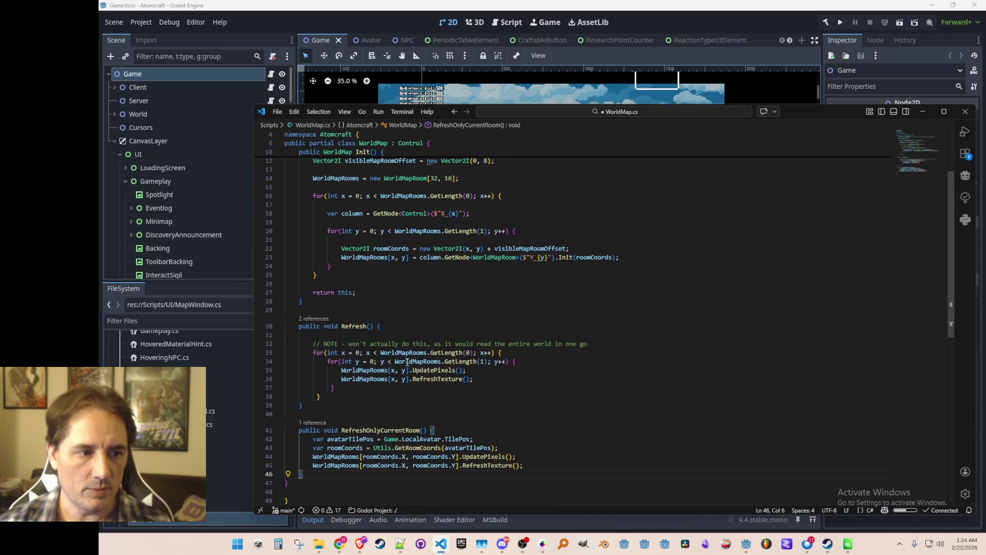
pyautogui.scroll(4, 408, 362)
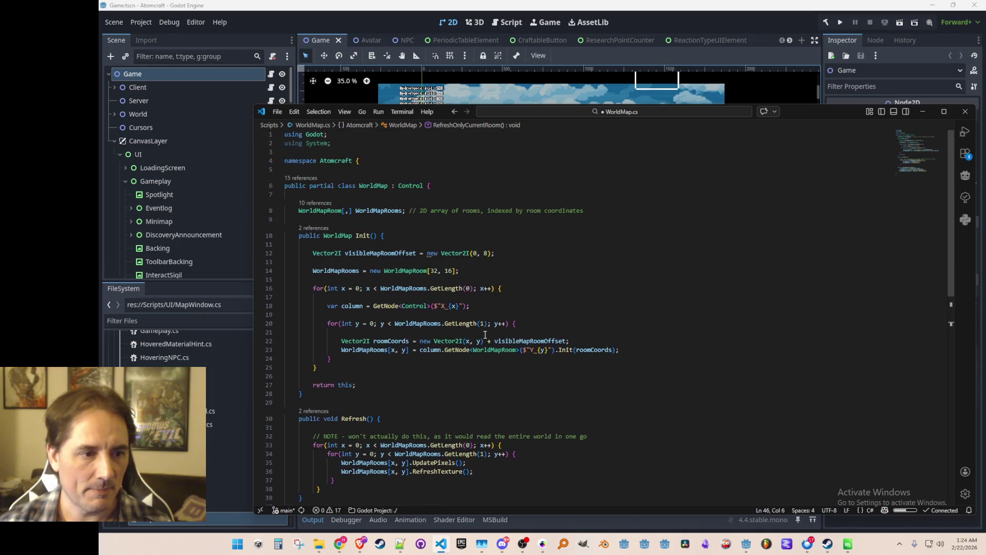
# Step: Move the visibleMapRoomOffset line from Init into a class field renamed VisibleMapRoomOffset, and save
pyautogui.click(384, 259)
pyautogui.tripleClick(606, 256)
pyautogui.hotkey('ctrl', 'c')
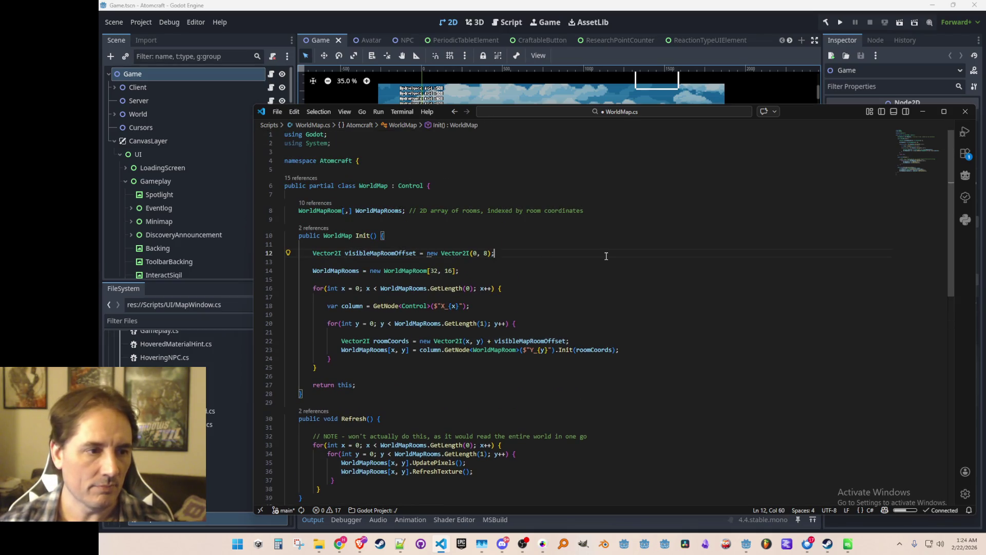
pyautogui.press('BackSpace')
pyautogui.press('BackSpace')
pyautogui.press('Up')
pyautogui.press('Up')
pyautogui.hotkey('ctrl', 'v')
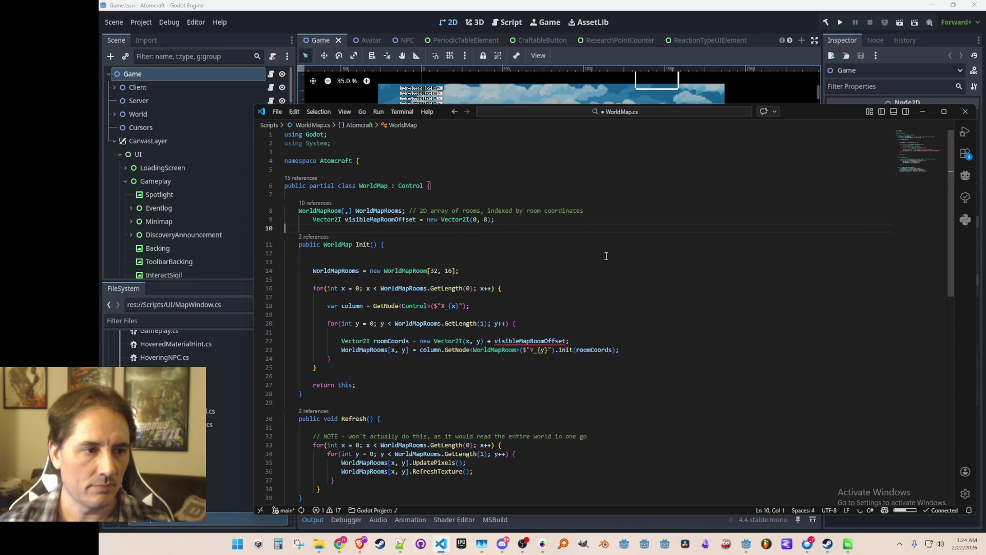
pyautogui.press('Up')
pyautogui.hotkey('shift', 'Tab')
pyautogui.hotkey('ctrl', 'd')
pyautogui.hotkey('ctrl', 'h')
pyautogui.write('Visib')
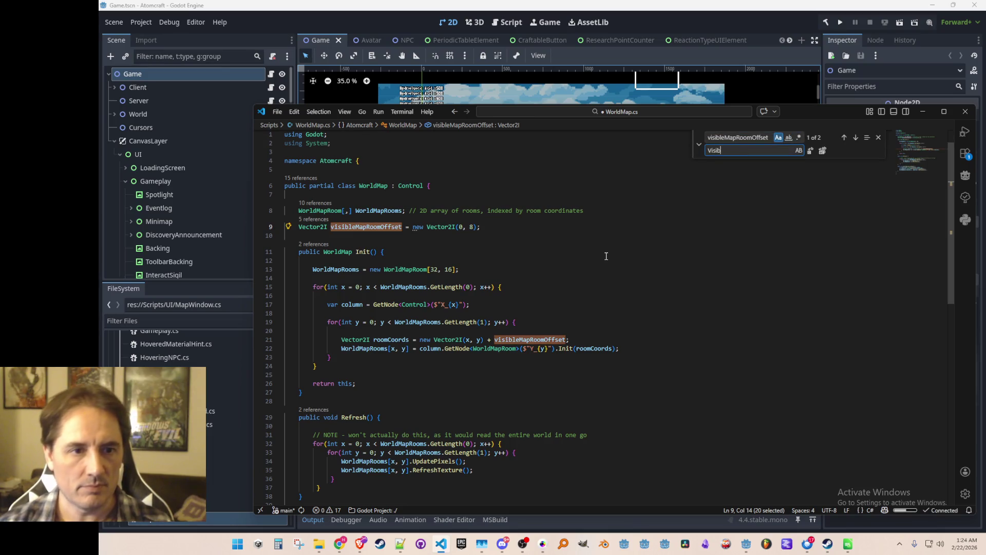
pyautogui.write('leMapRoomOffset')
pyautogui.press('Return')
pyautogui.press('Return')
pyautogui.press('Escape')
pyautogui.hotkey('ctrl', 's')
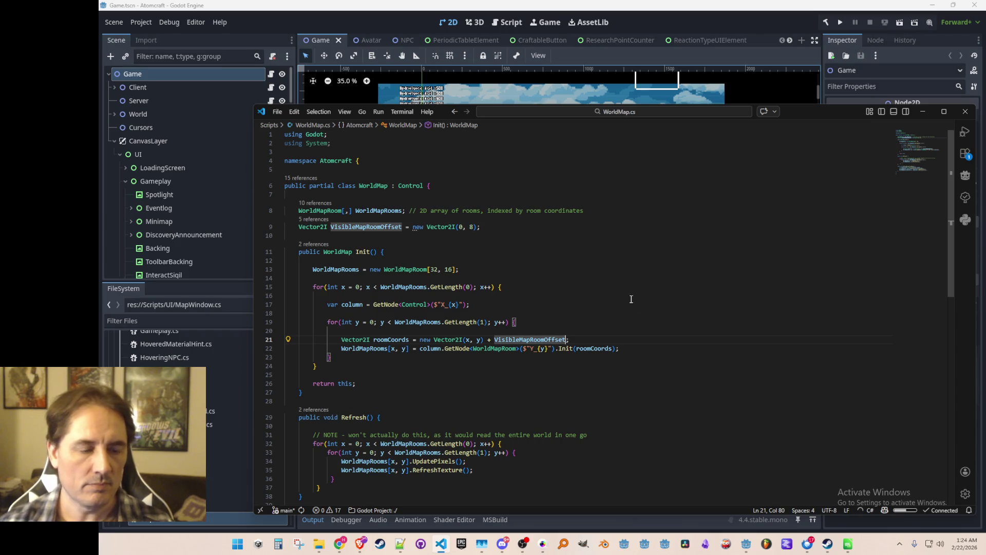
# Step: Insert the offset subtraction 'roomCoords -= VisibleMapRoomOffset;' into RefreshOnlyCurrentRoom and save
pyautogui.click(360, 313)
pyautogui.scroll(-2, 354, 206)
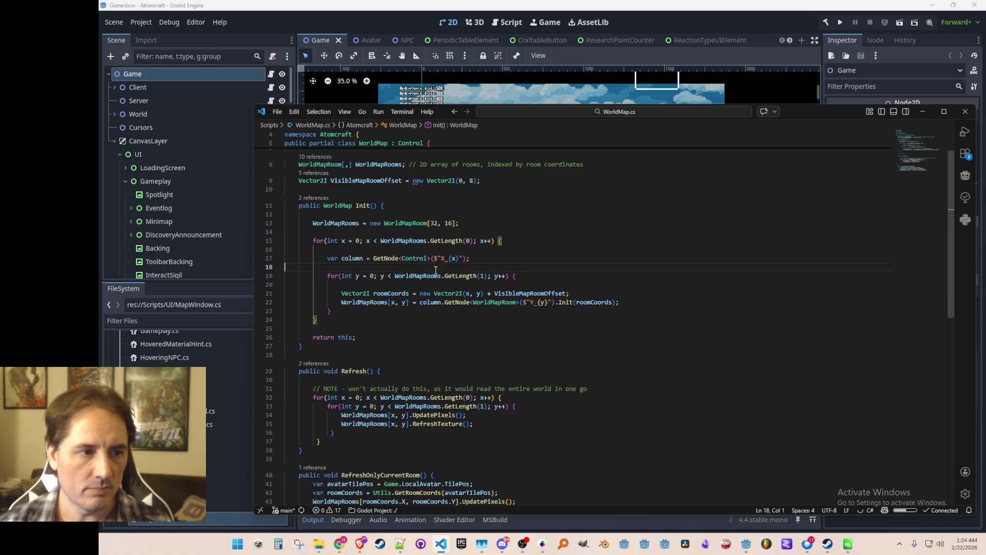
pyautogui.click(355, 181)
pyautogui.press('Down')
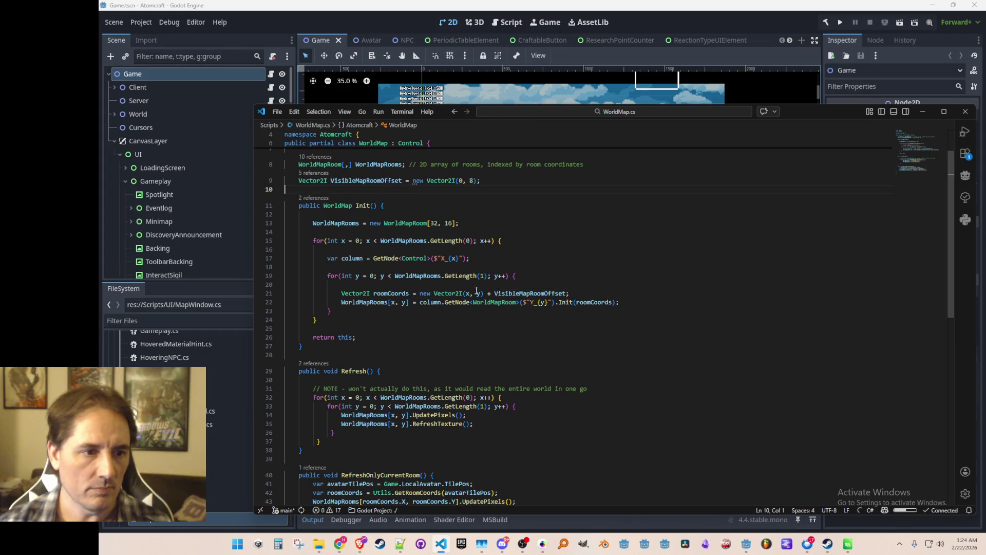
pyautogui.scroll(-6, 556, 329)
pyautogui.scroll(8, 537, 411)
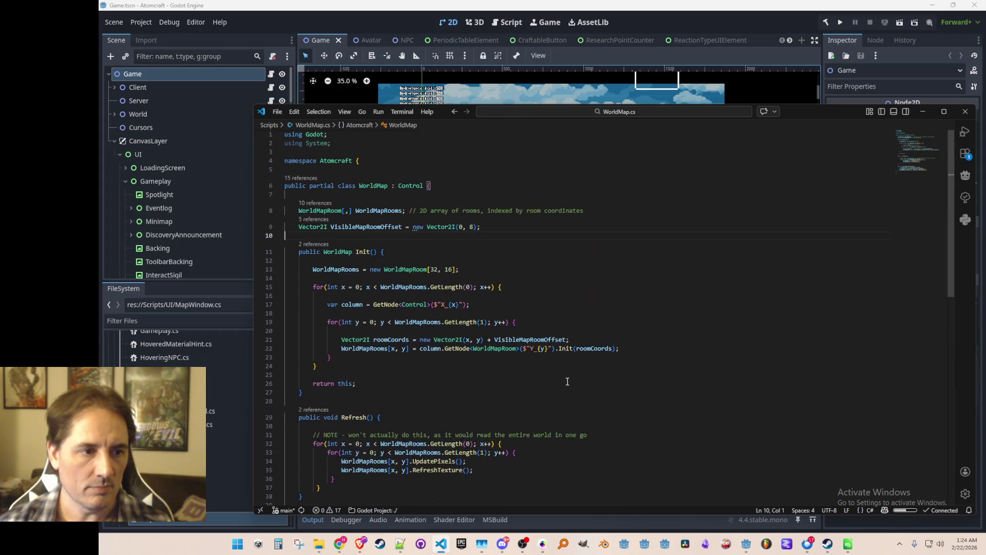
pyautogui.scroll(-6, 560, 385)
pyautogui.click(523, 461)
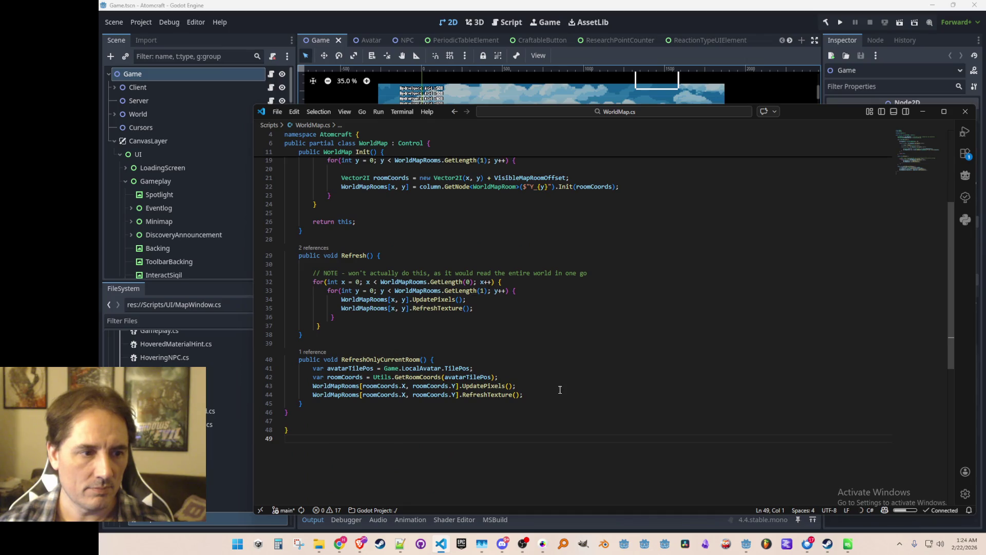
pyautogui.scroll(-1, 606, 392)
pyautogui.click(635, 362)
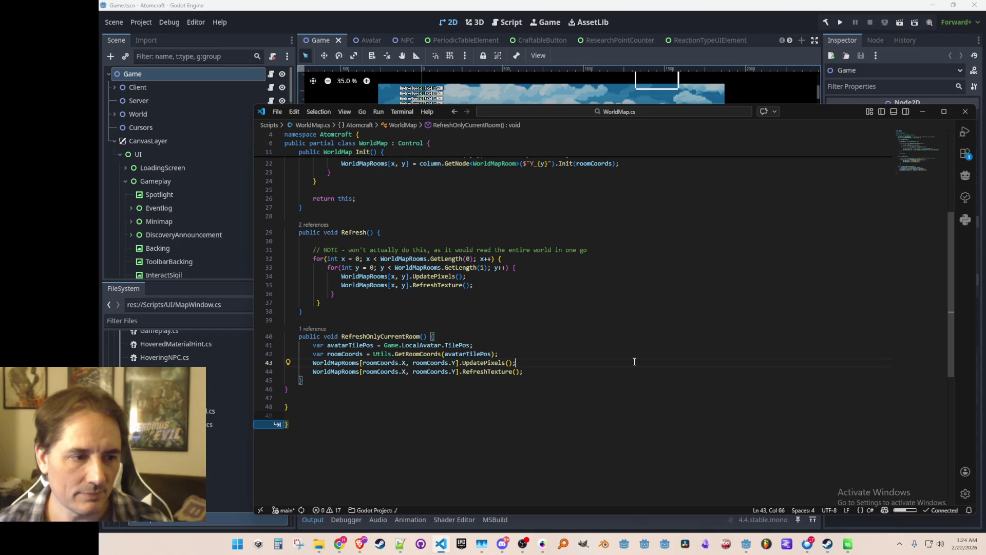
pyautogui.press('Up')
pyautogui.press('Return')
pyautogui.write('ro')
pyautogui.press('Tab')
pyautogui.hotkey('ctrl', 's')
pyautogui.press('Home')
pyautogui.press('Home')
pyautogui.press('Home')
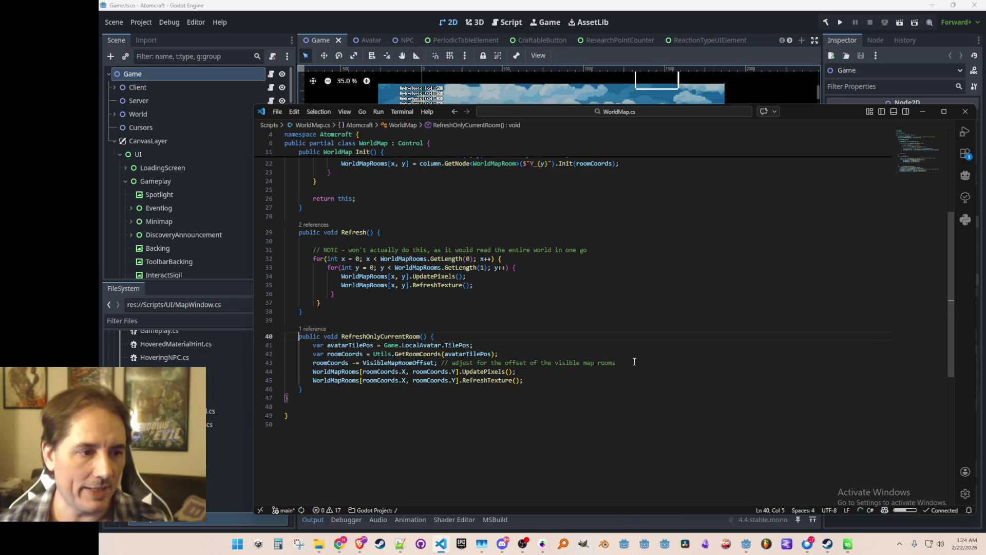
# Step: Look up the VisibleMapRoomOffset declaration, then review RefreshOnlyCurrentRoom and the Init loops
pyautogui.hotkey('ctrl', 'shift', 'Right')
pyautogui.hotkey('alt', 'Left')
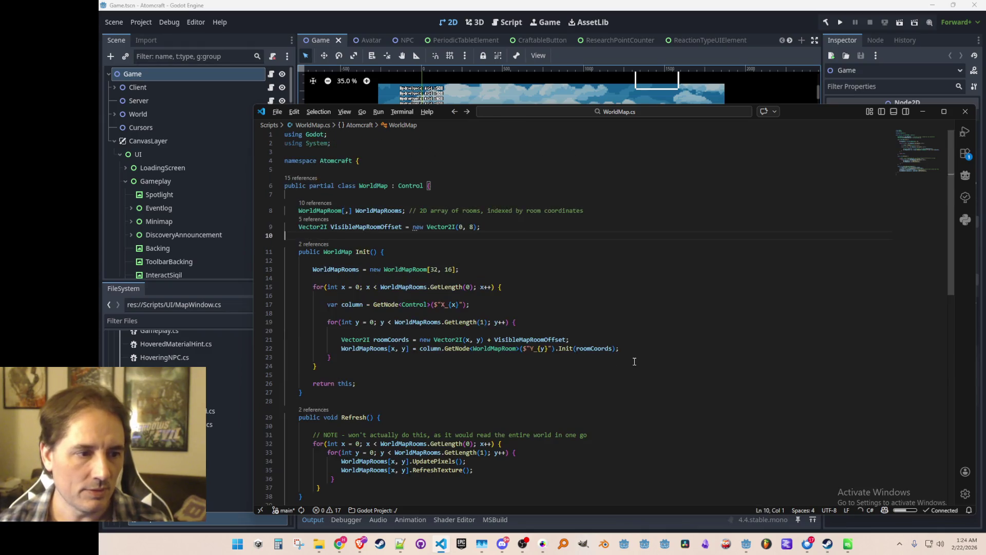
pyautogui.hotkey('alt', 'Left')
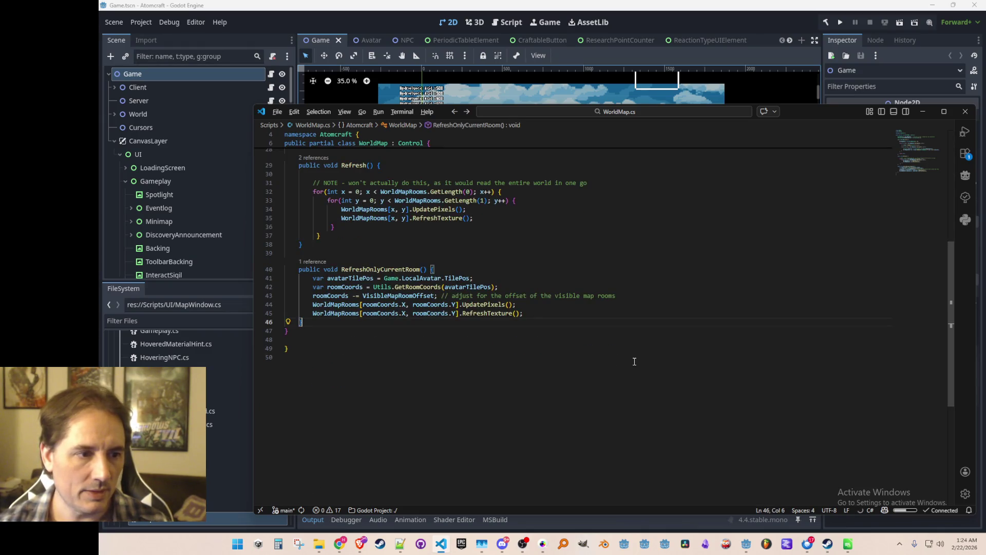
pyautogui.hotkey('alt', 'Left')
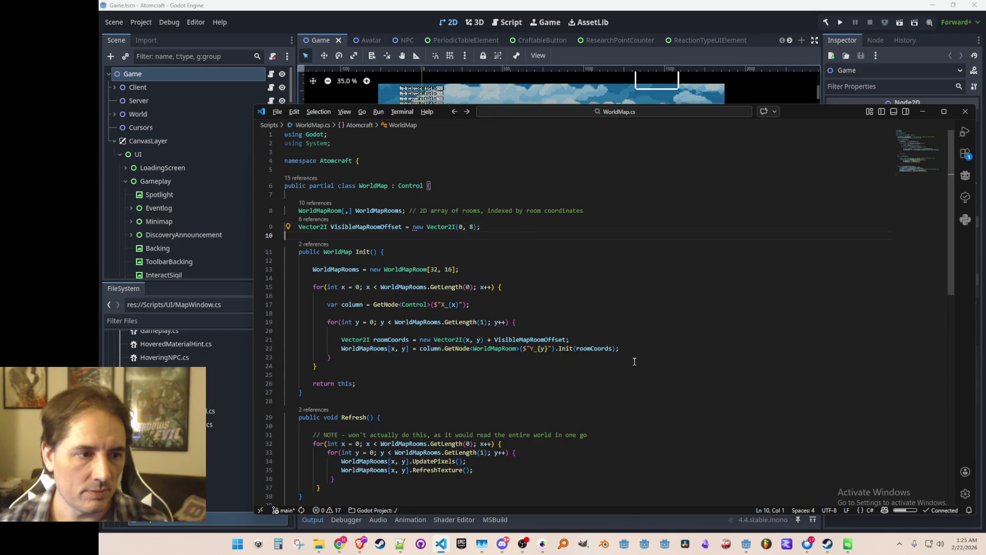
pyautogui.hotkey('alt', 'Left')
pyautogui.press('Down')
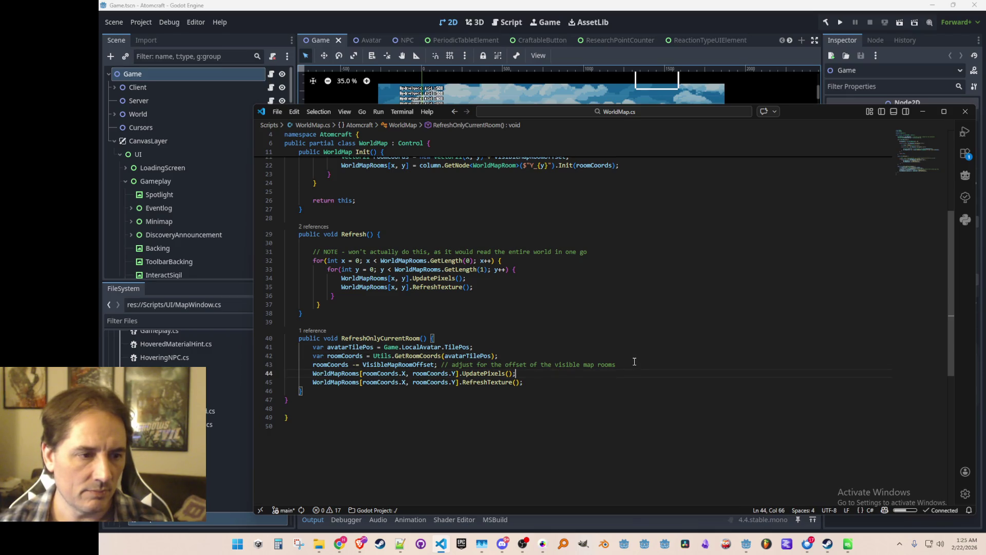
pyautogui.press('Home')
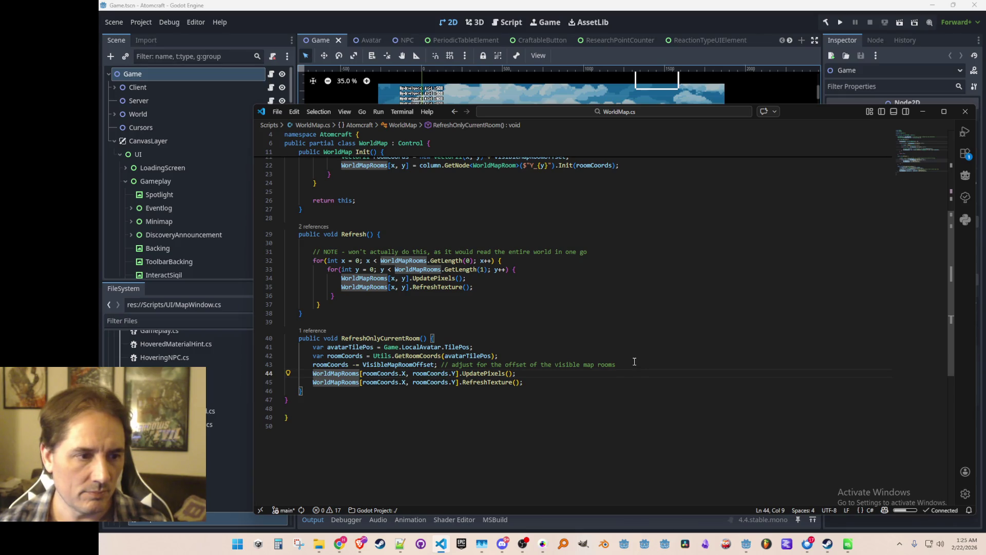
pyautogui.press('Up')
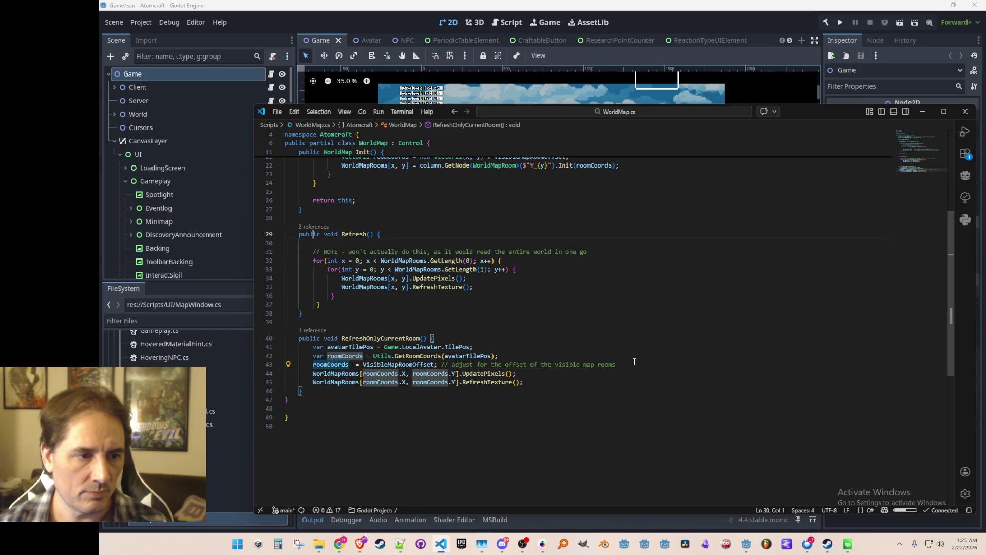
pyautogui.press('Up')
pyautogui.press('Up')
pyautogui.press('Up')
pyautogui.press('Up')
pyautogui.press('Home')
pyautogui.scroll(5, 634, 361)
pyautogui.scroll(-6, 649, 354)
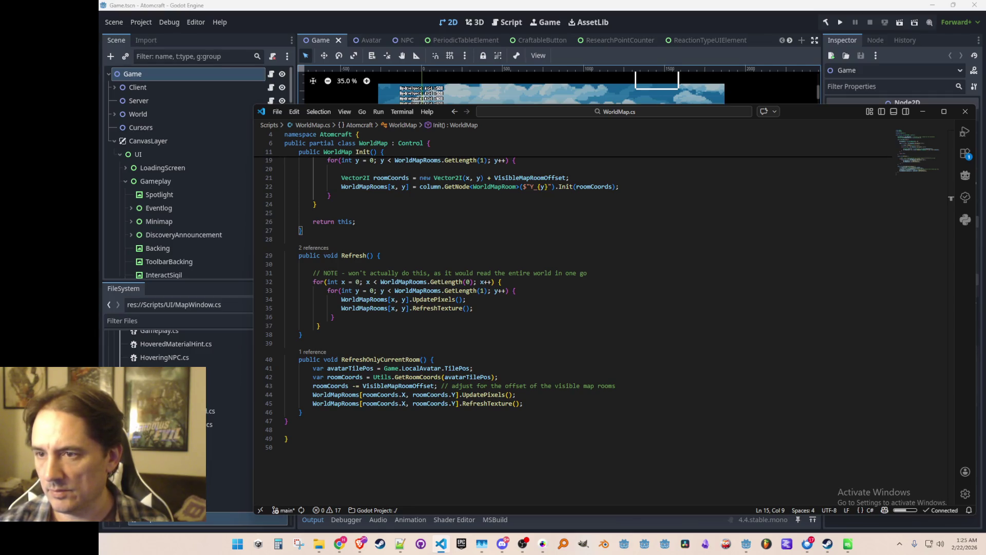
# Step: Briefly consult the browser, then review the method header and undo a stray character
pyautogui.hotkey('alt', 'Tab')
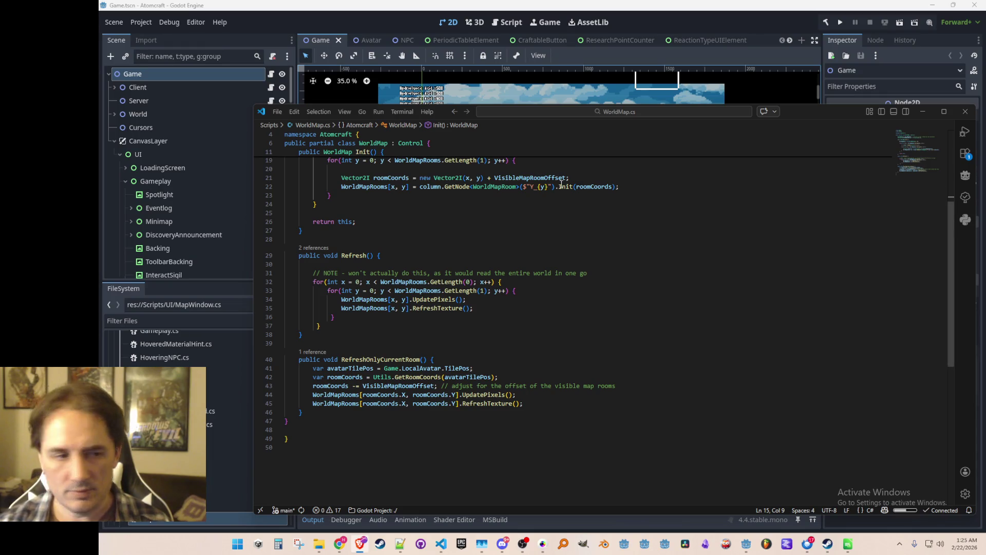
pyautogui.click(728, 307)
pyautogui.moveTo(633, 360); pyautogui.dragTo(632, 354)
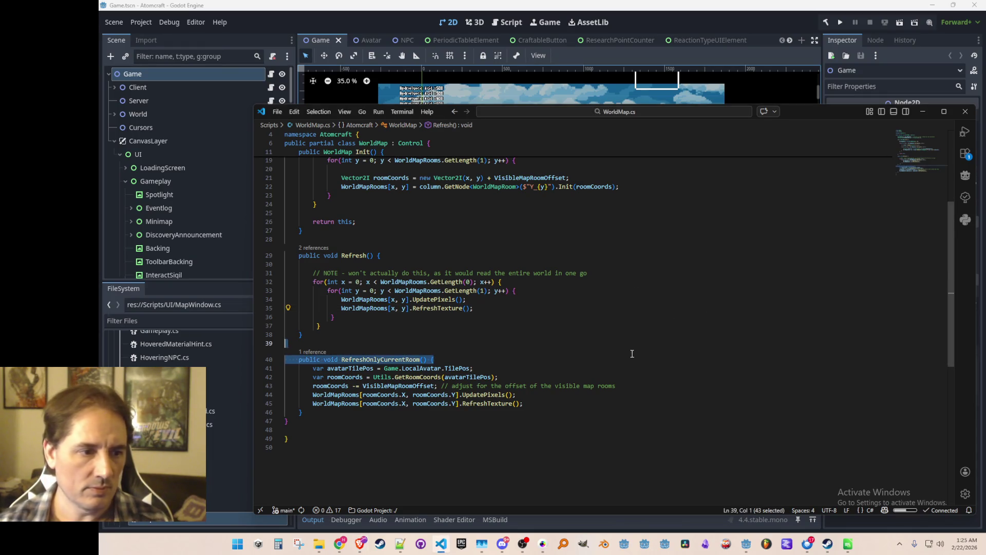
pyautogui.click(689, 348)
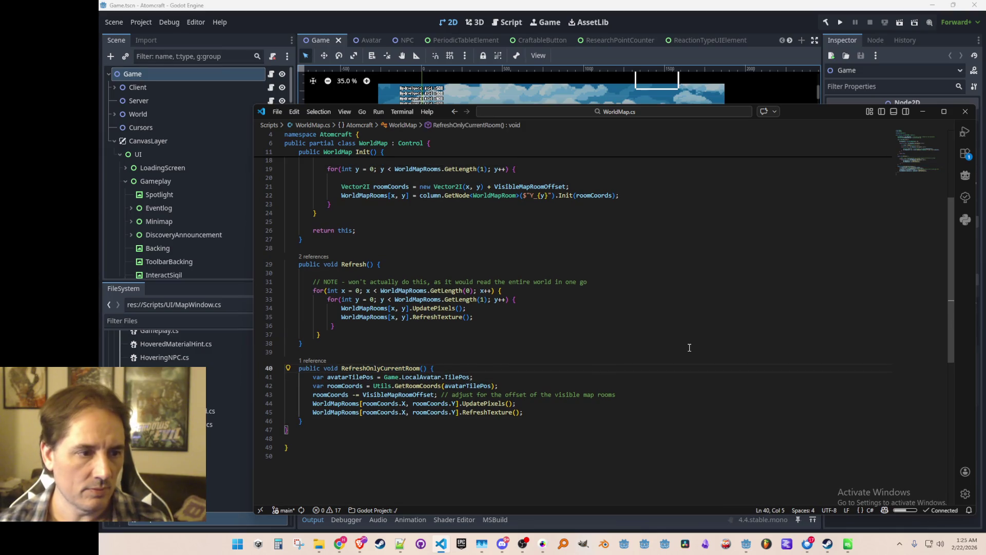
pyautogui.press('Home')
pyautogui.press('Up')
pyautogui.write('s')
pyautogui.hotkey('alt', 'Left')
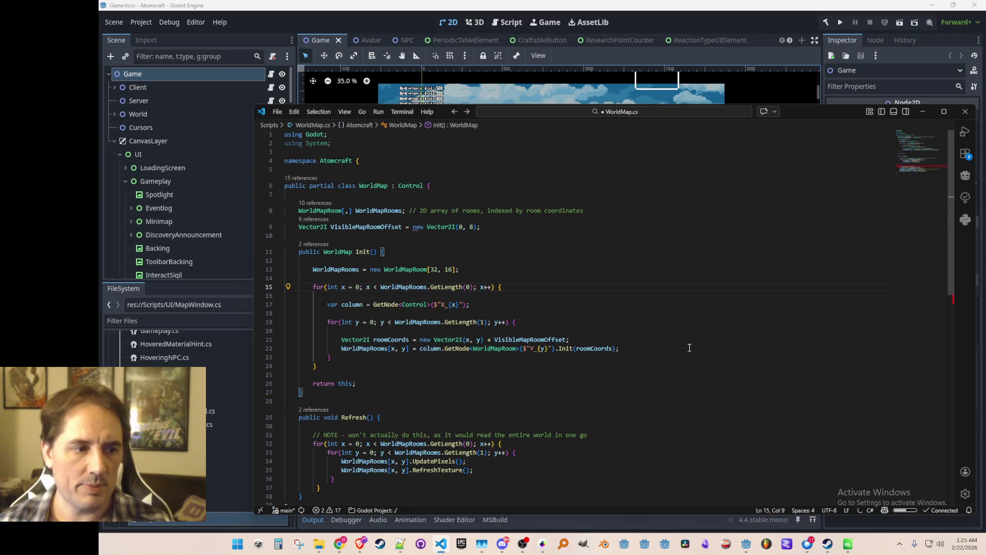
pyautogui.hotkey('ctrl', 'z')
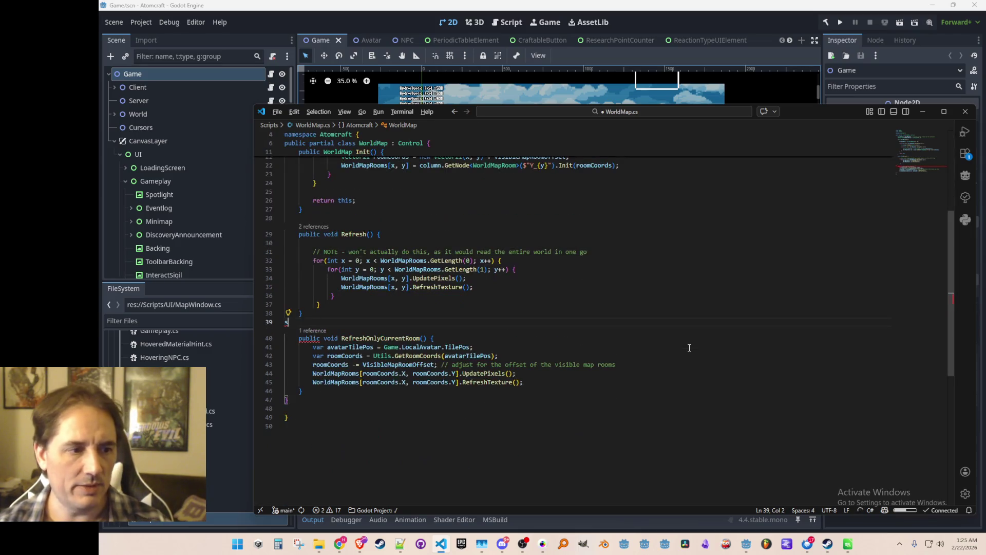
pyautogui.hotkey('alt', 'Left')
pyautogui.hotkey('alt', 'Right')
pyautogui.hotkey('alt', 'Left')
pyautogui.hotkey('alt', 'Left')
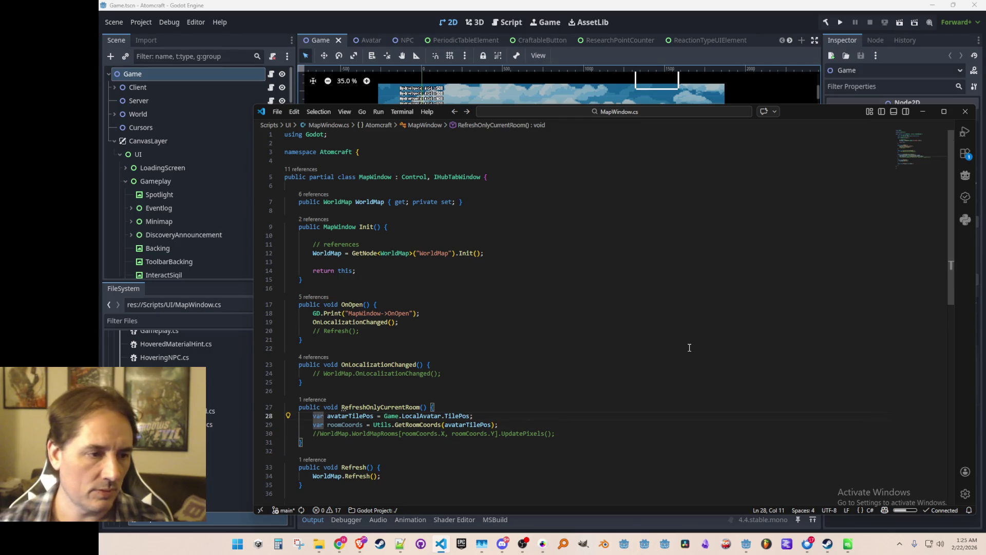
# Step: Delete MapWindow's unfinished RefreshOnlyCurrentRoom method and save MapWindow.cs
pyautogui.scroll(-4, 713, 336)
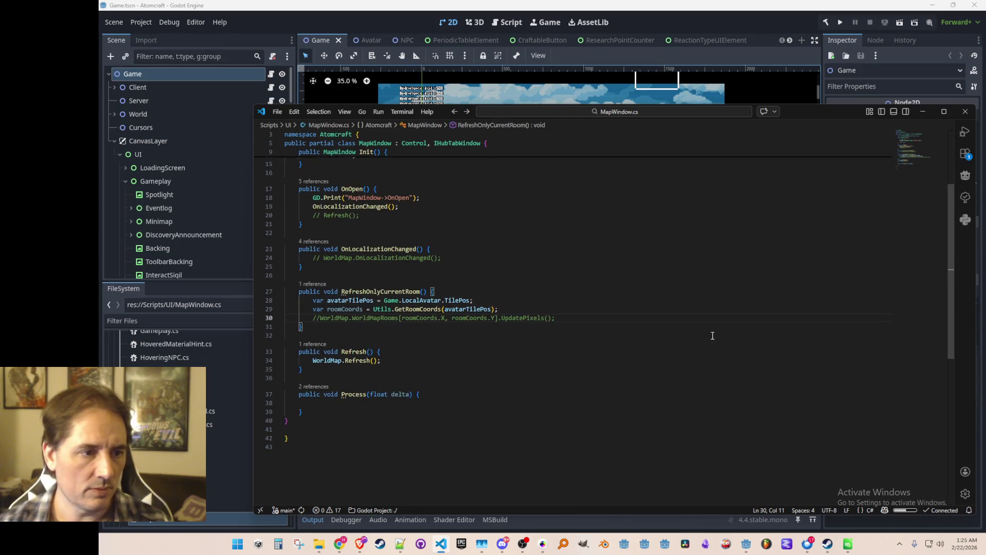
pyautogui.scroll(3, 712, 336)
pyautogui.hotkey('shift', 'Up')
pyautogui.hotkey('shift', 'Up')
pyautogui.hotkey('shift', 'Up')
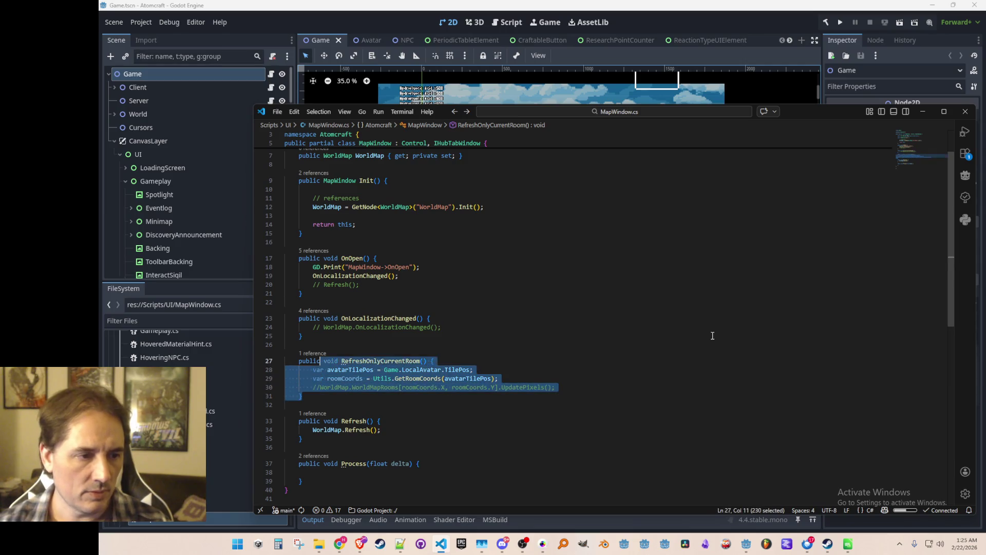
pyautogui.press('BackSpace')
pyautogui.press('BackSpace')
pyautogui.hotkey('ctrl', 's')
# Step: Add 'WorldMap.RefreshOnlyCurrentRoom();' to OnOpen below the commented Refresh call
pyautogui.press('Up')
pyautogui.press('Up')
pyautogui.press('Up')
pyautogui.press('Return')
pyautogui.press('Return')
pyautogui.write('RefreshOnlyCurrentRoom()')
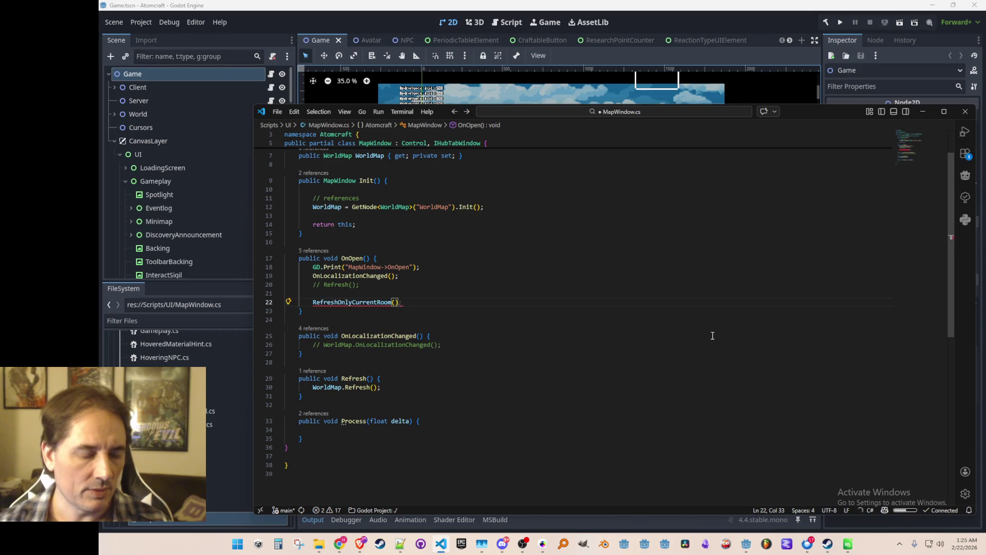
pyautogui.write('WorldMap.')
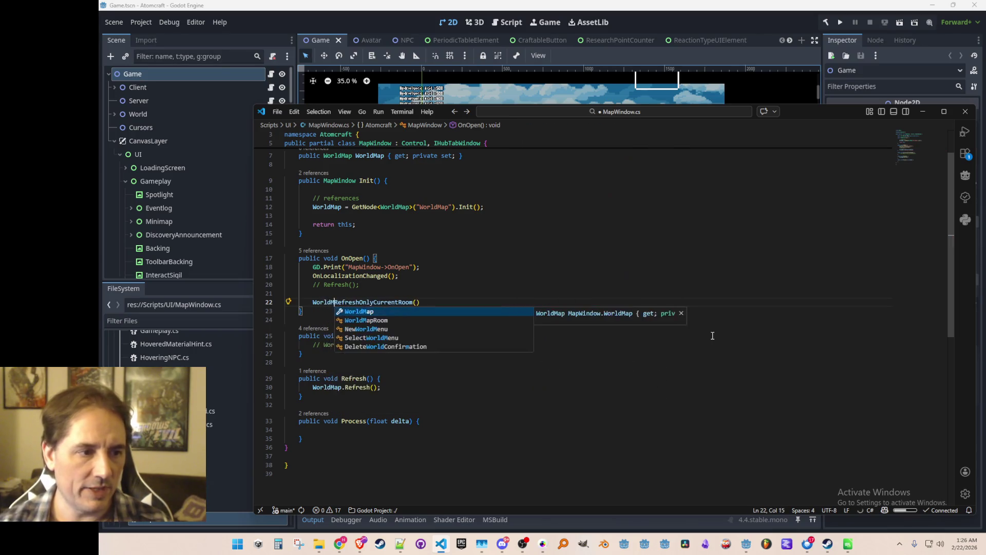
pyautogui.press('End')
pyautogui.write(';')
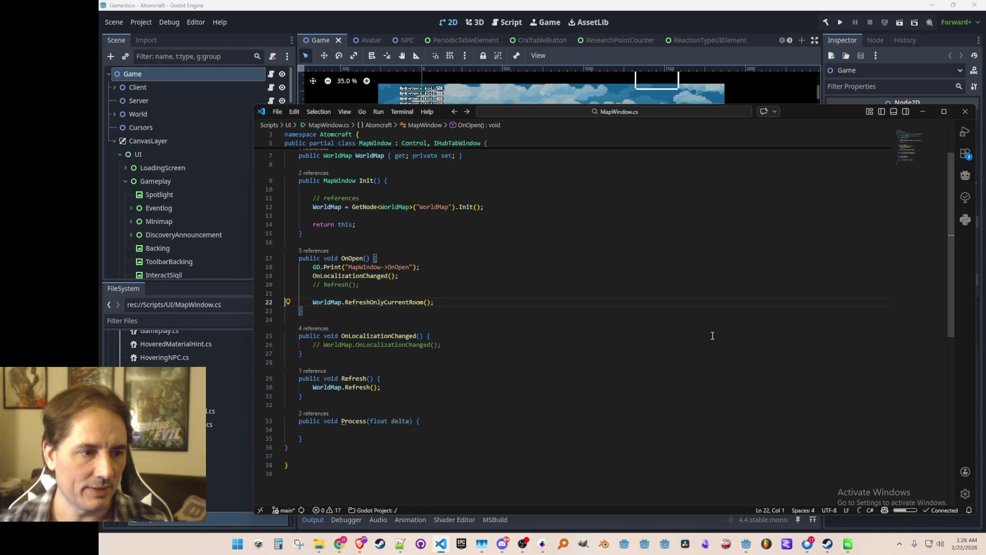
# Step: Run the game from Godot and start a single player game
pyautogui.click(650, 49)
pyautogui.click(840, 22)
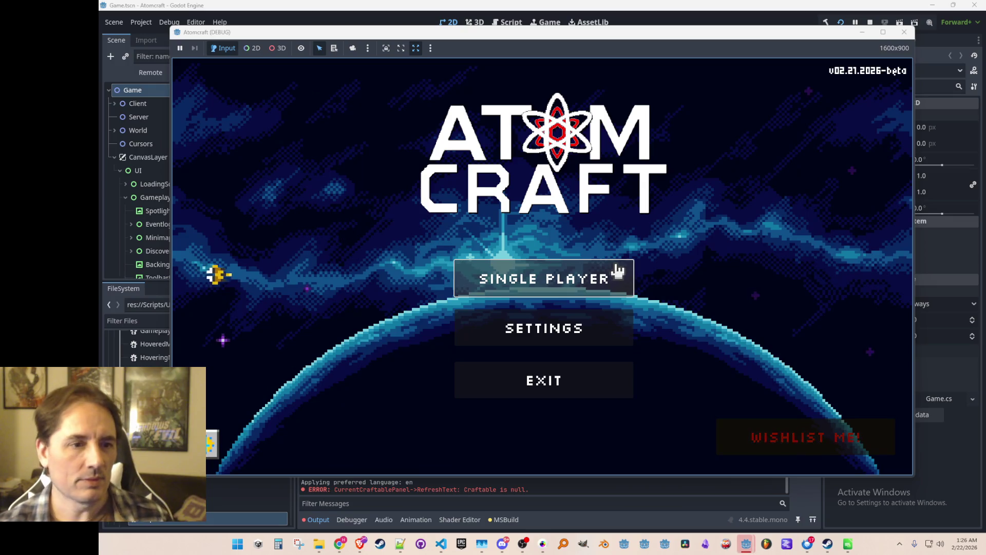
pyautogui.click(617, 270)
# Step: Load the player profile into the Enchanted Vista world and glance at the world map page
pyautogui.scroll(-3, 574, 257)
pyautogui.click(504, 311)
pyautogui.click(534, 270)
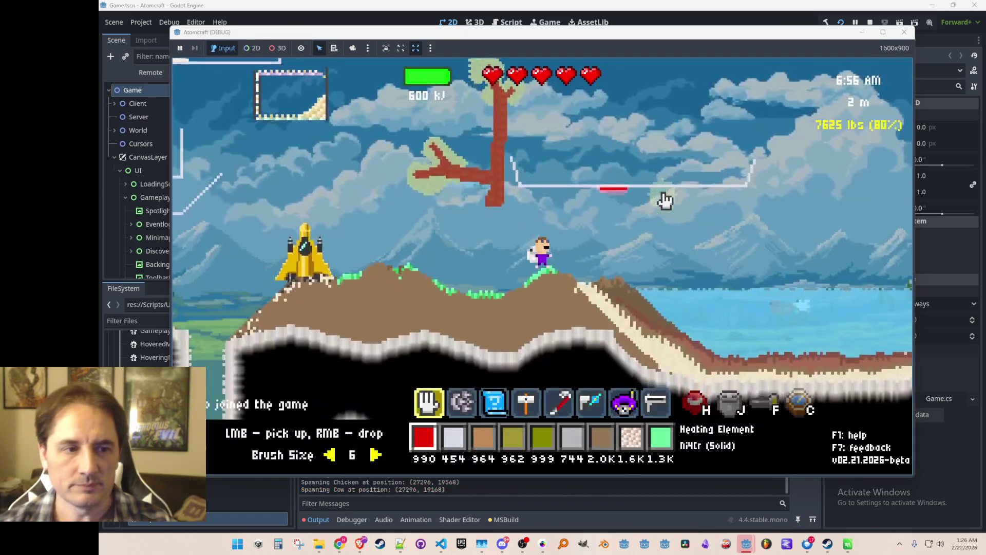
pyautogui.press('a')
pyautogui.press('i')
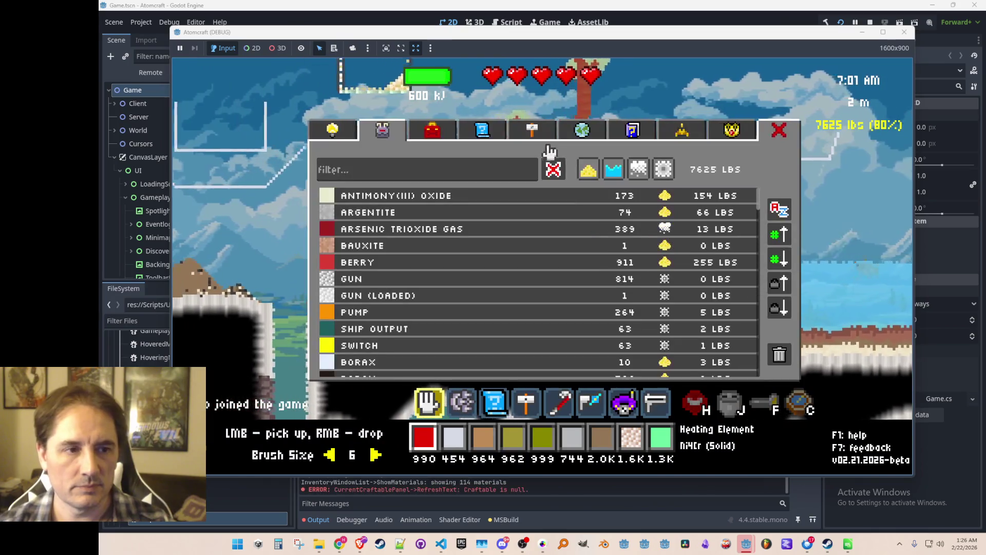
pyautogui.click(584, 133)
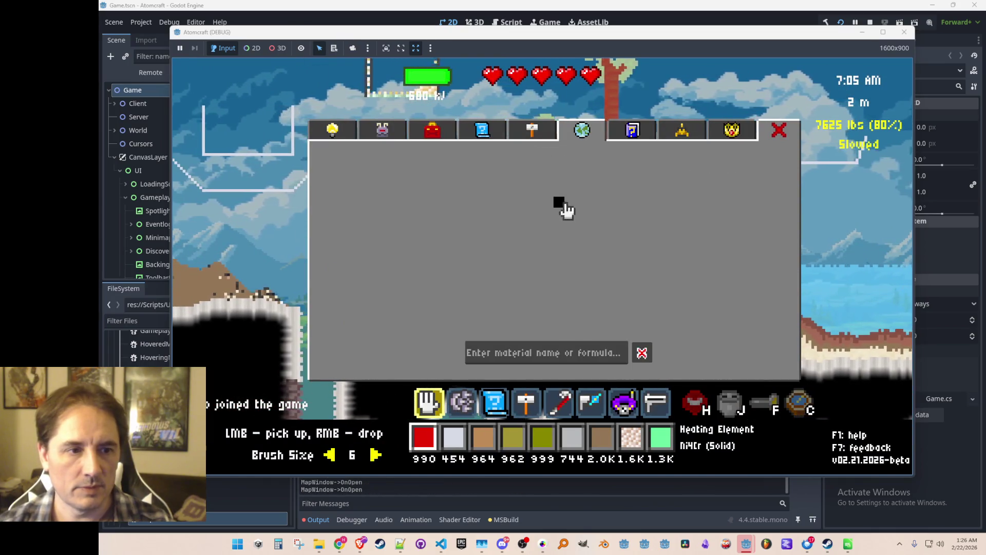
pyautogui.press('Escape')
# Step: Walk the player past the spaceship down into the cave and check the in-game map
pyautogui.press('a')
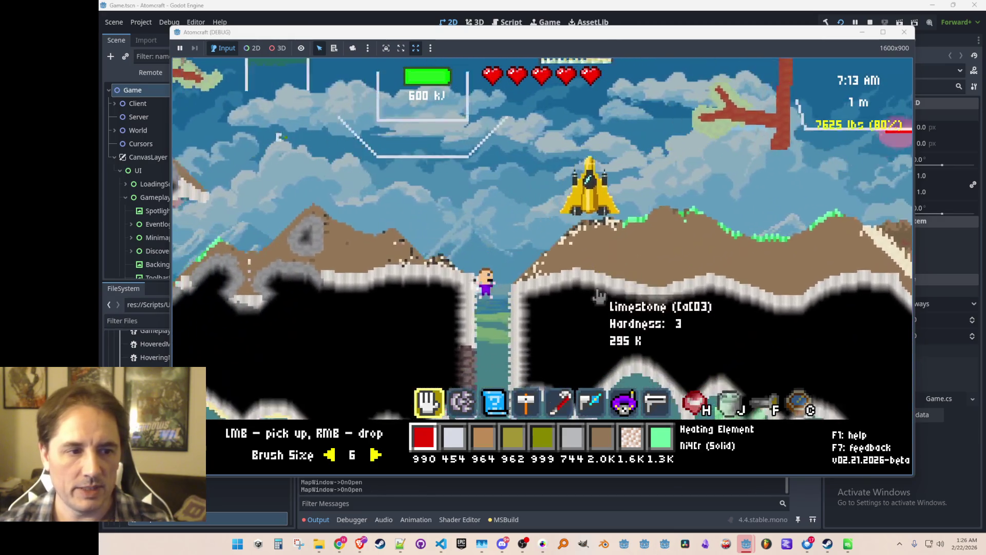
pyautogui.press('d')
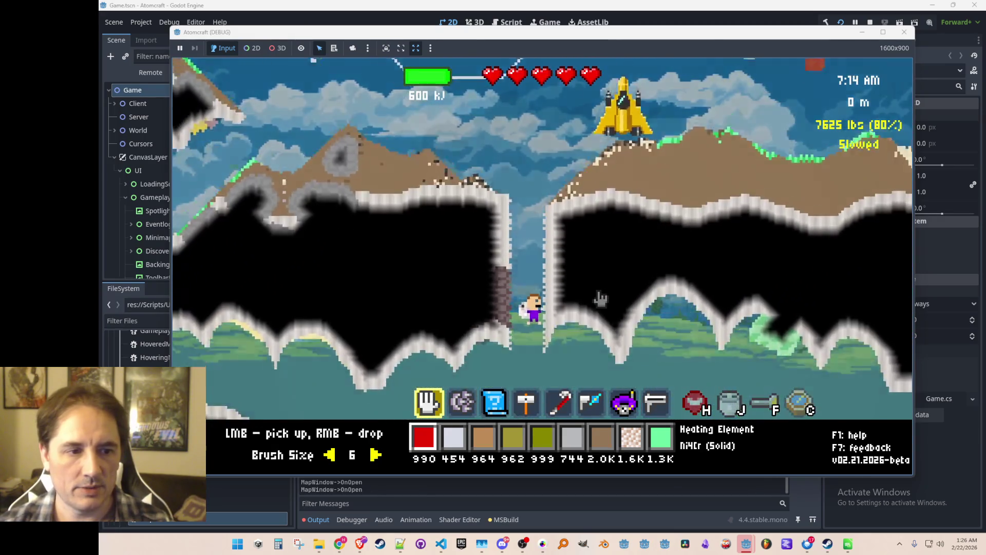
pyautogui.press('i')
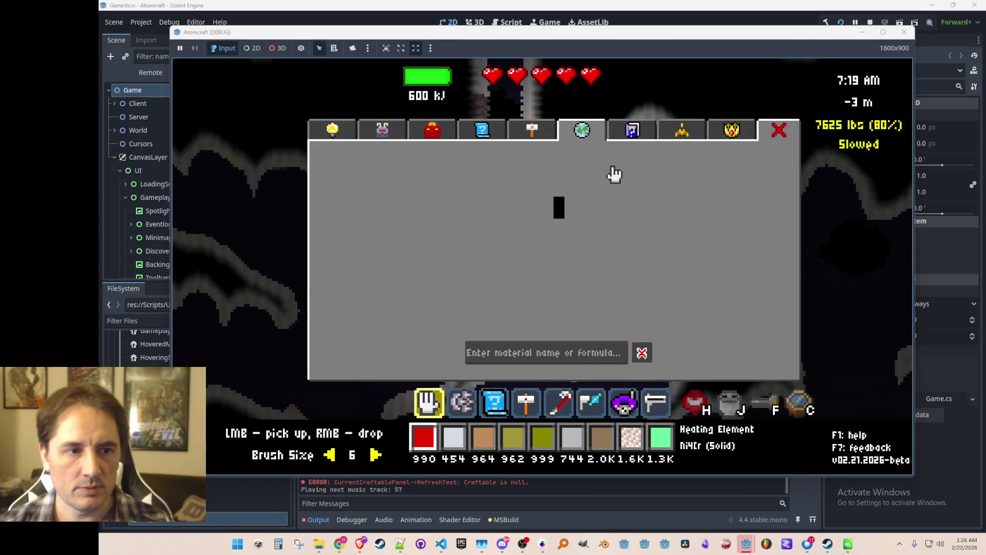
pyautogui.press('Escape')
pyautogui.press('d')
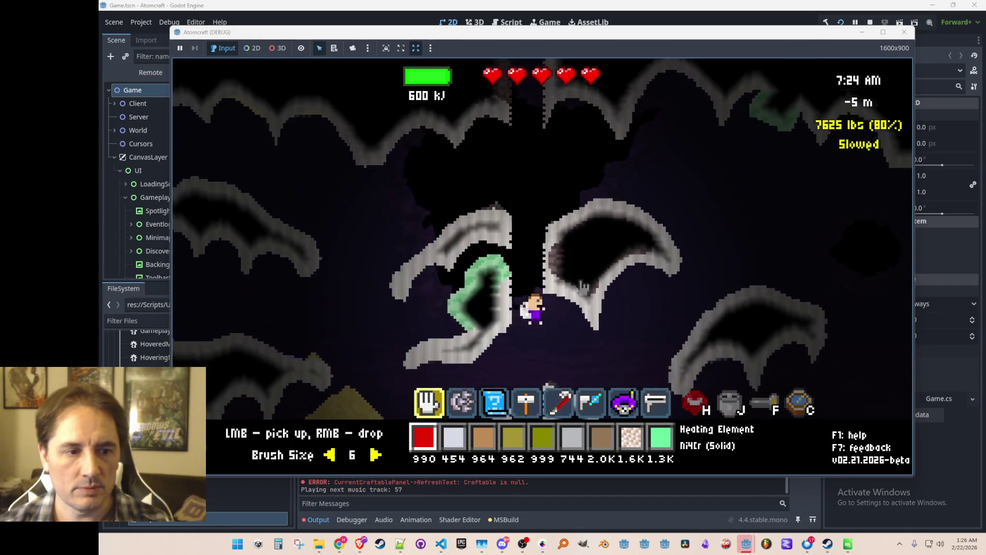
pyautogui.press('m')
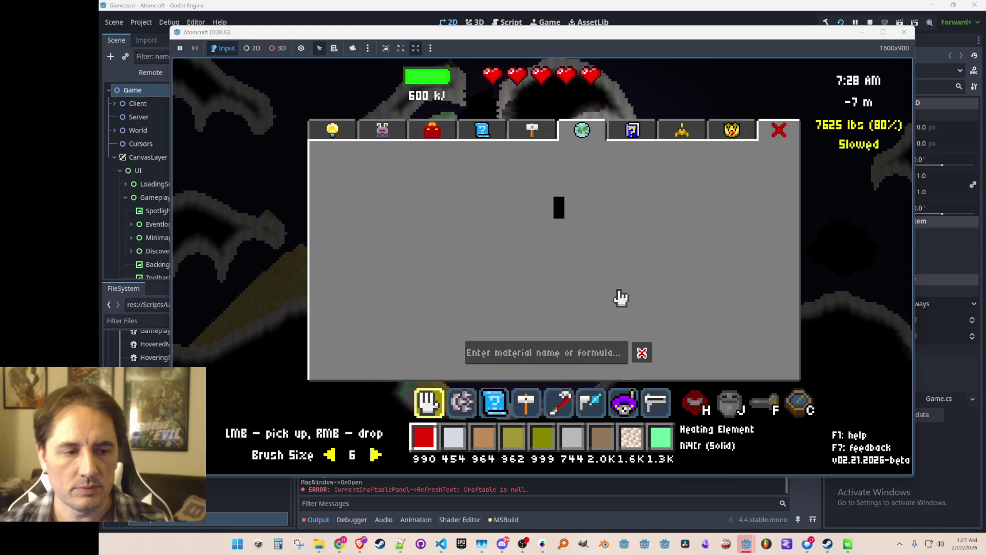
pyautogui.press('m')
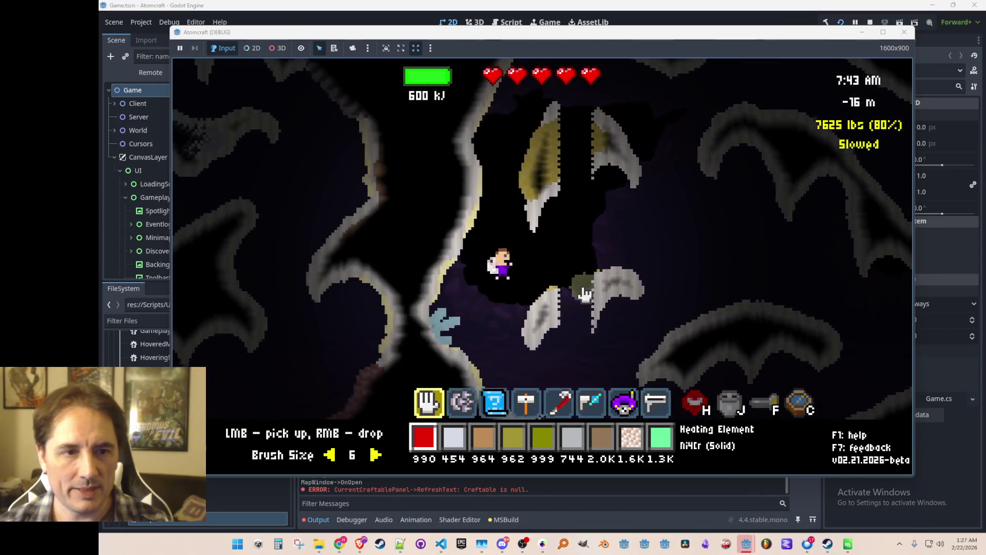
# Step: Select Liquid Fat and drop the whole stack into the cave
pyautogui.press('4')
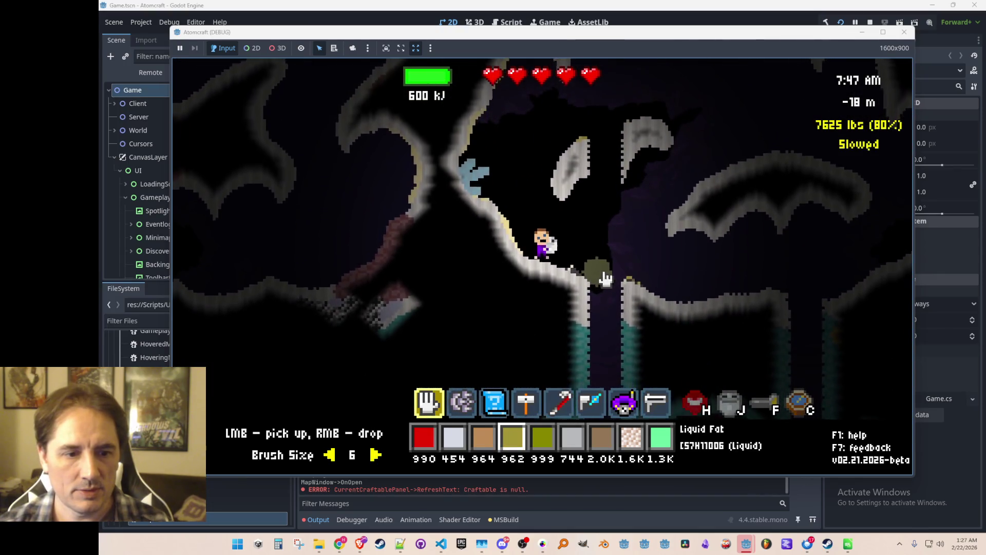
pyautogui.rightClick(815, 234)
pyautogui.rightClick(812, 226)
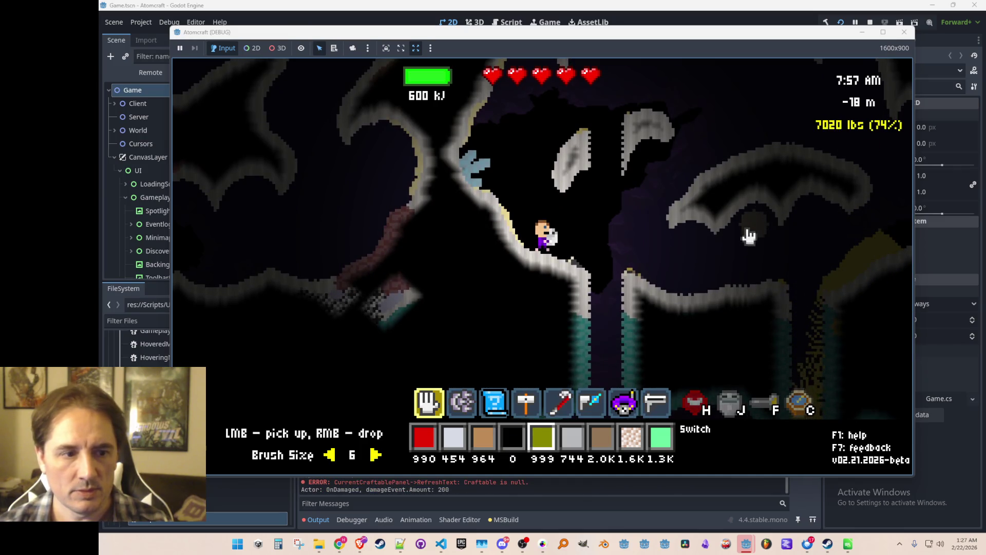
pyautogui.press('m')
pyautogui.press('Escape')
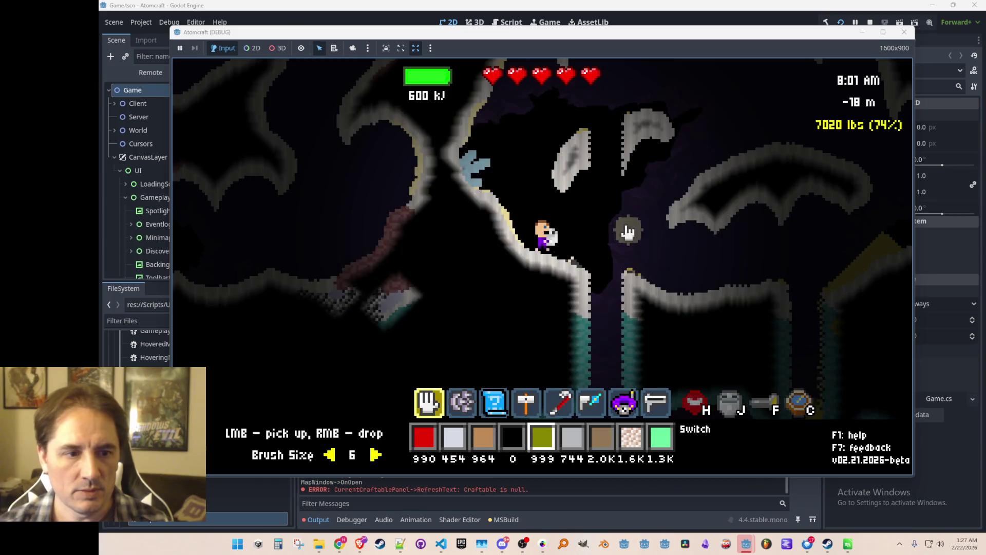
# Step: Sort materials by weight, pick Heating Element, and paint a large blob left of the character
pyautogui.press('m')
pyautogui.click(366, 136)
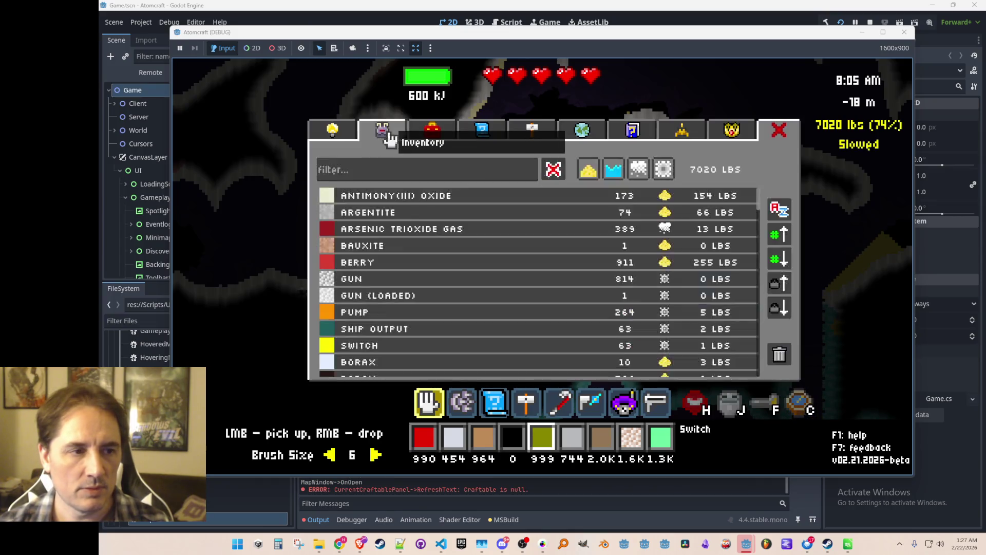
pyautogui.click(779, 307)
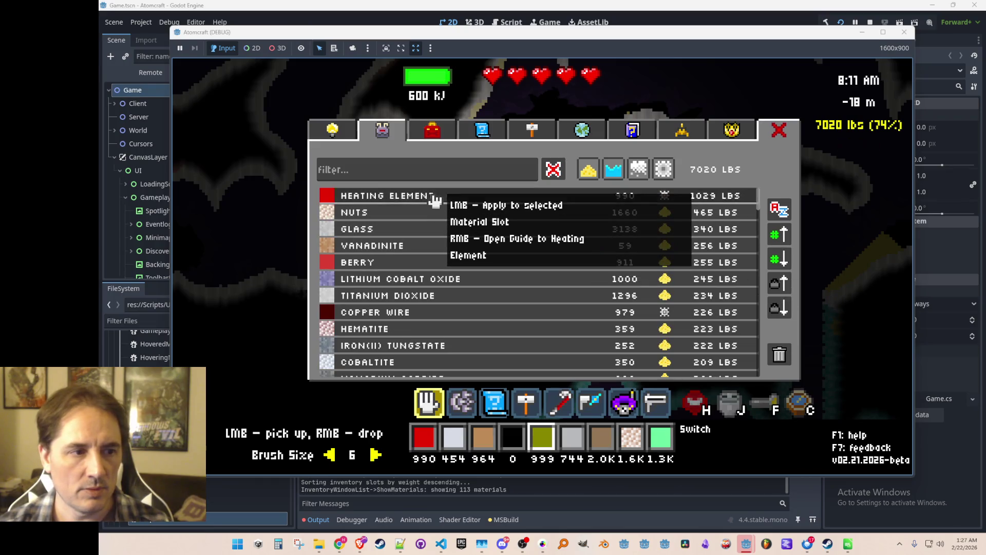
pyautogui.click(434, 194)
pyautogui.moveTo(298, 216)
pyautogui.mouseDown()
pyautogui.moveTo(359, 234)
pyautogui.moveTo(320, 260)
pyautogui.mouseUp()
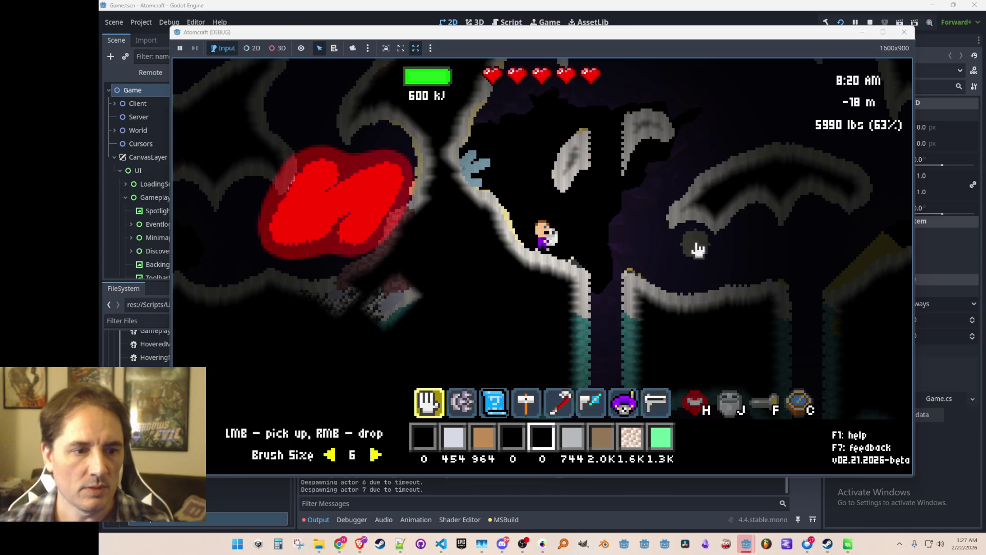
# Step: Fly the character up the cave, repeatedly checking the map for a second room, then stop the game
pyautogui.press('d')
pyautogui.press('i')
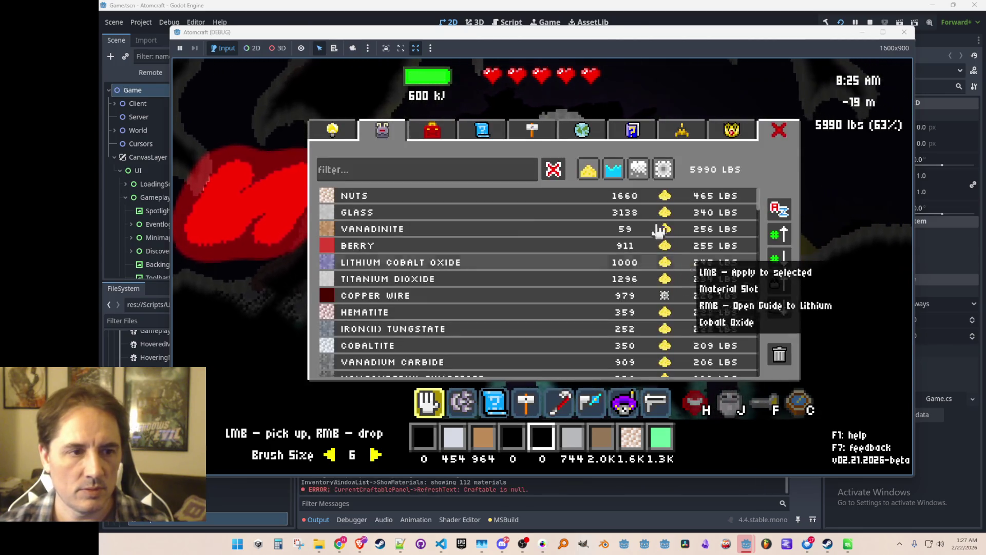
pyautogui.press('m')
pyautogui.press('m')
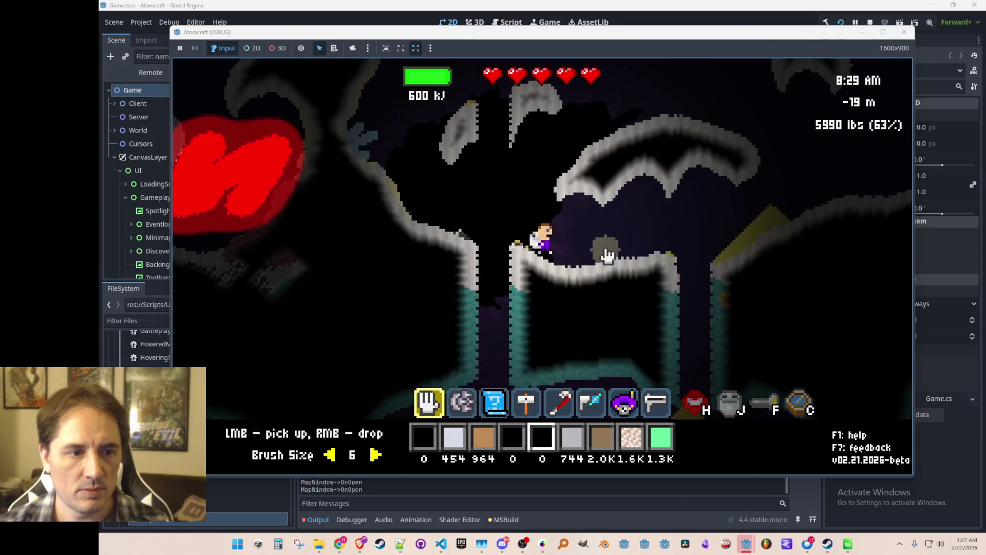
pyautogui.press('d')
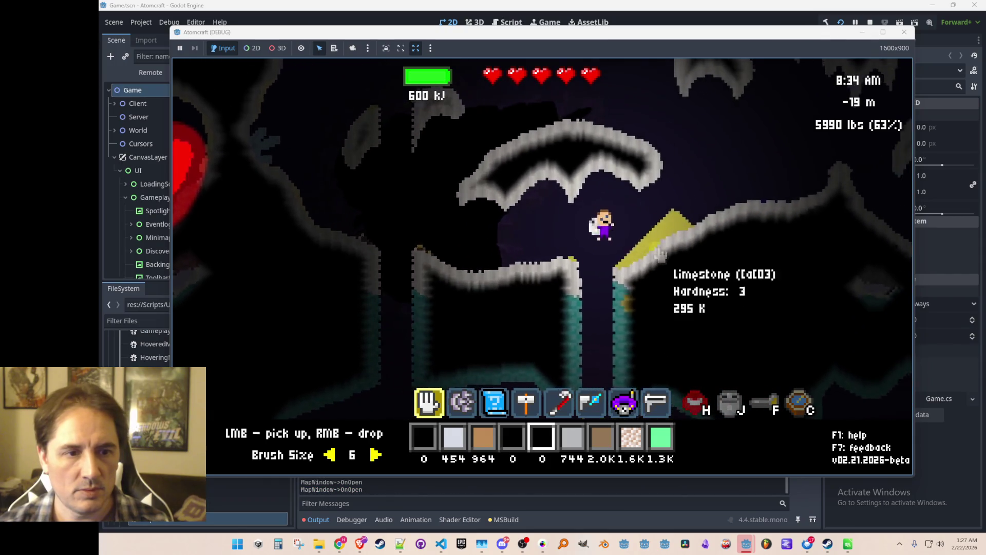
pyautogui.press('w')
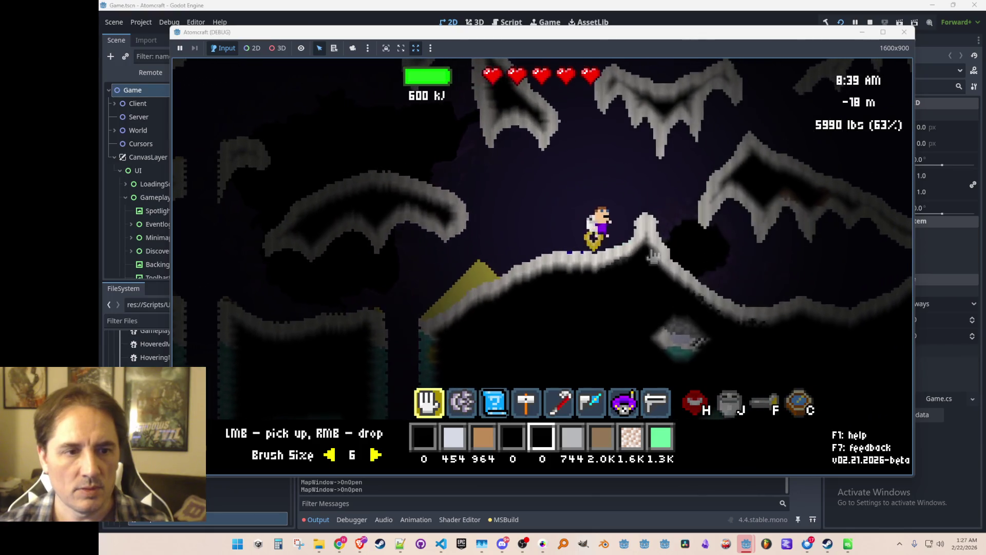
pyautogui.press('w')
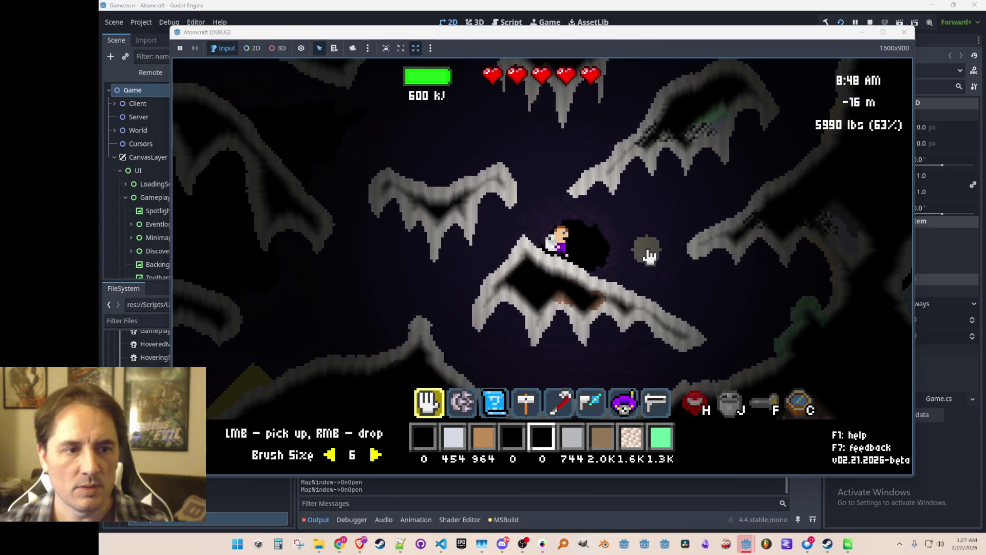
pyautogui.press('c')
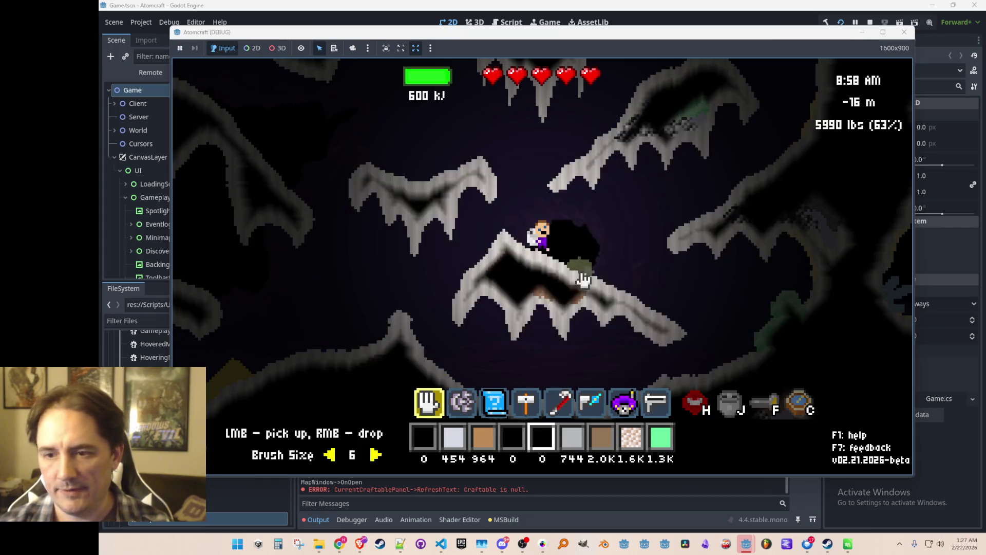
pyautogui.press('c')
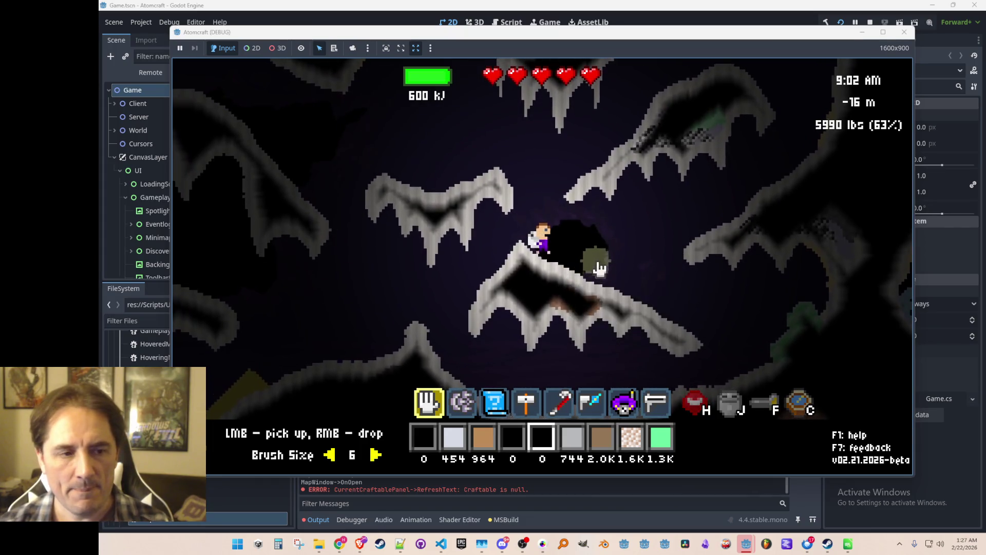
pyautogui.press('c')
pyautogui.press('c')
pyautogui.press('c')
pyautogui.press('c')
pyautogui.press('c')
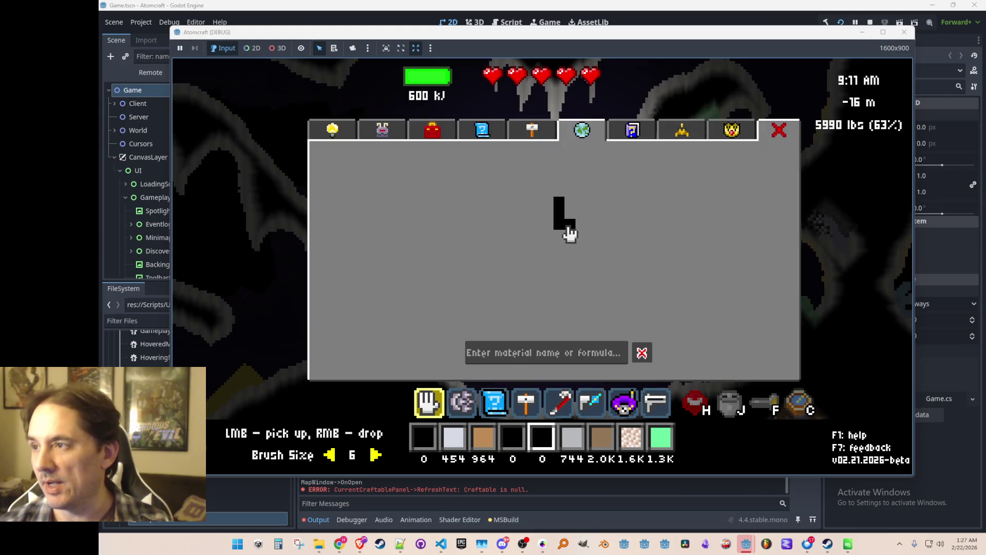
pyautogui.press('c')
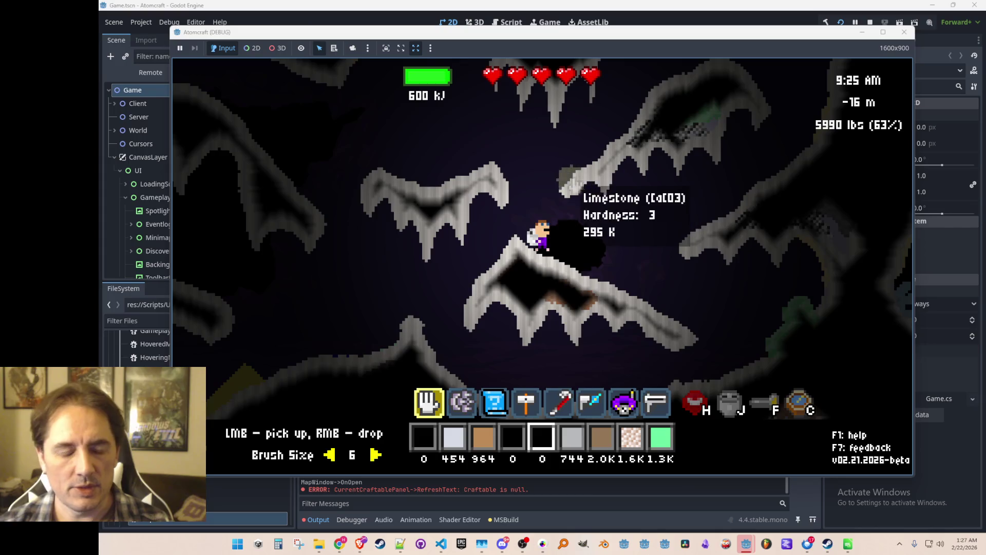
pyautogui.press('c')
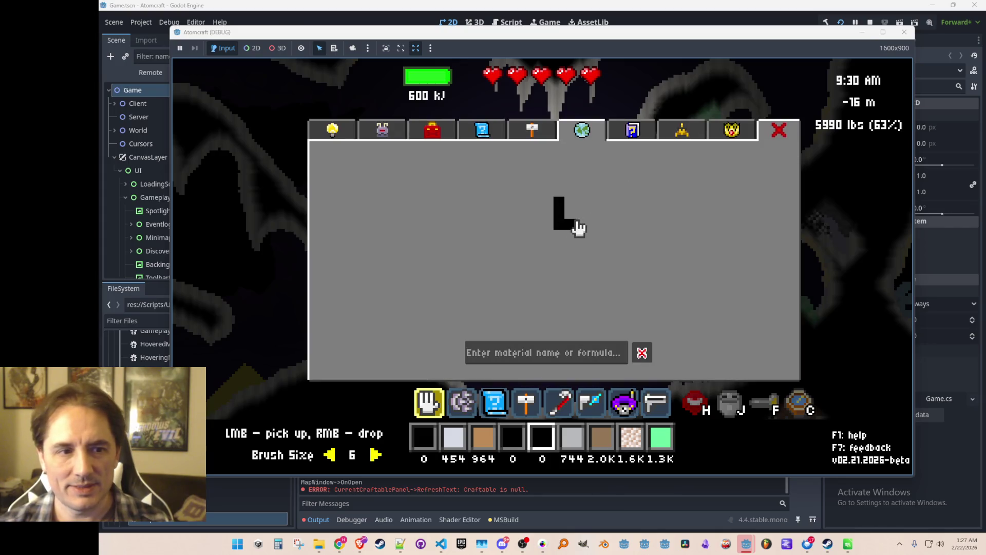
pyautogui.press('c')
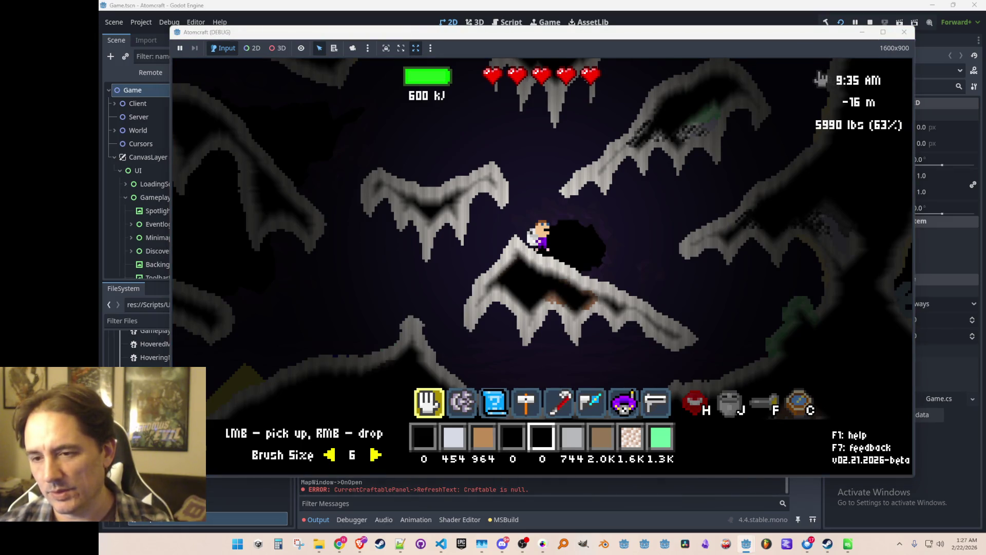
pyautogui.click(905, 33)
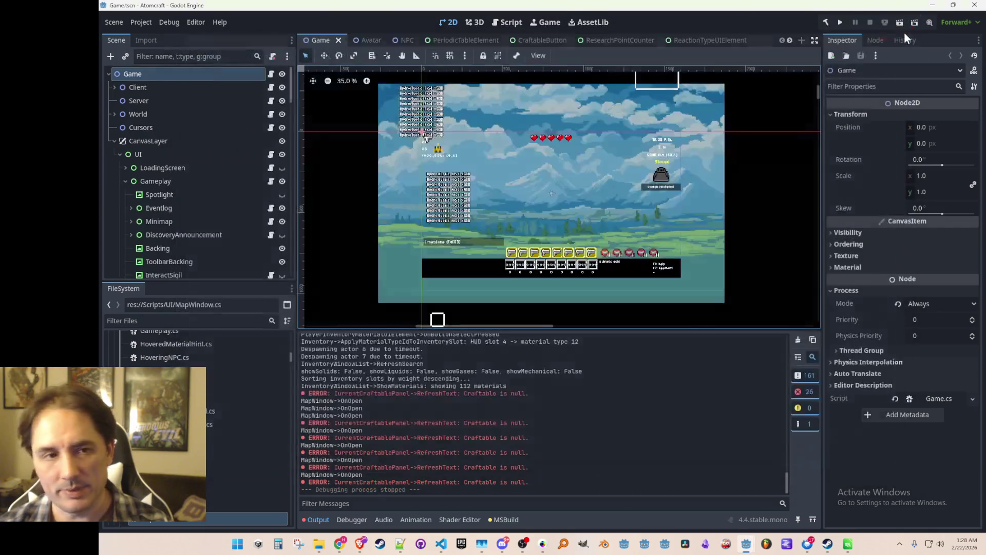
# Step: Jump to the RefreshOnlyCurrentRoom definition in WorldMap.cs
pyautogui.click(441, 543)
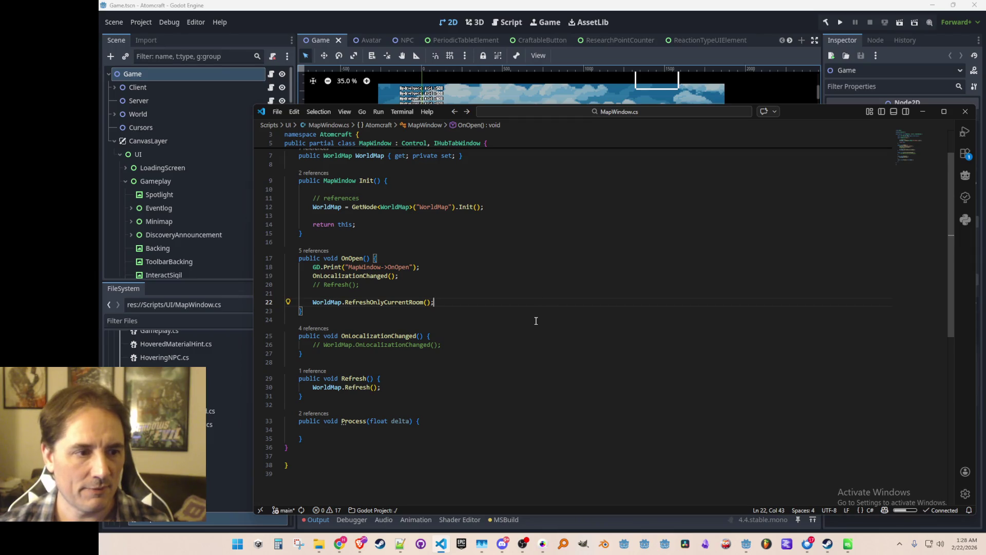
pyautogui.scroll(-1, 398, 284)
pyautogui.rightClick(403, 277)
pyautogui.click(441, 194)
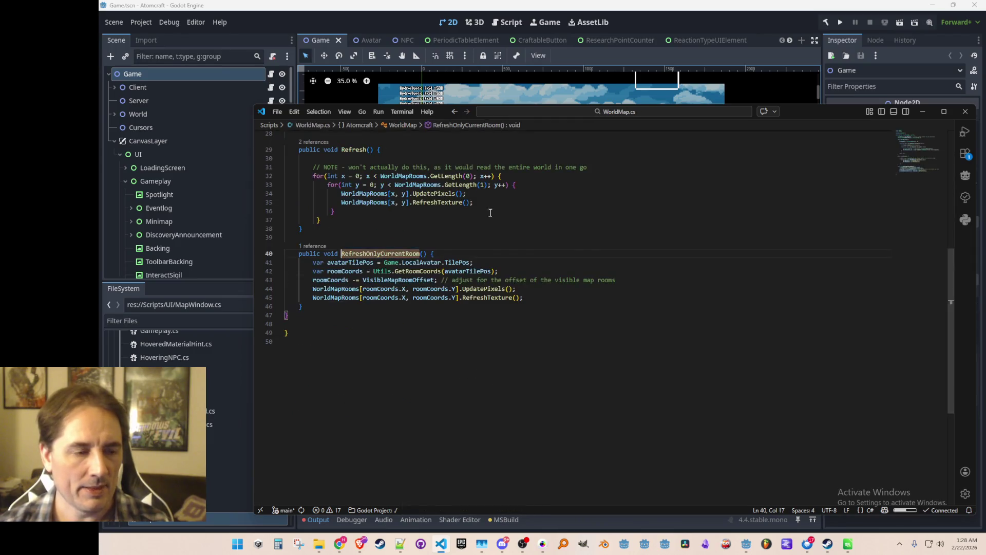
# Step: Go to the UpdatePixels definition in WorldMapRoom.cs from its call on line 44
pyautogui.scroll(2, 487, 414)
pyautogui.click(488, 337)
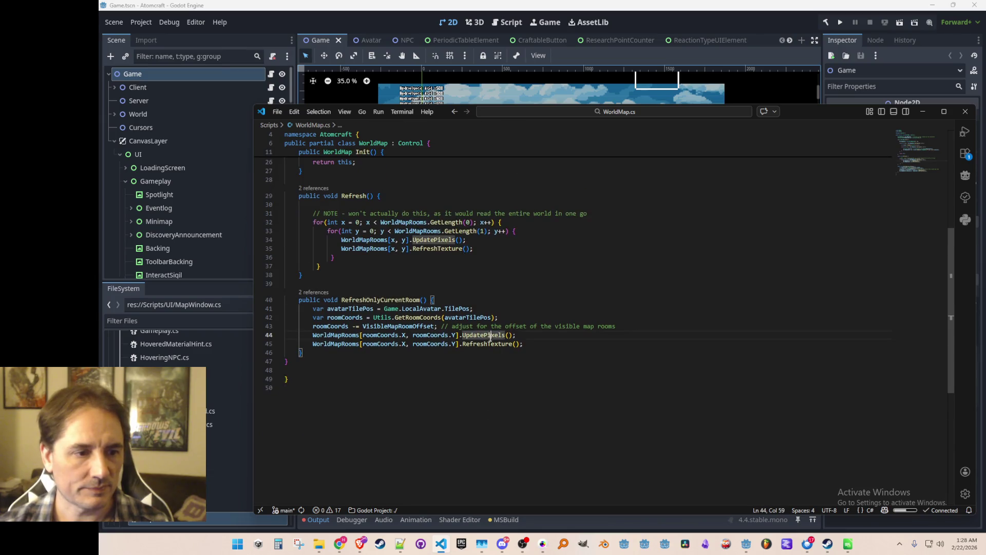
pyautogui.rightClick(488, 338)
pyautogui.click(479, 335)
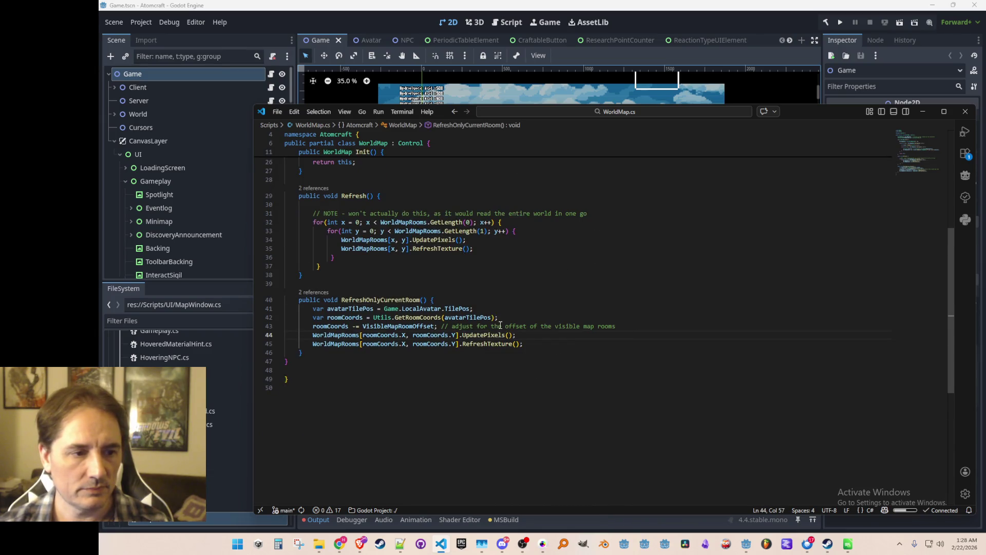
pyautogui.rightClick(497, 337)
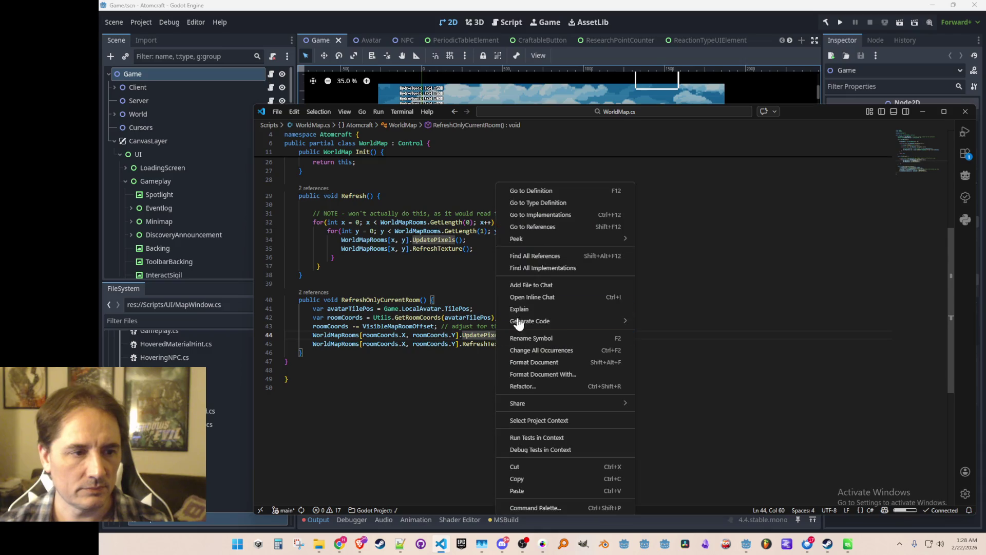
pyautogui.click(564, 192)
# Step: Read through UpdatePixels, then return to RefreshOnlyCurrentRoom in WorldMap.cs
pyautogui.scroll(-1, 623, 327)
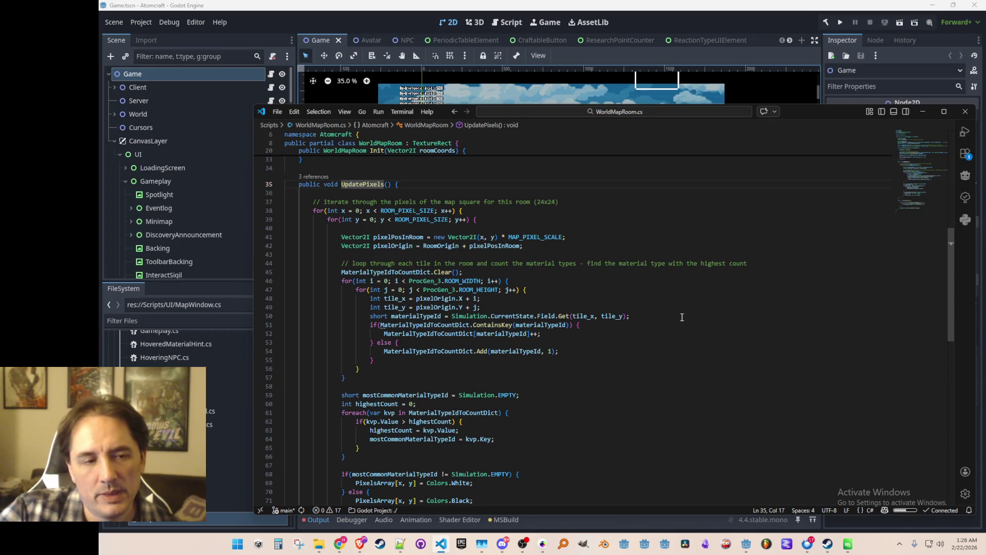
pyautogui.scroll(1, 682, 320)
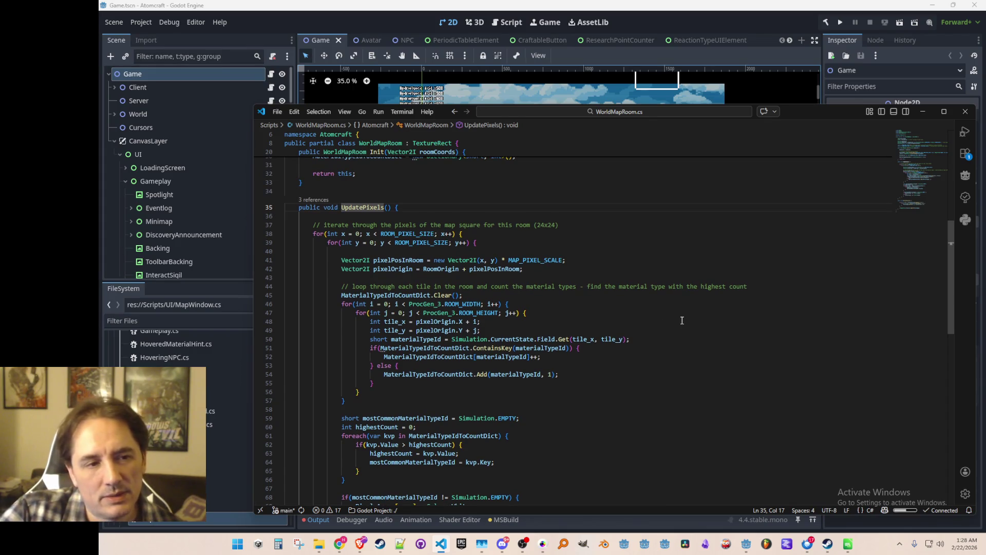
pyautogui.scroll(1, 682, 320)
pyautogui.scroll(5, 682, 320)
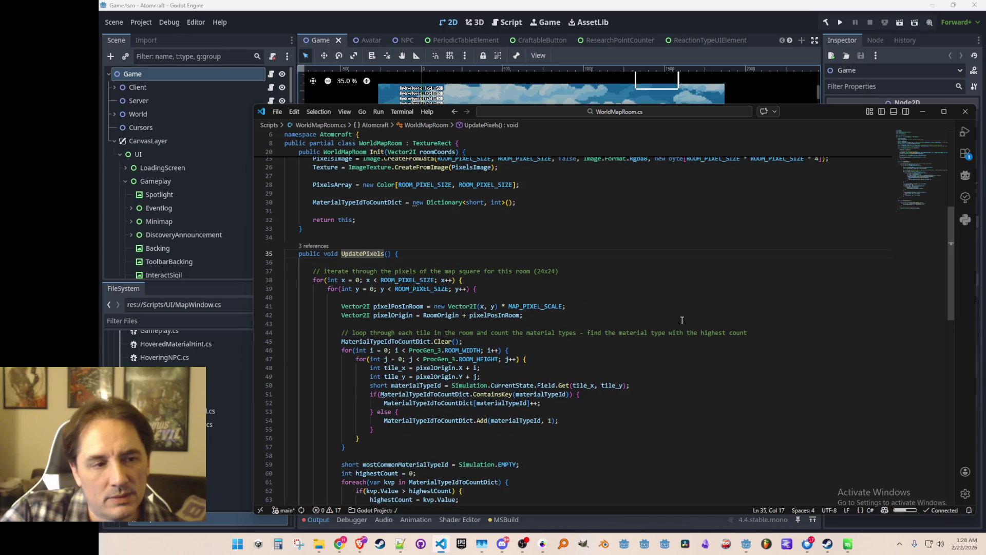
pyautogui.scroll(-4, 682, 320)
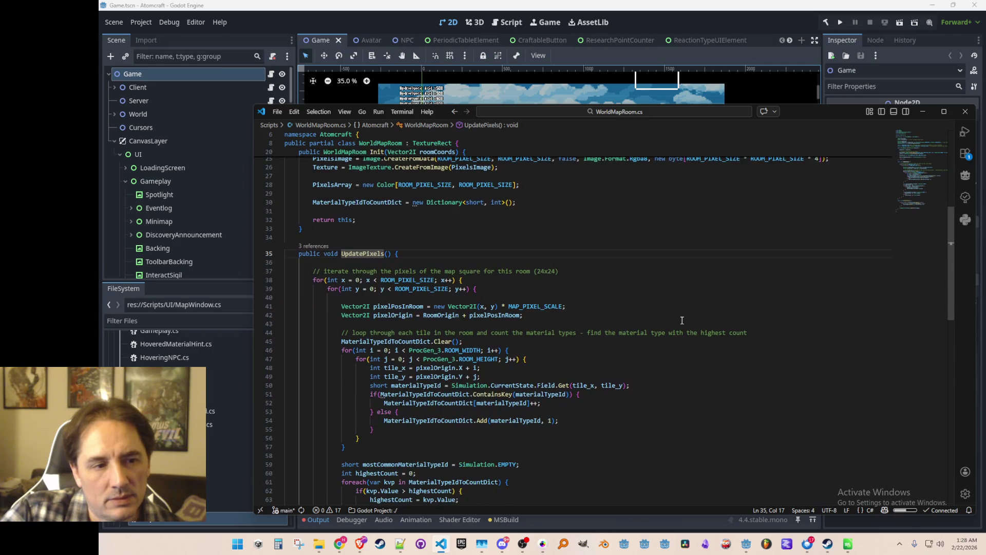
pyautogui.scroll(-3, 682, 320)
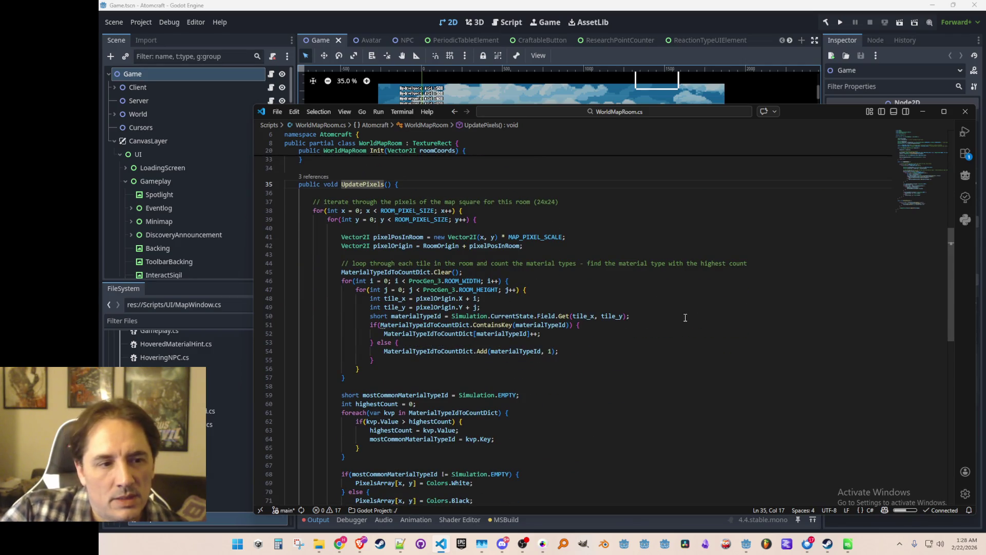
pyautogui.scroll(10, 684, 319)
pyautogui.scroll(-3, 686, 317)
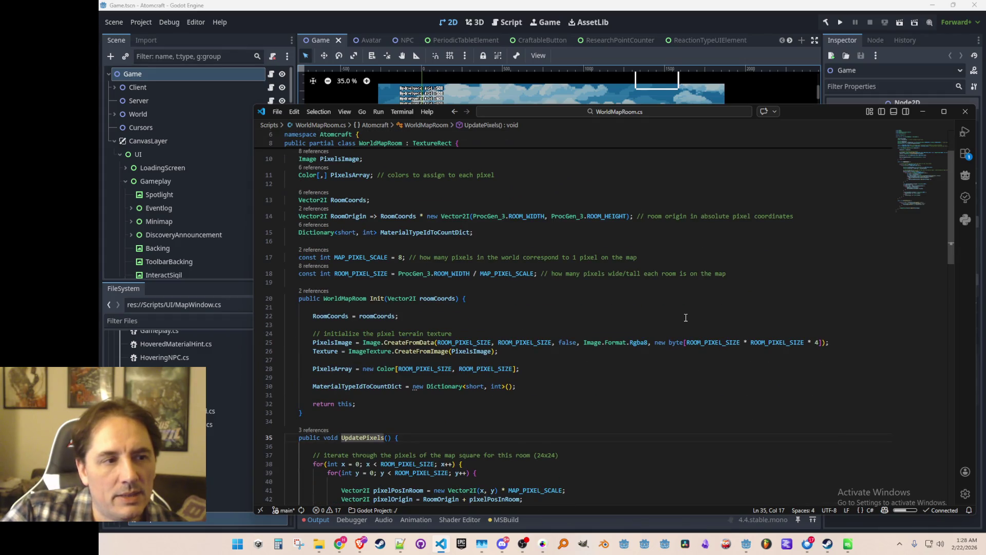
pyautogui.scroll(-15, 685, 318)
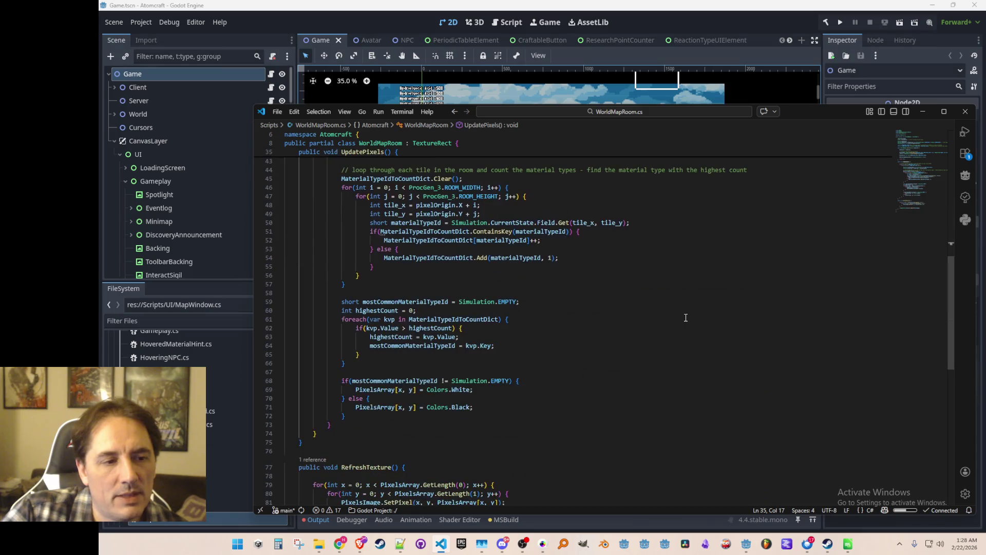
pyautogui.scroll(12, 686, 318)
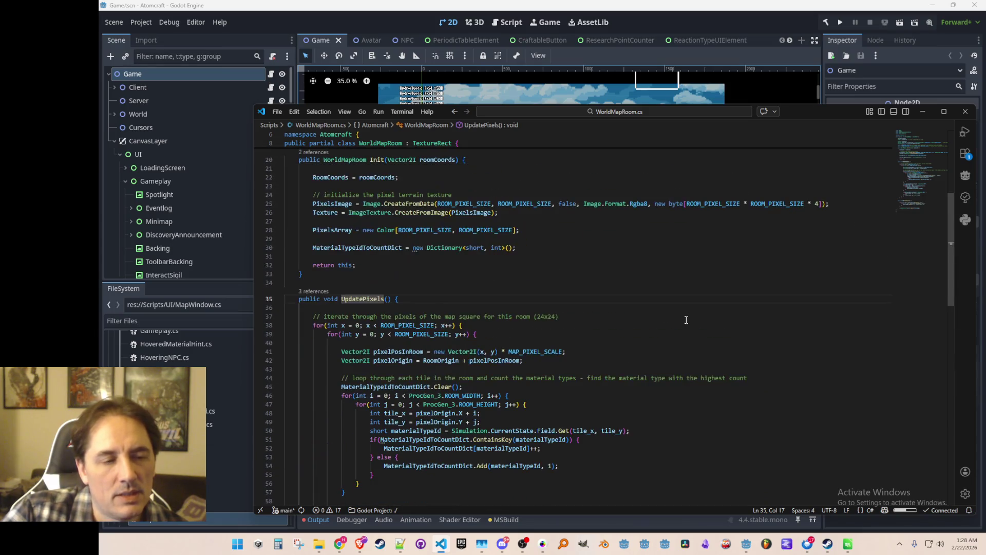
pyautogui.scroll(1, 686, 320)
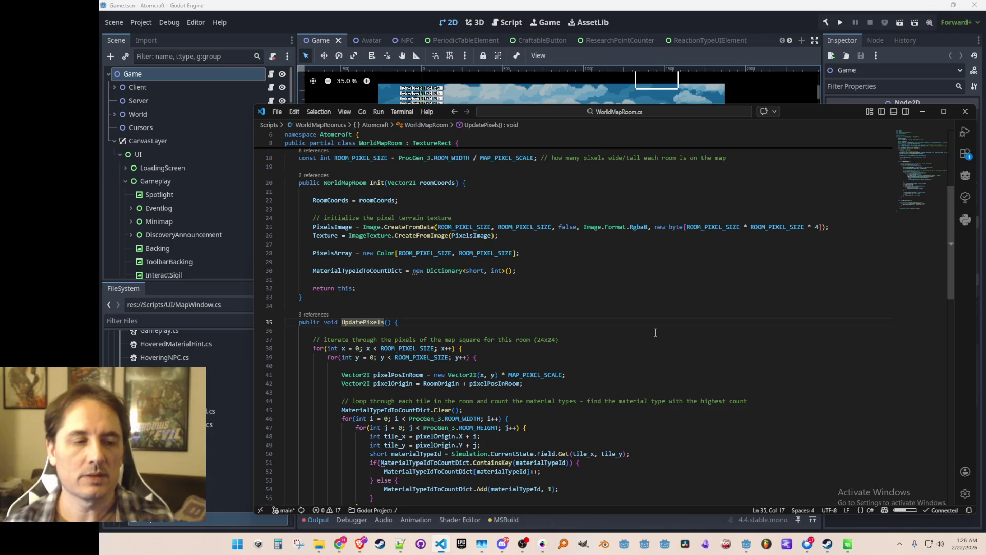
pyautogui.hotkey('alt', 'Left')
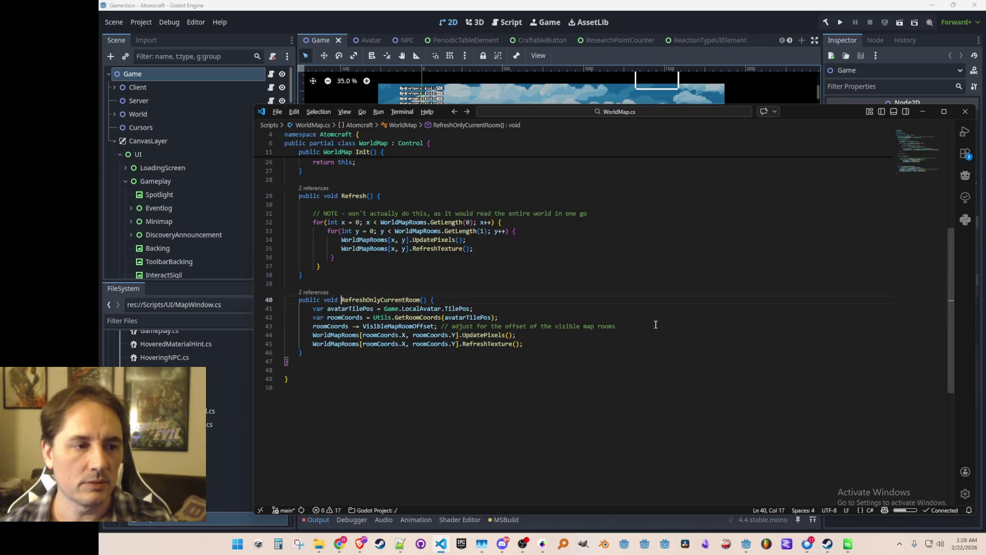
# Step: Make the VisibleMapRoomOffset field on line 9 public static readonly
pyautogui.scroll(8, 656, 324)
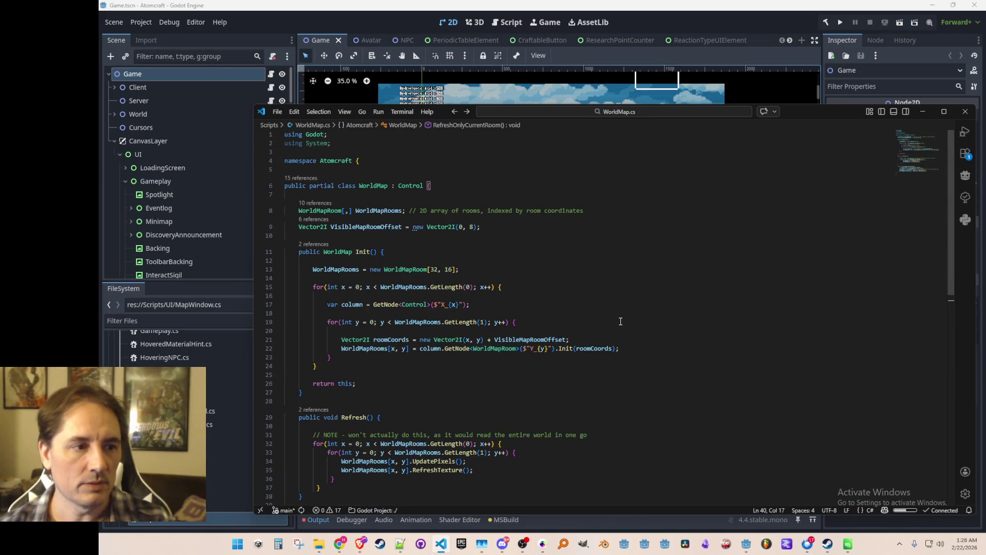
pyautogui.click(370, 227)
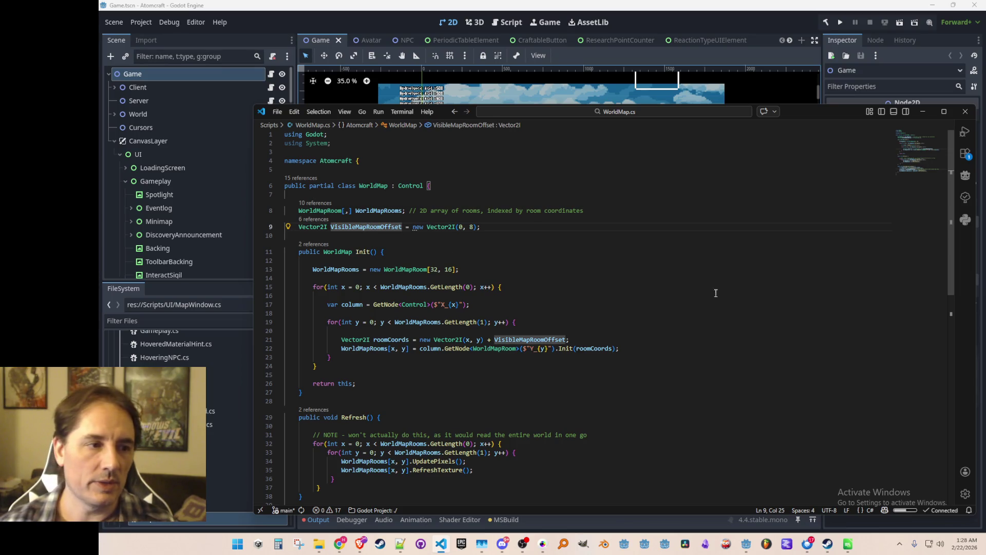
pyautogui.press('Home')
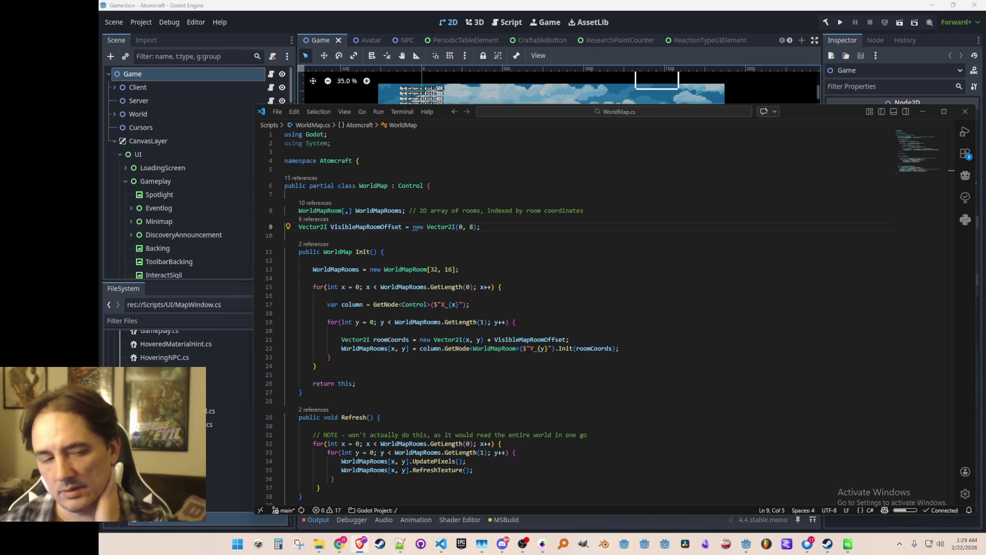
pyautogui.click(625, 241)
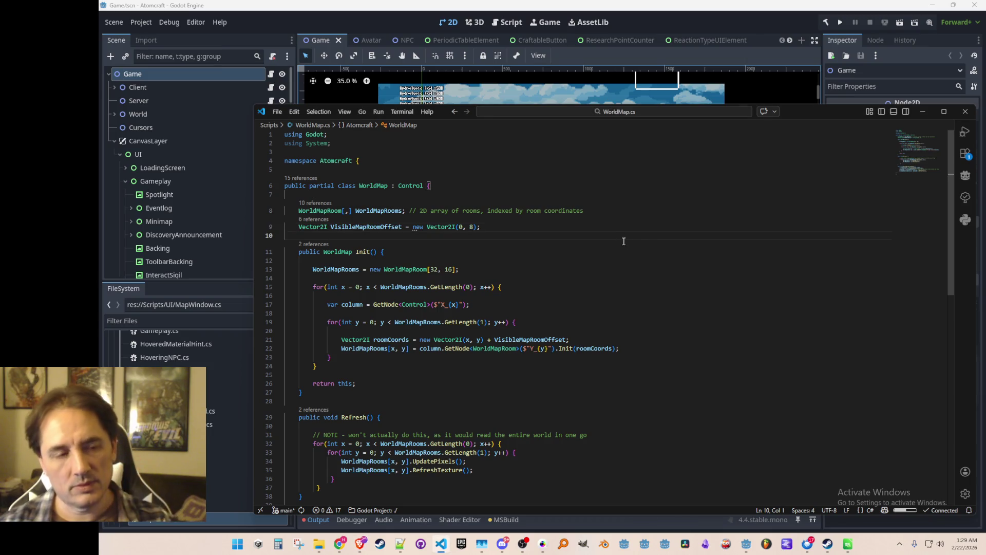
pyautogui.press('Up')
pyautogui.press('Home')
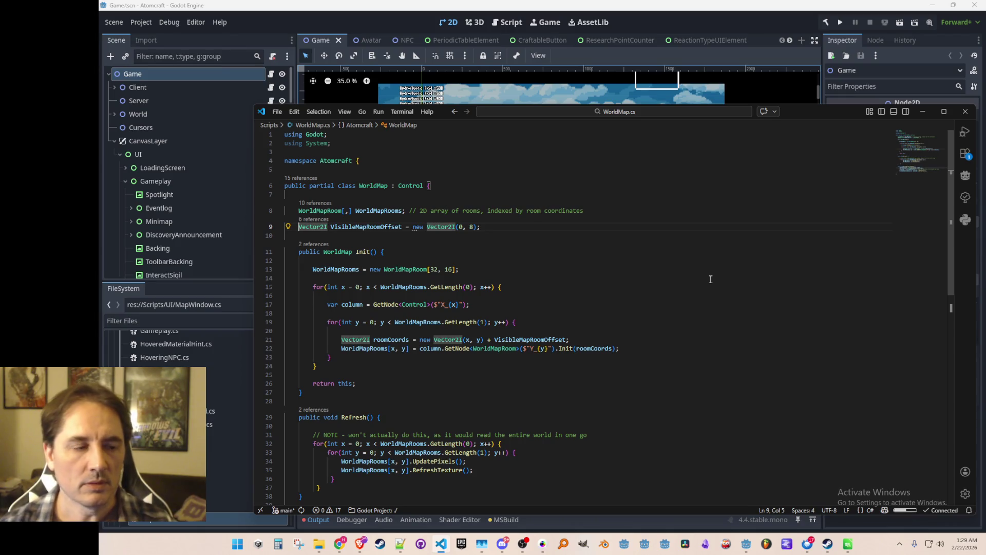
pyautogui.write('public st')
pyautogui.write('atic ')
pyautogui.write('readonly')
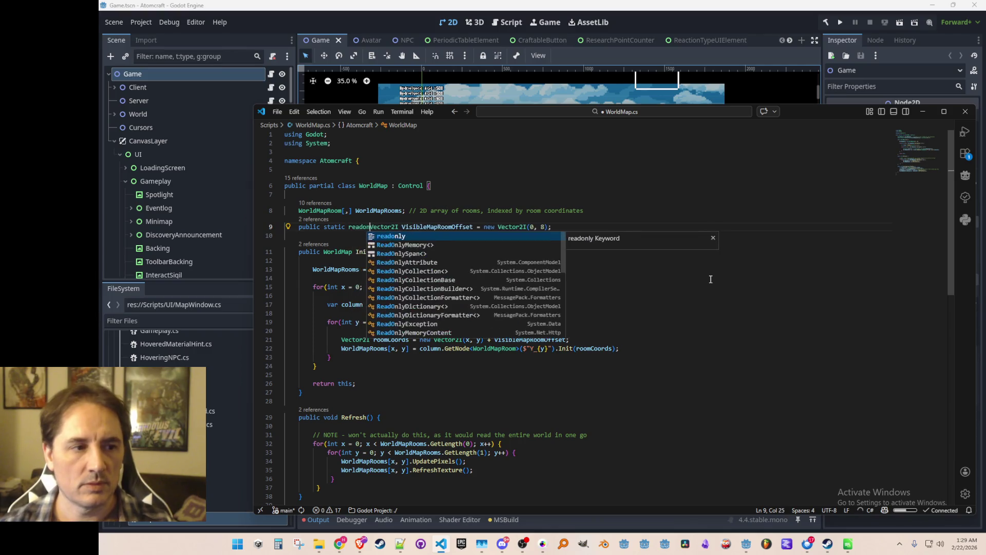
pyautogui.hotkey('ctrl', 'Right')
pyautogui.hotkey('ctrl', 'shift', 'Right')
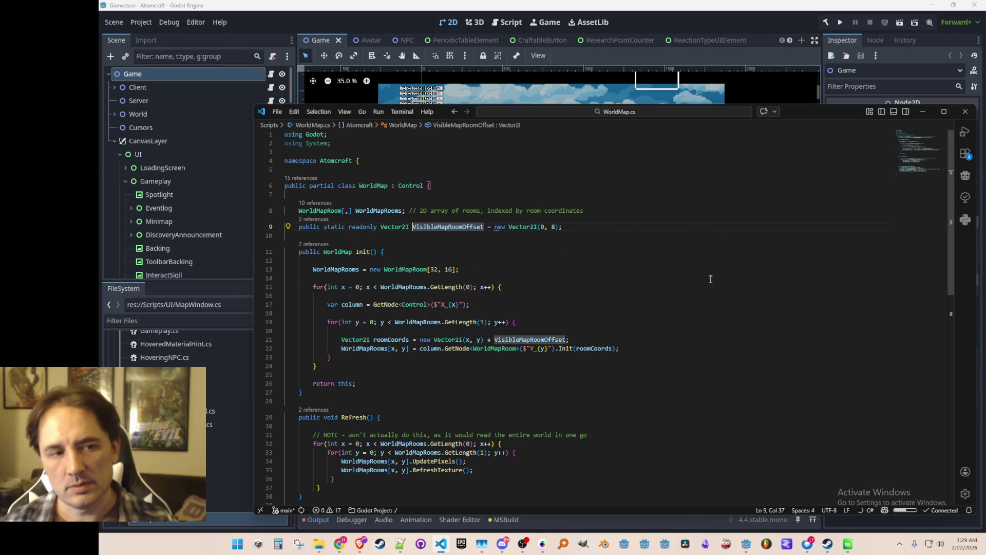
# Step: Add a public static readonly VisibleMapPixelOffset field scaling the room offset by room size, and save
pyautogui.press('Down')
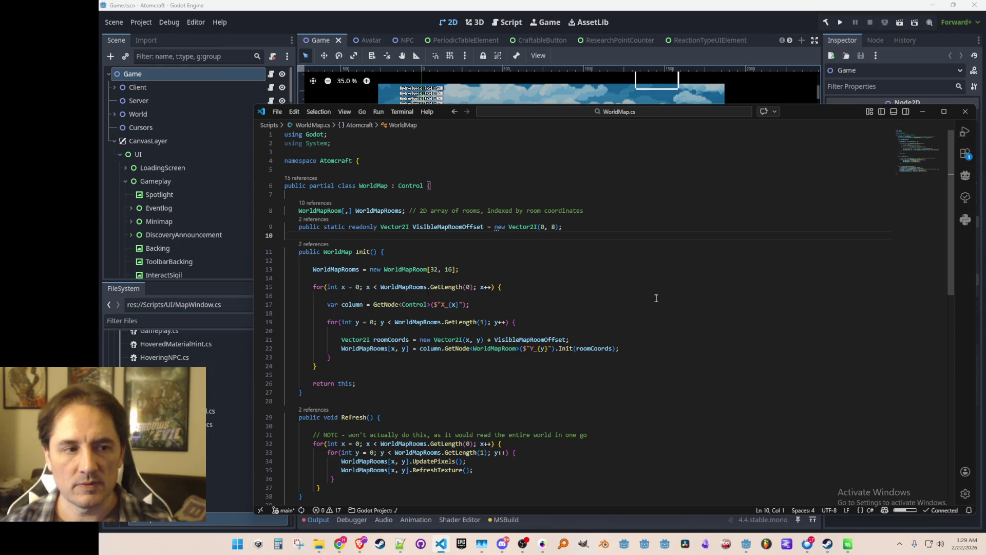
pyautogui.press('Tab')
pyautogui.press('Return')
pyautogui.press('Up')
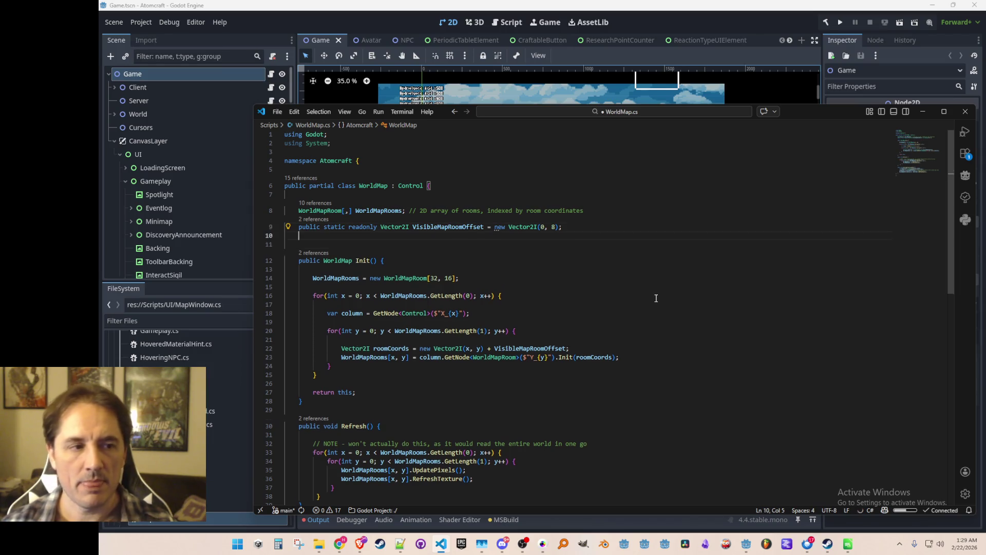
pyautogui.write('public static ')
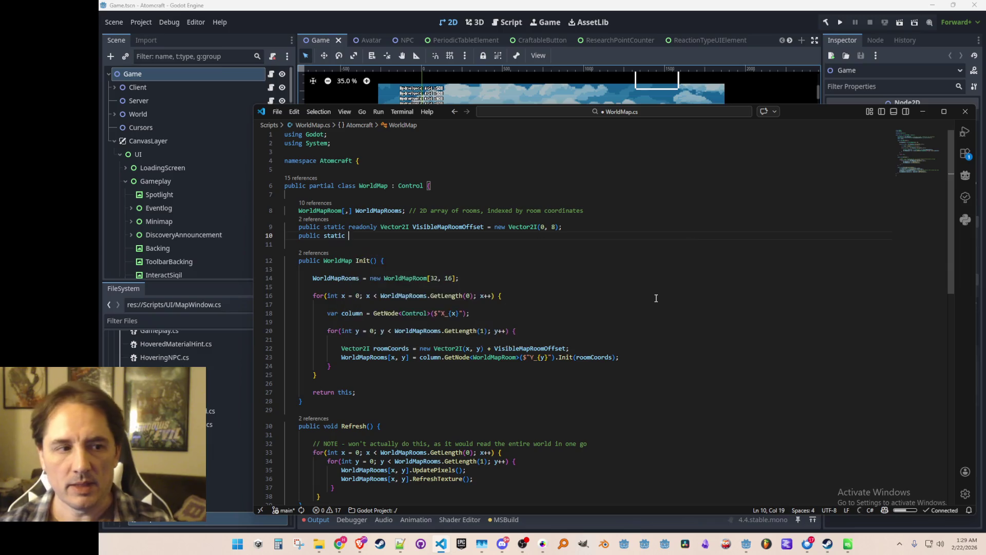
pyautogui.write('readonly Vector2I ')
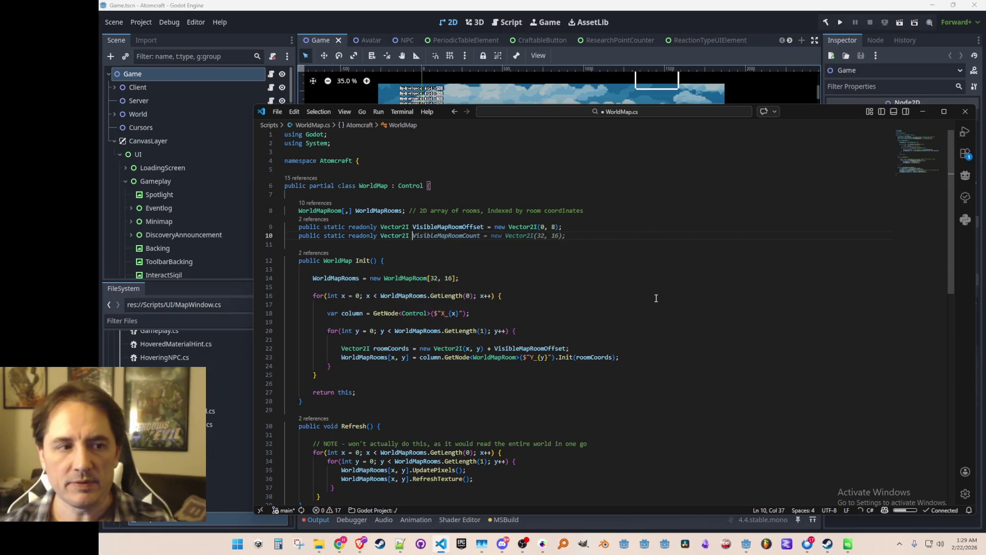
pyautogui.write('Visible')
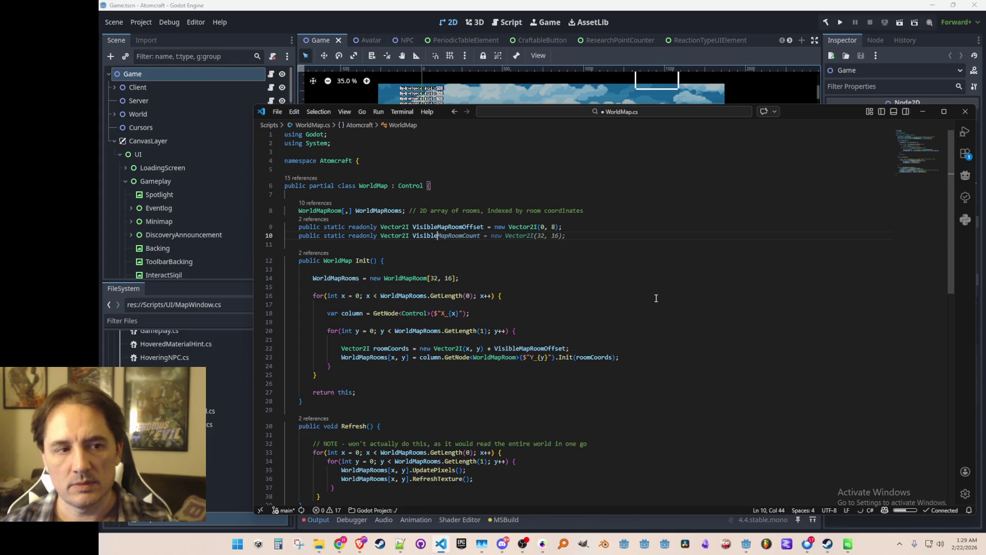
pyautogui.write('MapPixelOffset =')
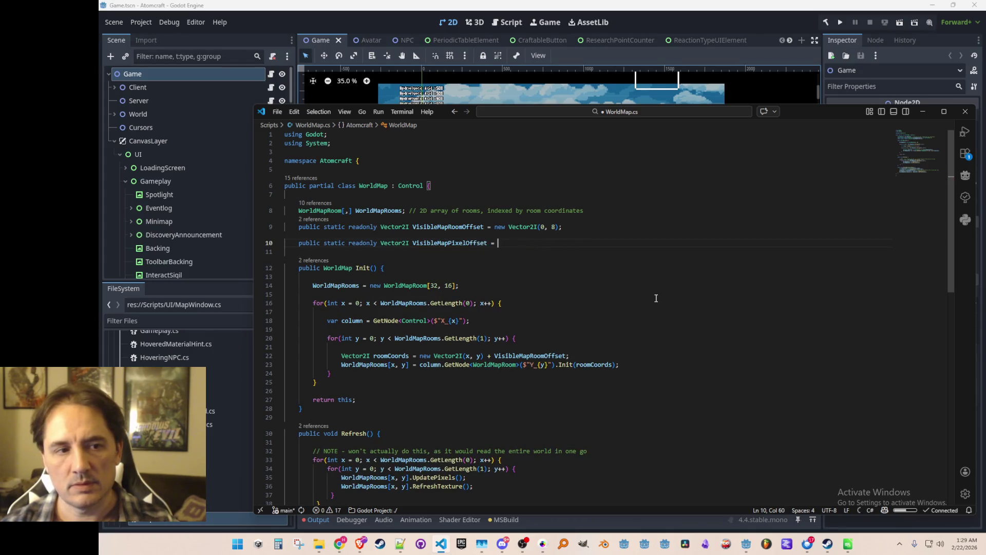
pyautogui.press('Tab')
pyautogui.hotkey('ctrl', 's')
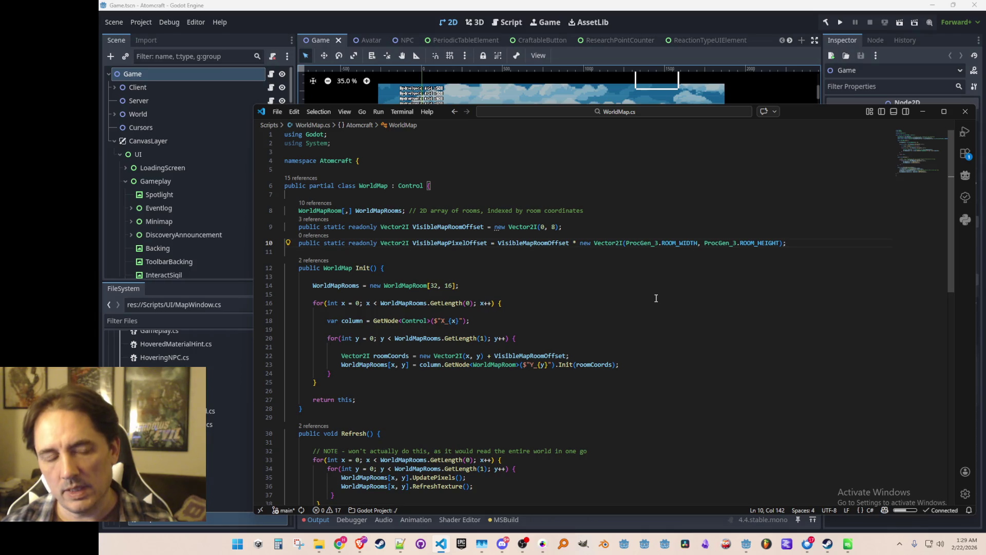
pyautogui.press('Home')
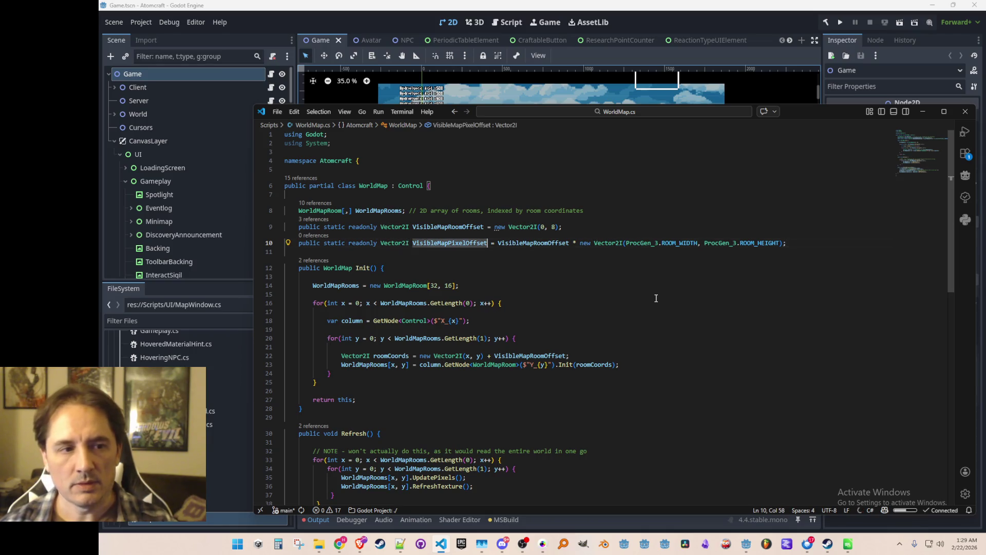
pyautogui.hotkey('alt', 'Left')
pyautogui.hotkey('alt', 'Left')
pyautogui.hotkey('alt', 'Left')
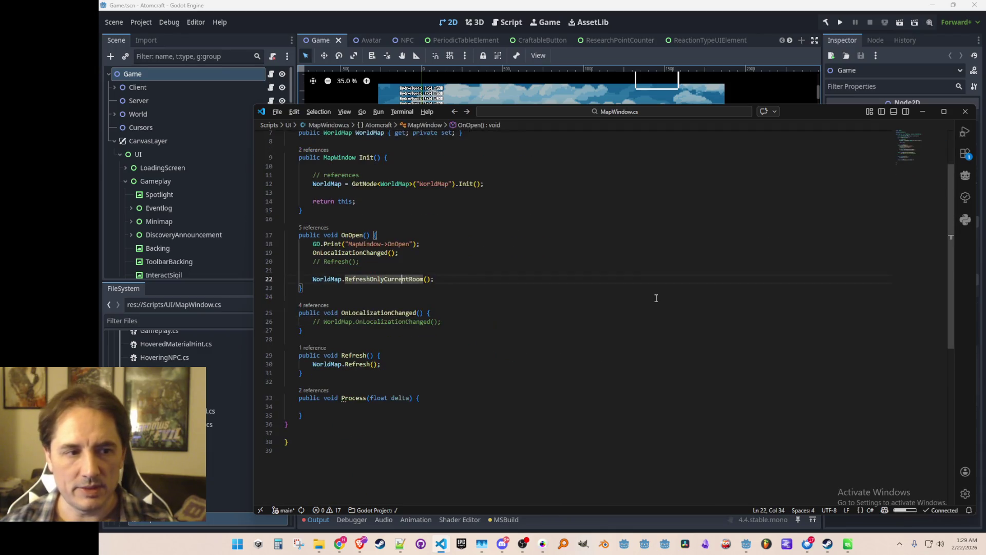
# Step: Navigate back and open the UpdatePixels definition in WorldMapRoom.cs
pyautogui.hotkey('alt', 'Left')
pyautogui.hotkey('alt', 'Left')
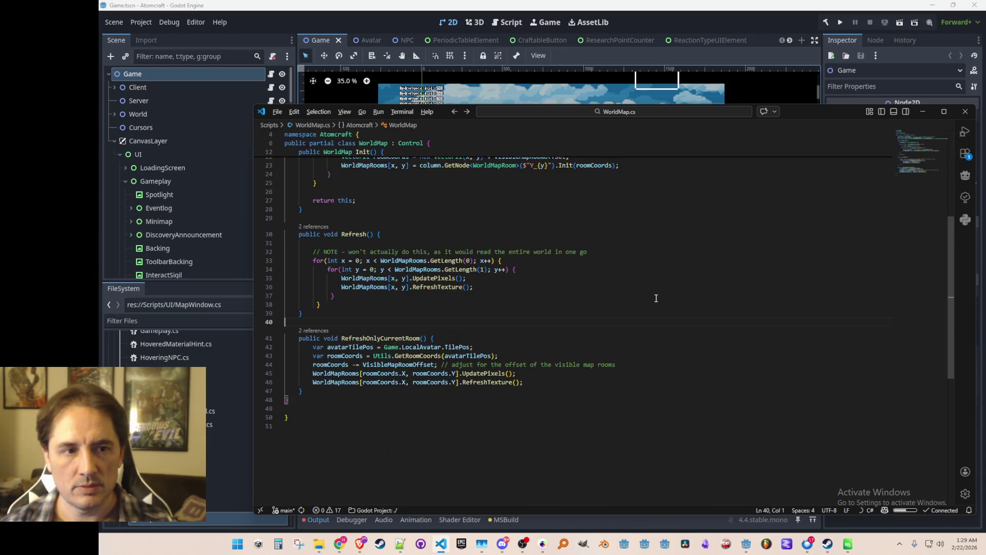
pyautogui.hotkey('alt', 'Left')
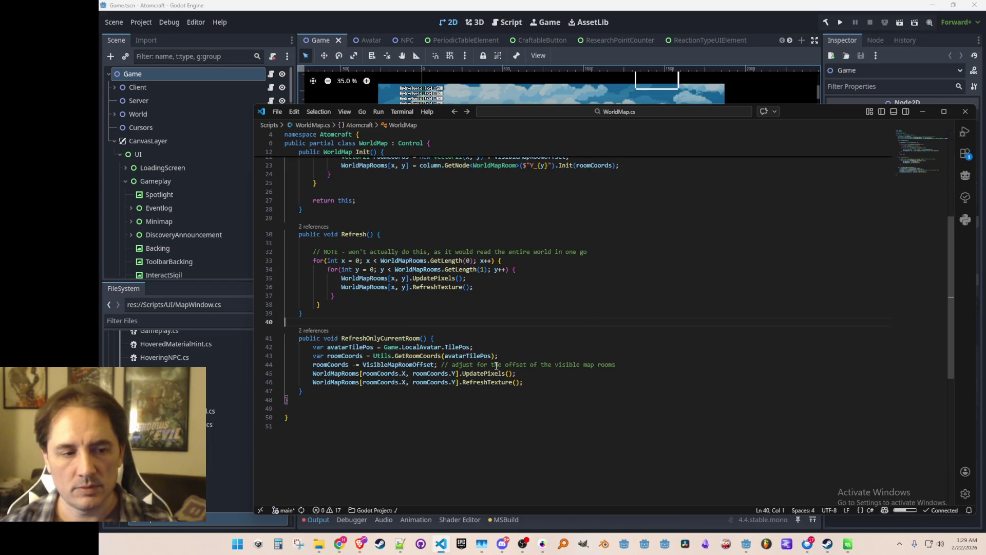
pyautogui.rightClick(491, 373)
pyautogui.click(559, 199)
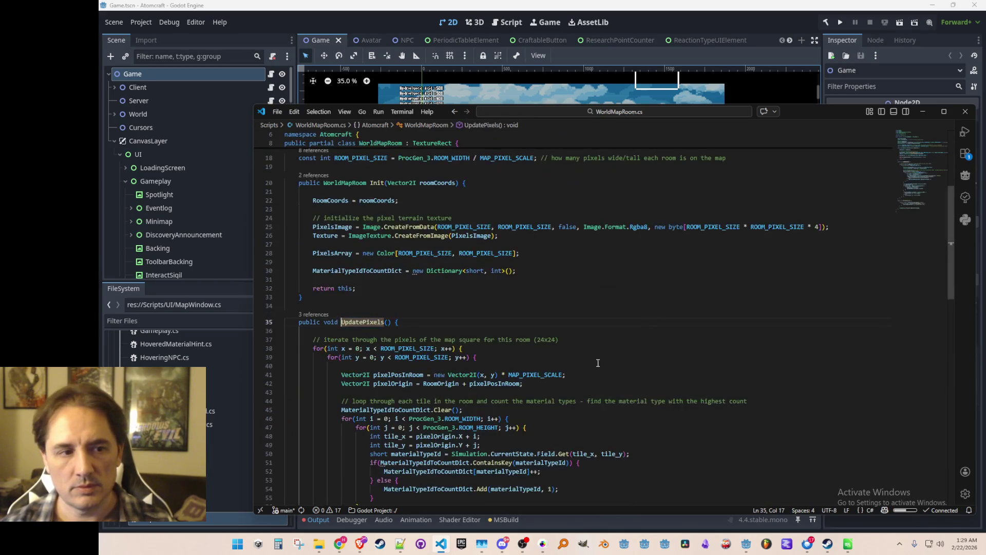
# Step: Inspect how pixelOrigin and RoomOrigin are used in UpdatePixels
pyautogui.click(638, 335)
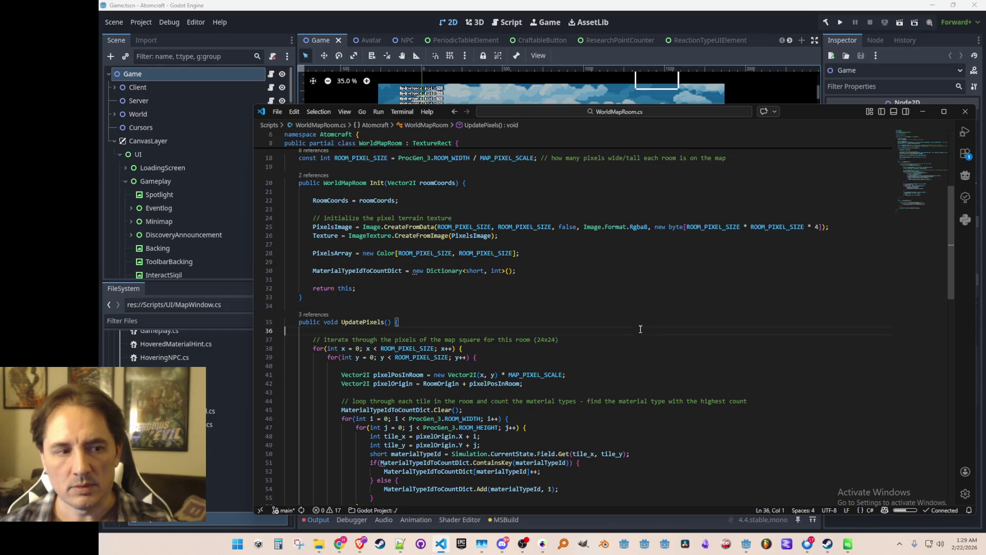
pyautogui.scroll(2, 722, 354)
pyautogui.scroll(5, 722, 353)
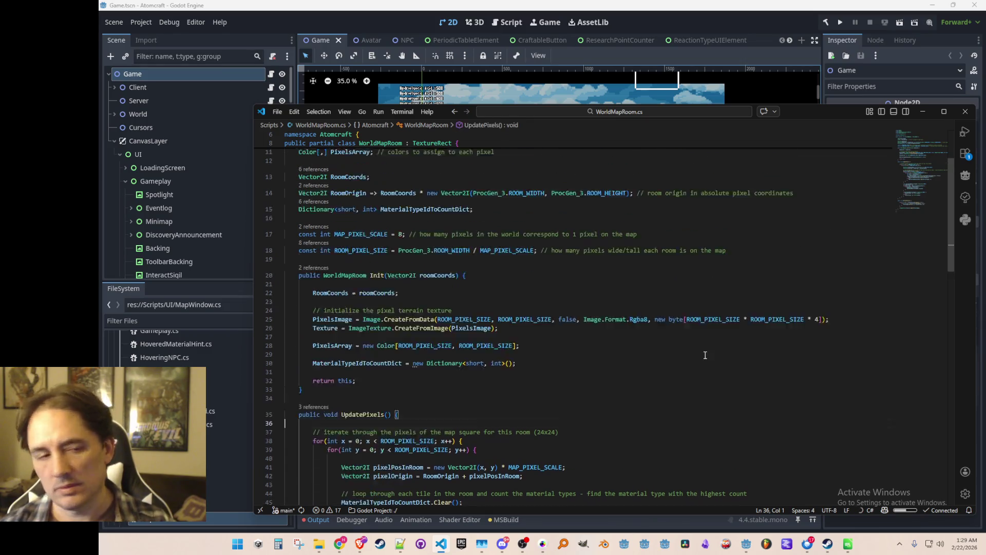
pyautogui.scroll(-10, 729, 344)
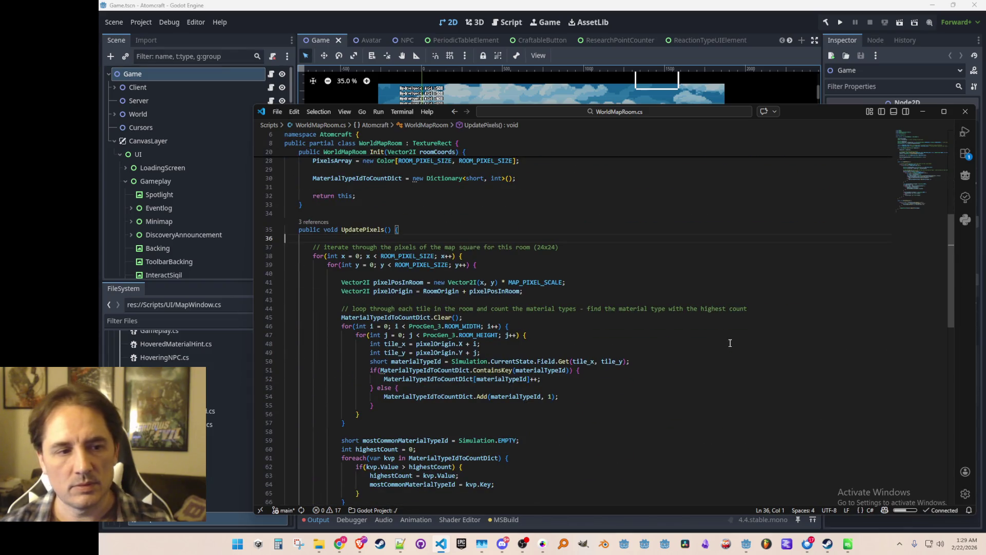
pyautogui.scroll(-1, 704, 344)
pyautogui.scroll(-1, 553, 307)
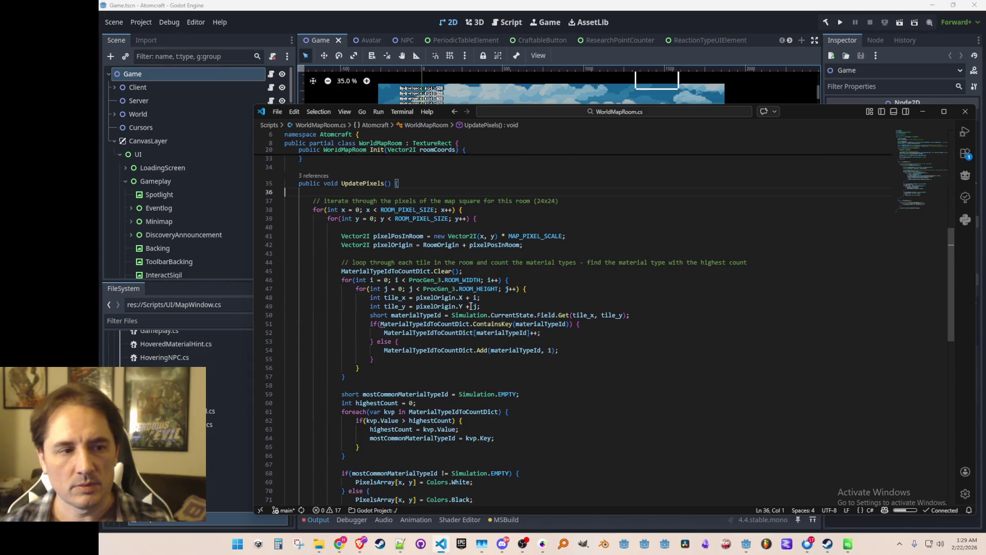
pyautogui.click(443, 306)
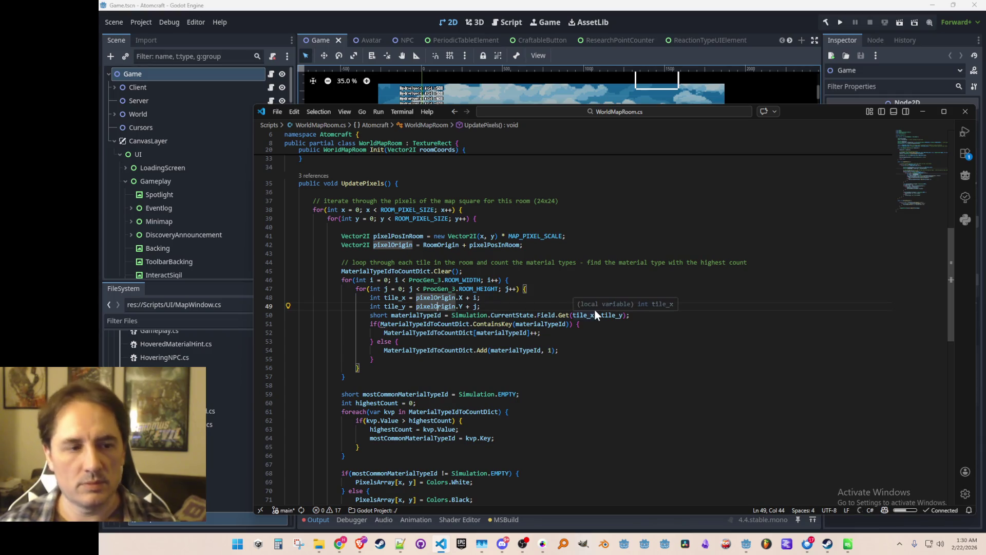
pyautogui.scroll(1, 566, 309)
pyautogui.scroll(1, 494, 319)
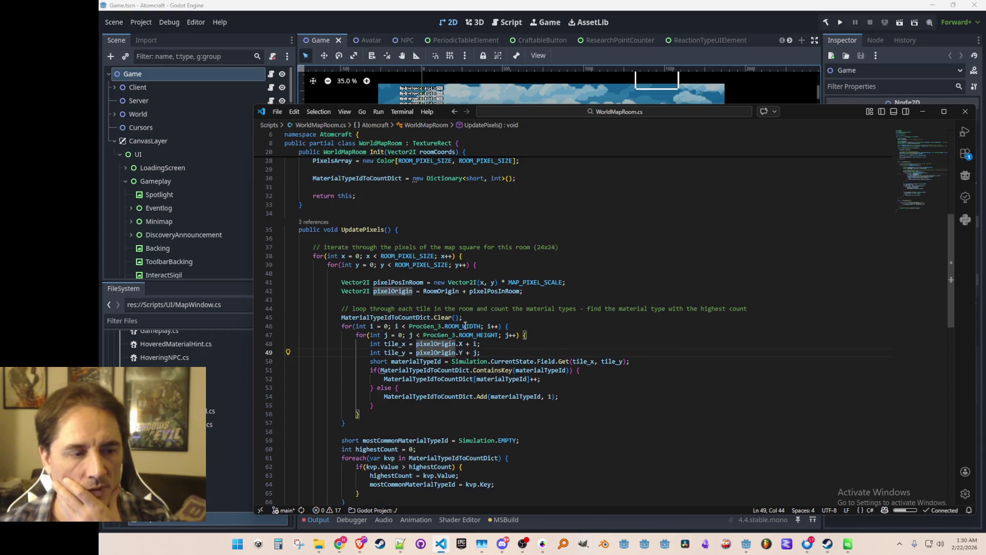
pyautogui.click(441, 291)
pyautogui.scroll(3, 537, 327)
pyautogui.scroll(1, 594, 343)
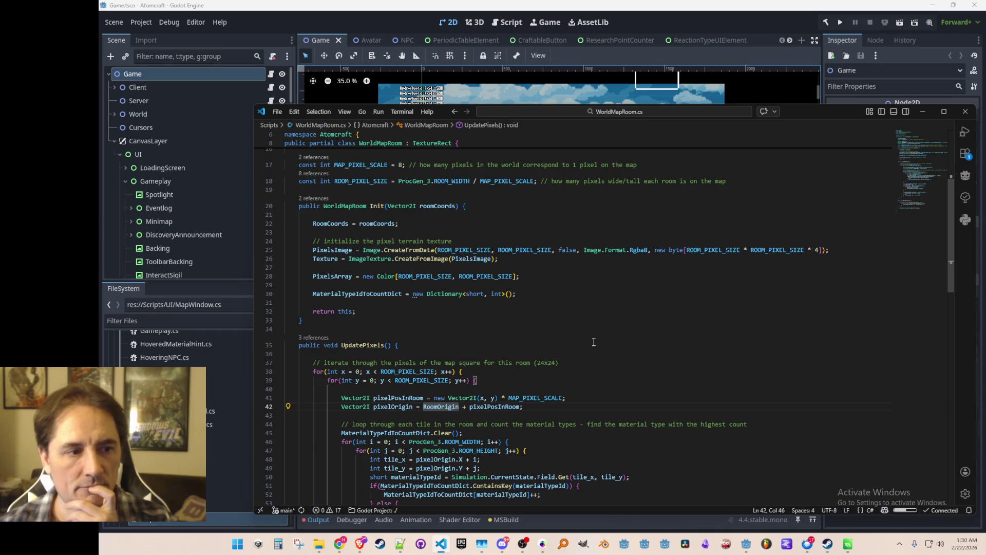
pyautogui.scroll(1, 593, 342)
pyautogui.scroll(-1, 584, 343)
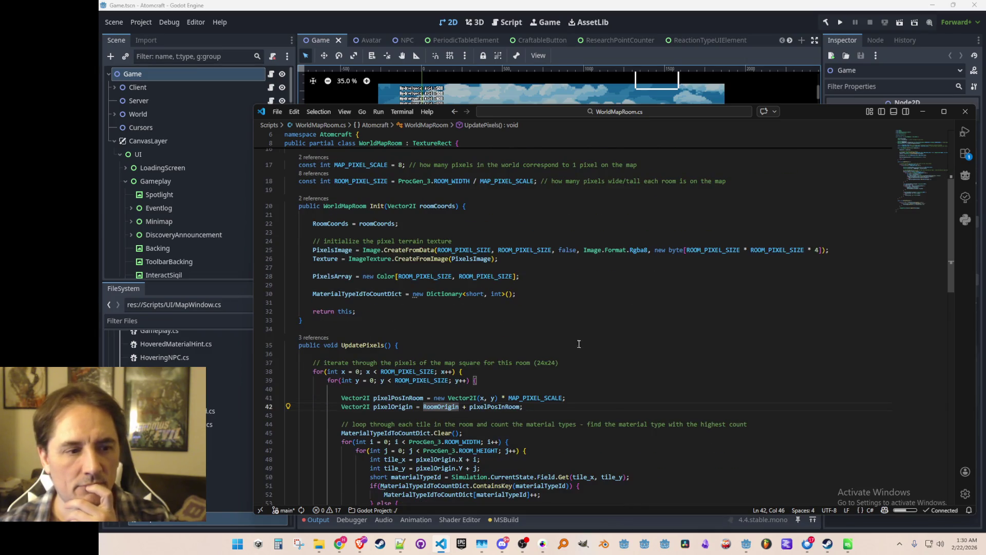
pyautogui.scroll(-1, 497, 365)
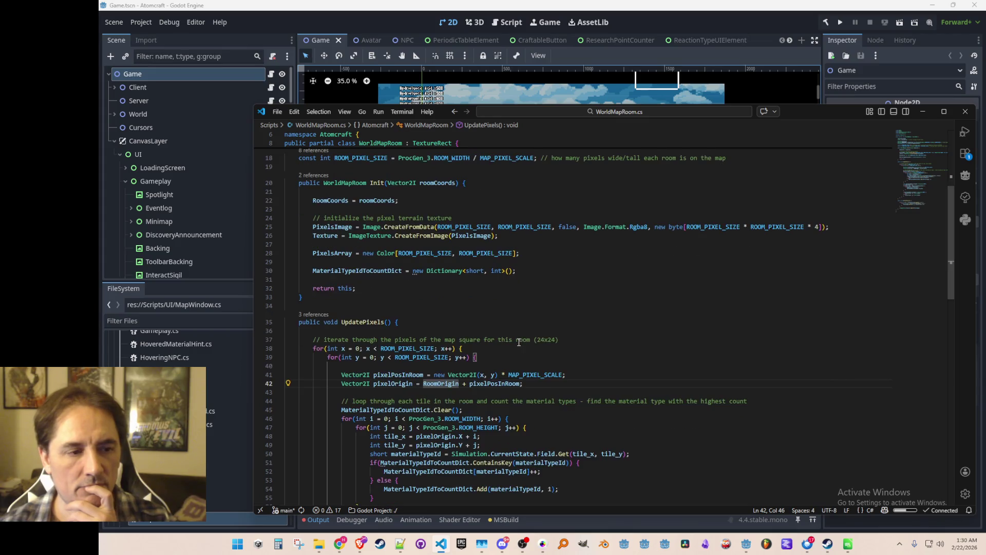
pyautogui.scroll(3, 523, 333)
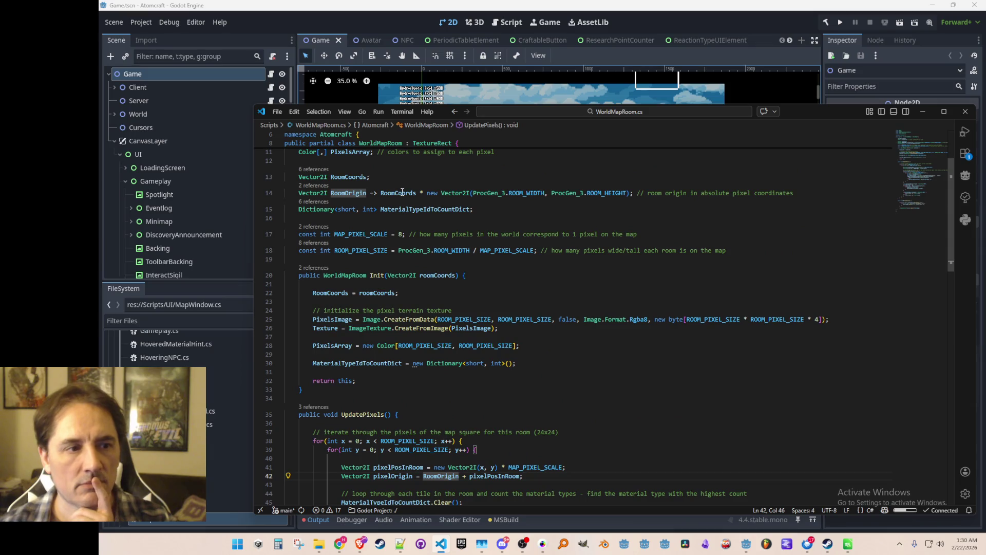
# Step: List the references to the Init method and preview its call in WorldMap.cs
pyautogui.click(387, 301)
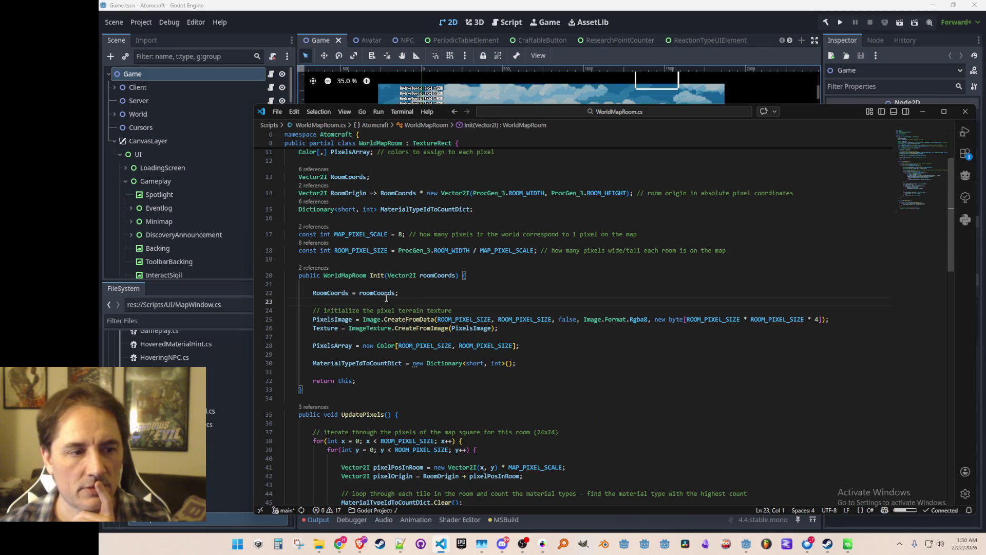
pyautogui.click(313, 267)
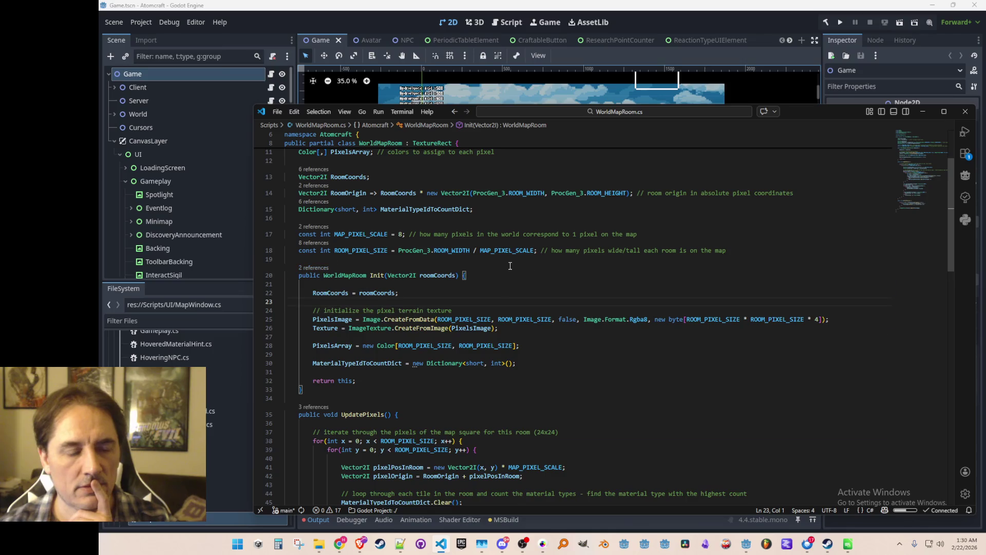
pyautogui.click(591, 310)
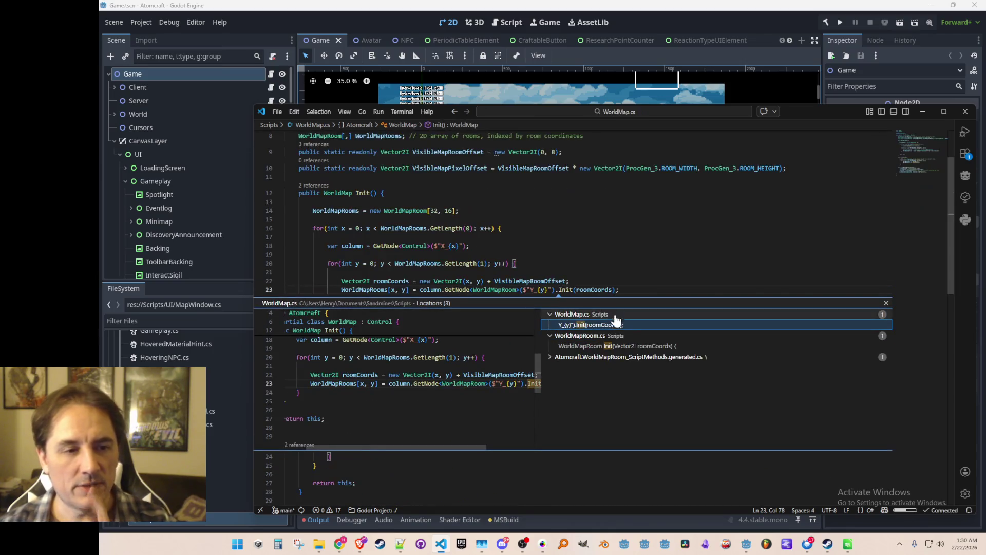
# Step: Close the references preview and check where roomCoords and VisibleMapRoomOffset are used in WorldMap.cs
pyautogui.press('Escape')
pyautogui.click(606, 291)
pyautogui.scroll(1, 609, 362)
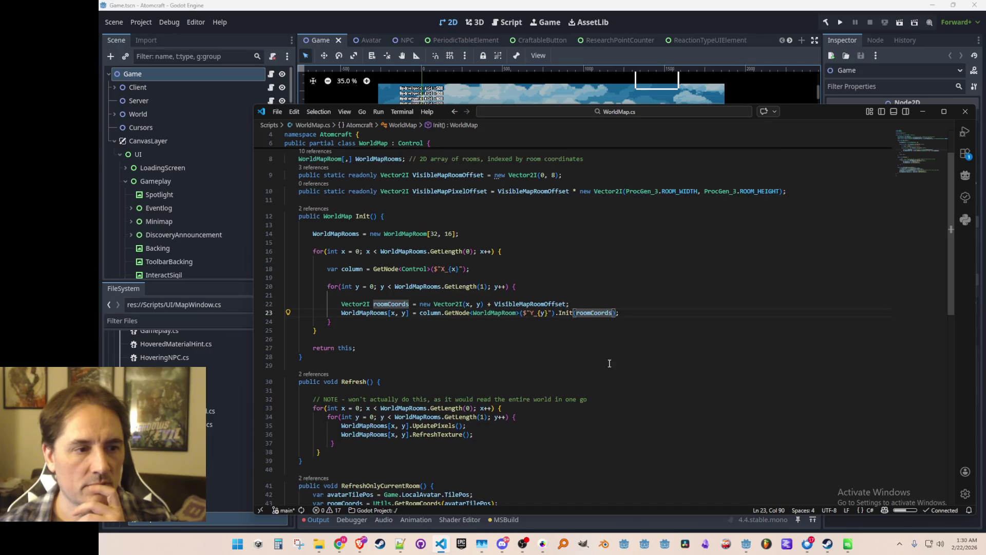
pyautogui.click(546, 305)
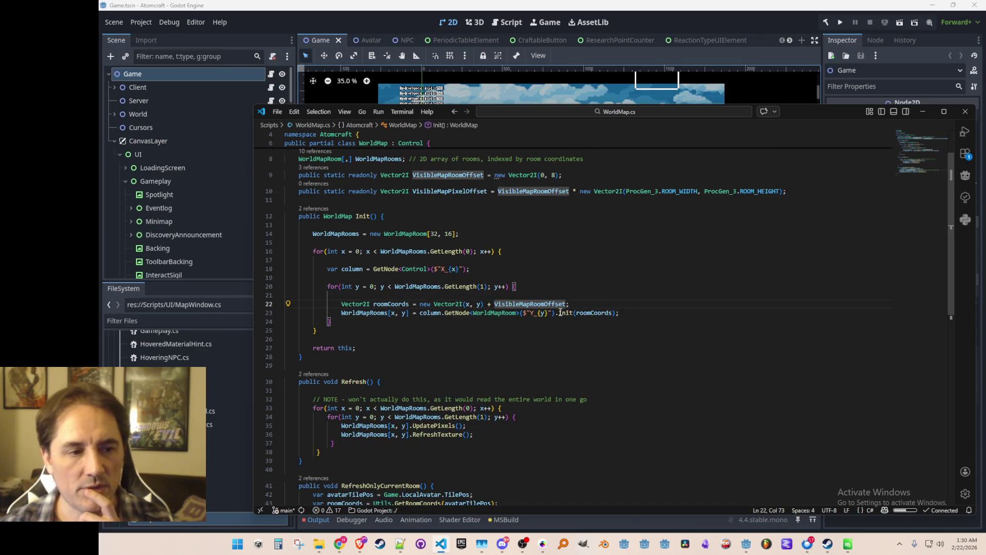
pyautogui.scroll(2, 663, 319)
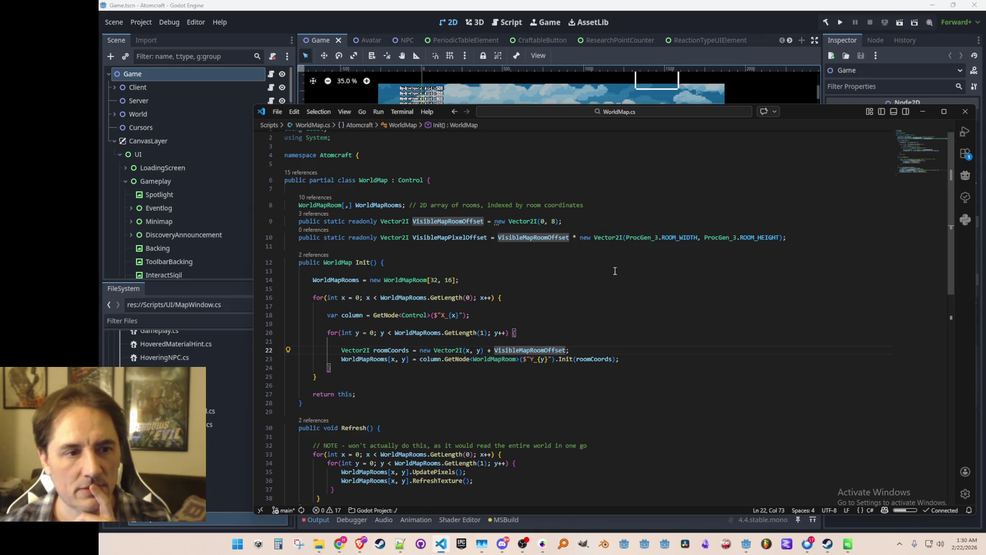
pyautogui.click(568, 247)
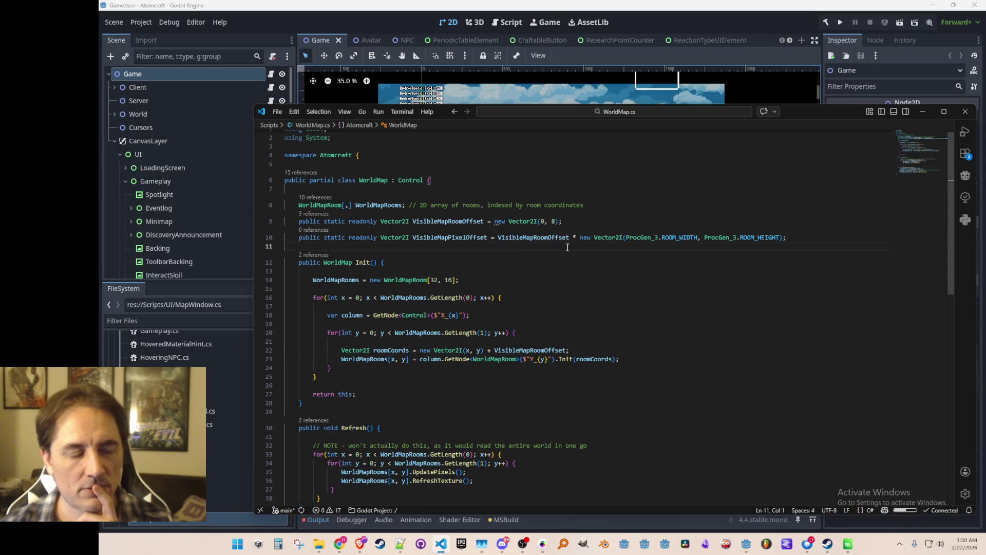
pyautogui.scroll(-10, 570, 244)
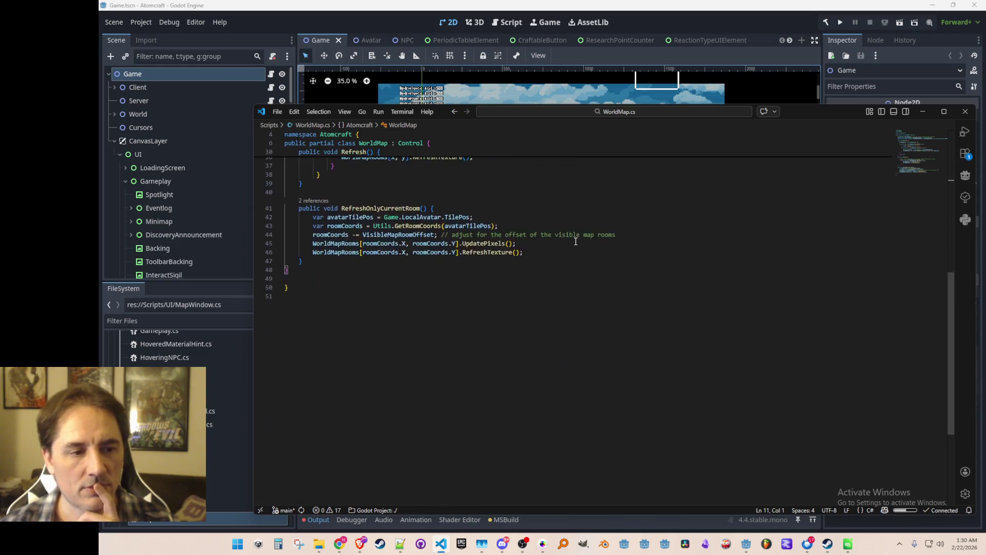
pyautogui.scroll(4, 575, 242)
# Step: Place the caret on the UpdatePixels call inside RefreshOnlyCurrentRoom
pyautogui.moveTo(597, 318); pyautogui.dragTo(630, 312)
pyautogui.press('Down')
pyautogui.press('Down')
pyautogui.press('Down')
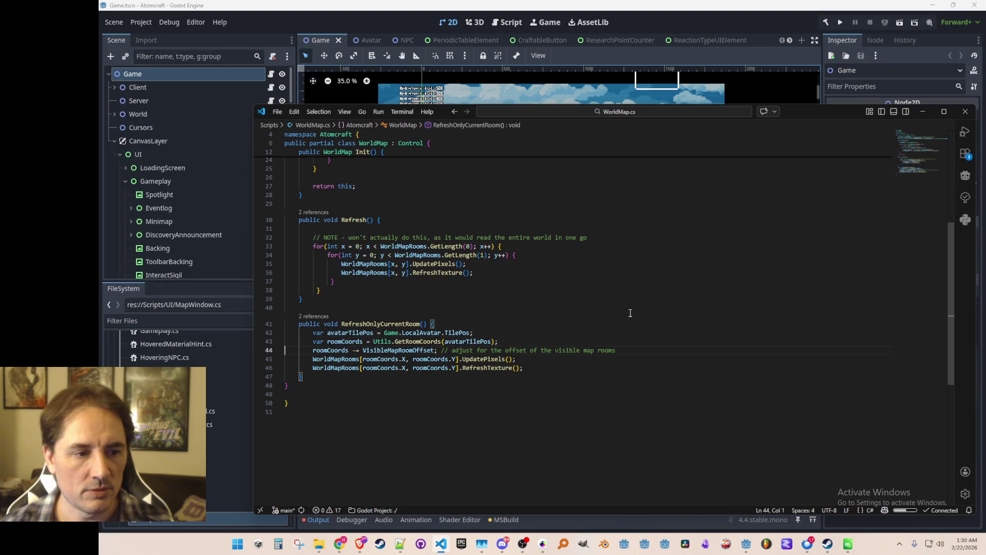
pyautogui.press('End')
pyautogui.press('Up')
pyautogui.press('Left')
pyautogui.press('Left')
pyautogui.press('Left')
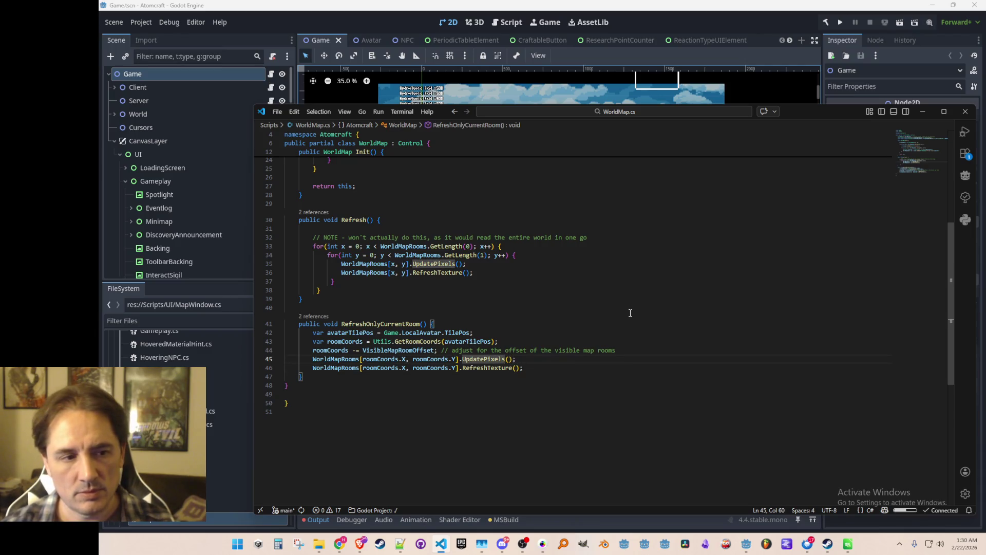
# Step: Insert a GD.Print of roomCoords above the room update calls and run the game from Godot
pyautogui.press('Up')
pyautogui.press('End')
pyautogui.press('Return')
pyautogui.press('Return')
pyautogui.press('Return')
pyautogui.press('Up')
pyautogui.write('GD.Pr')
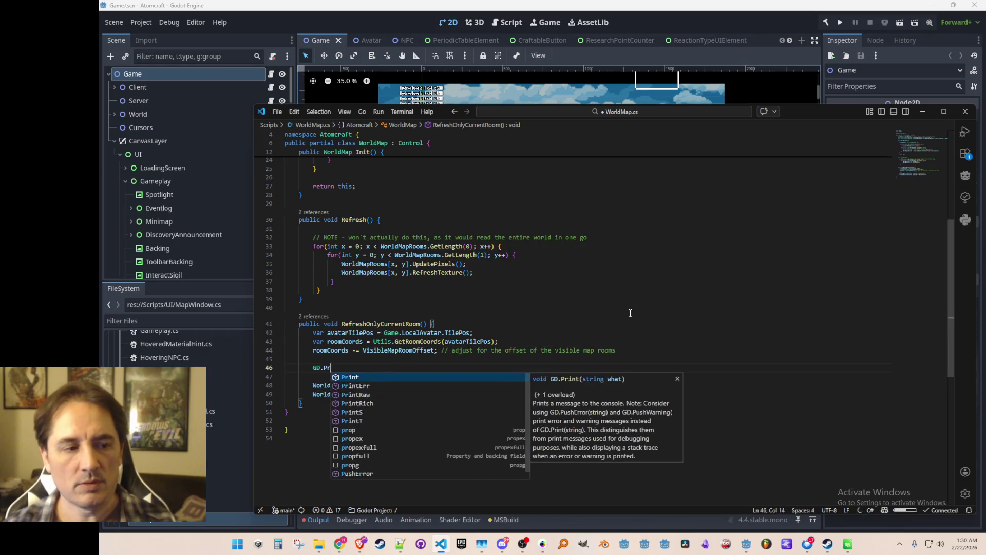
pyautogui.press('Tab')
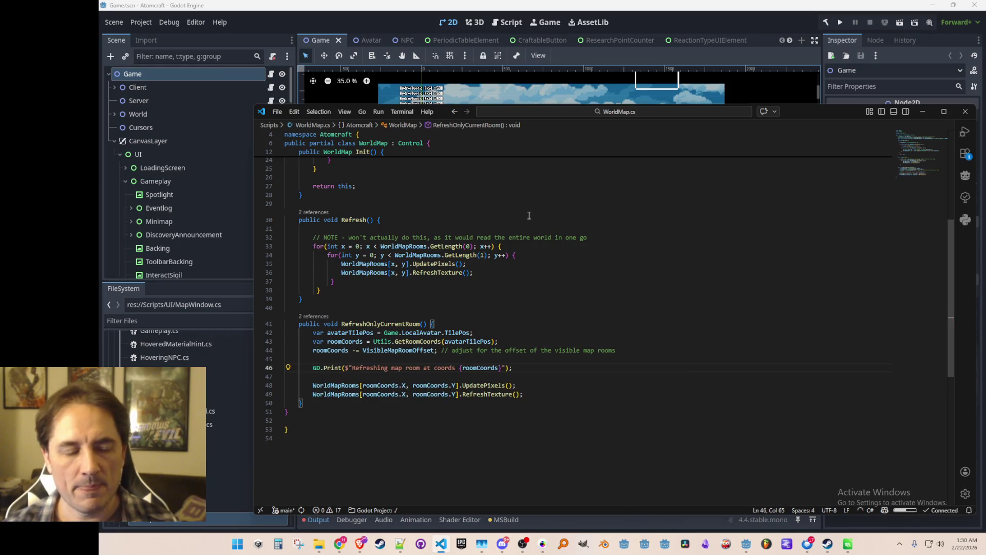
pyautogui.click(800, 22)
pyautogui.click(841, 24)
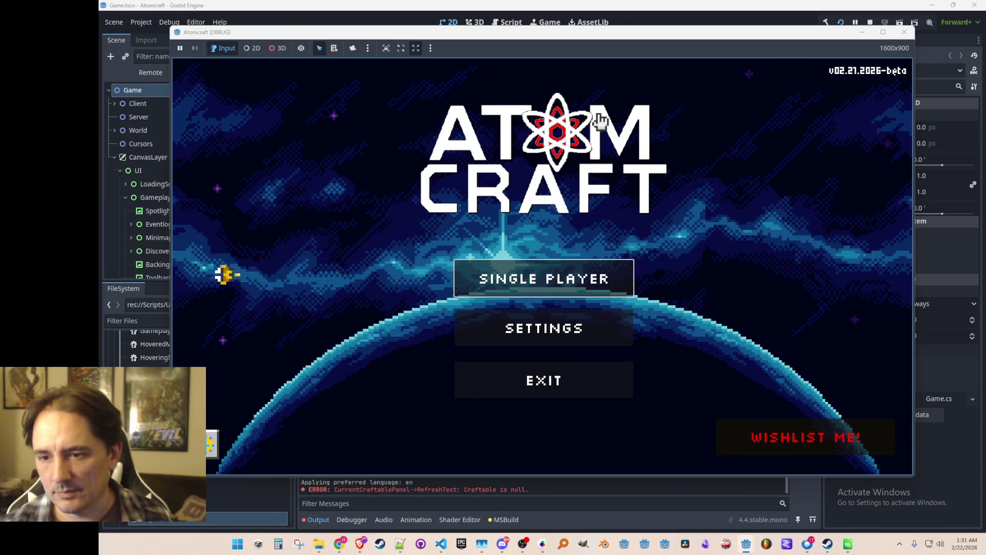
# Step: Start a single-player game with a player profile in the Enchanted Vista world
pyautogui.click(564, 276)
pyautogui.scroll(-2, 523, 296)
pyautogui.click(515, 329)
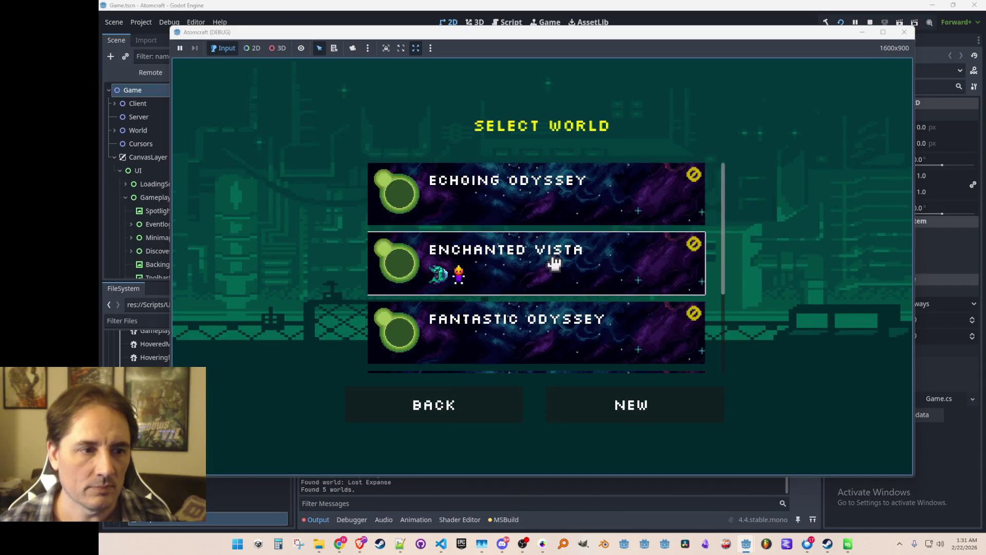
pyautogui.click(554, 263)
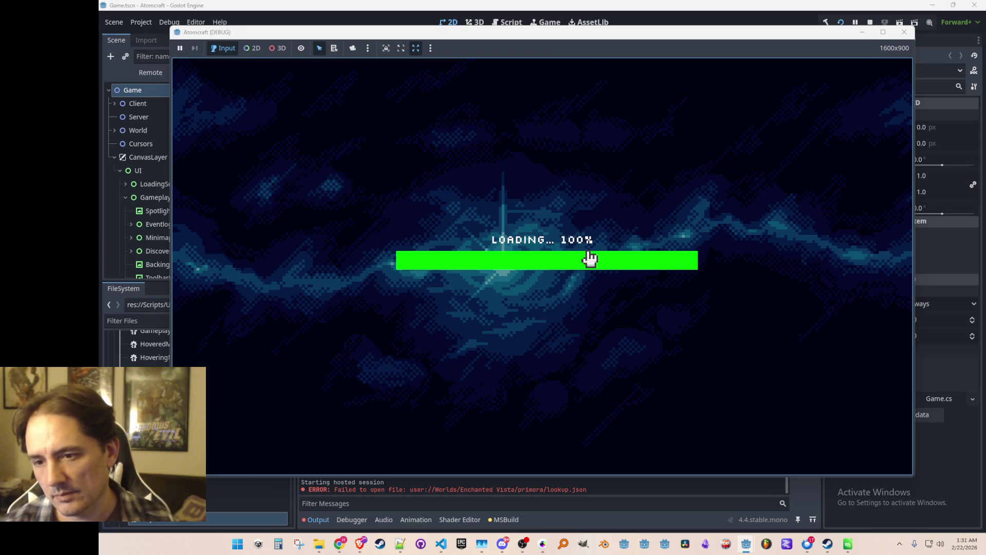
# Step: Open the inventory's Map tab, show the F3 debug overlay, toggle the map, then stop the game
pyautogui.press('i')
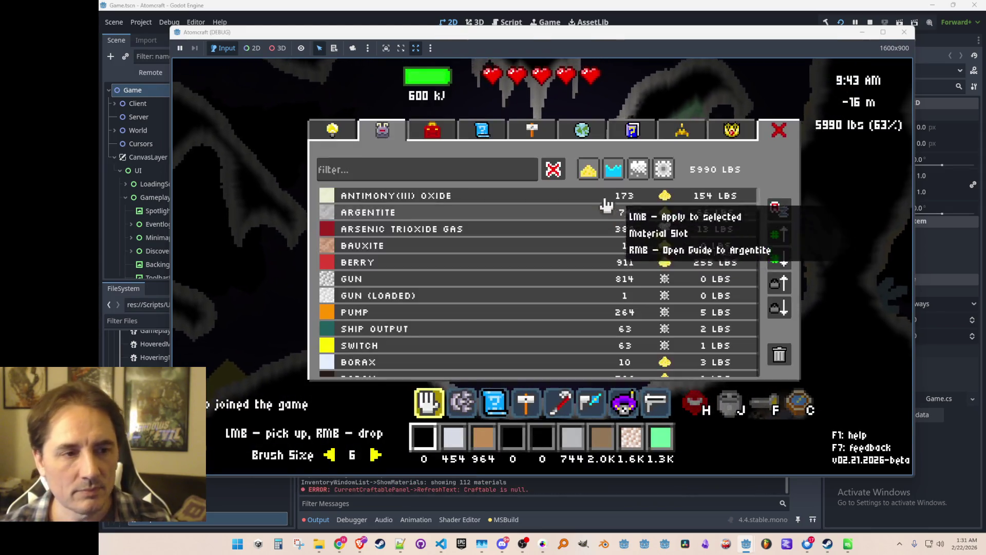
pyautogui.click(584, 137)
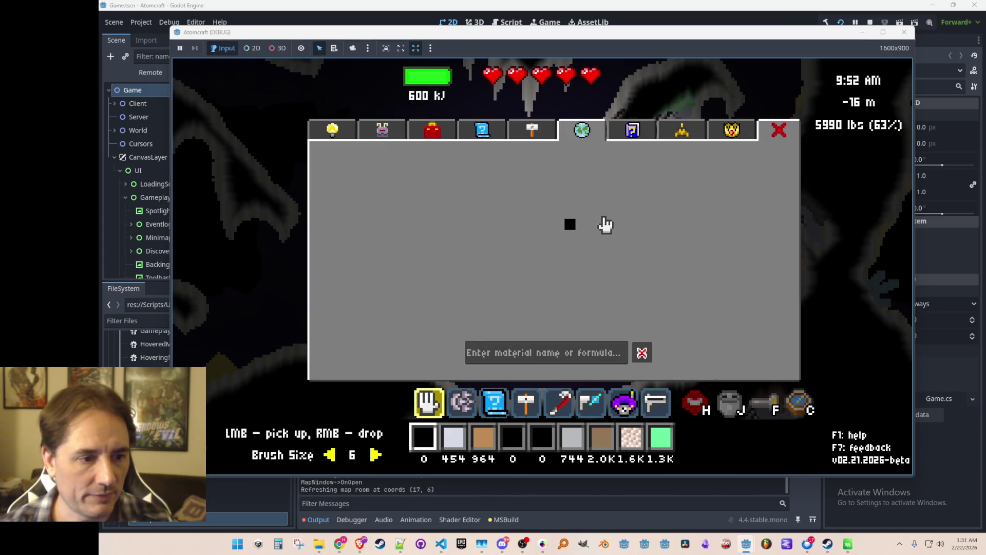
pyautogui.press('i')
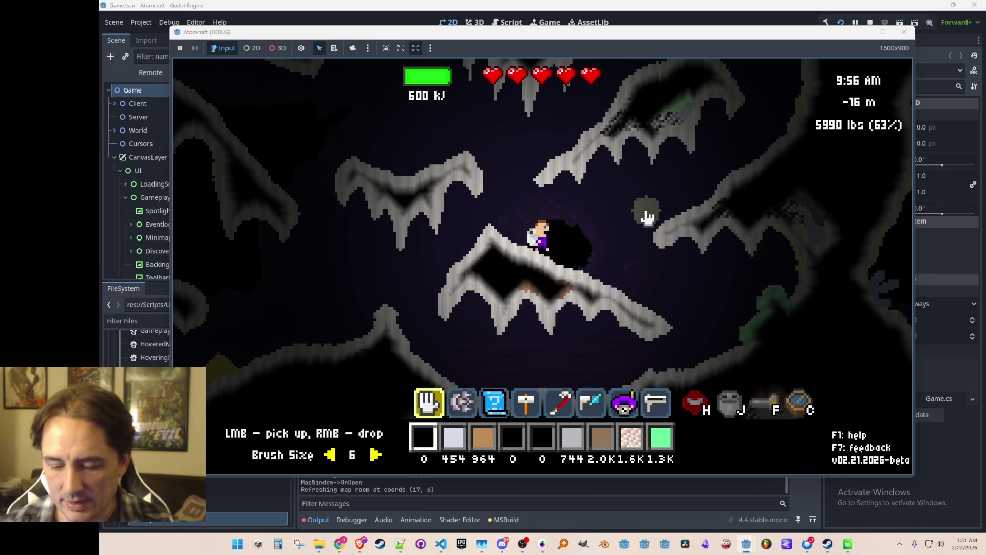
pyautogui.press('F3')
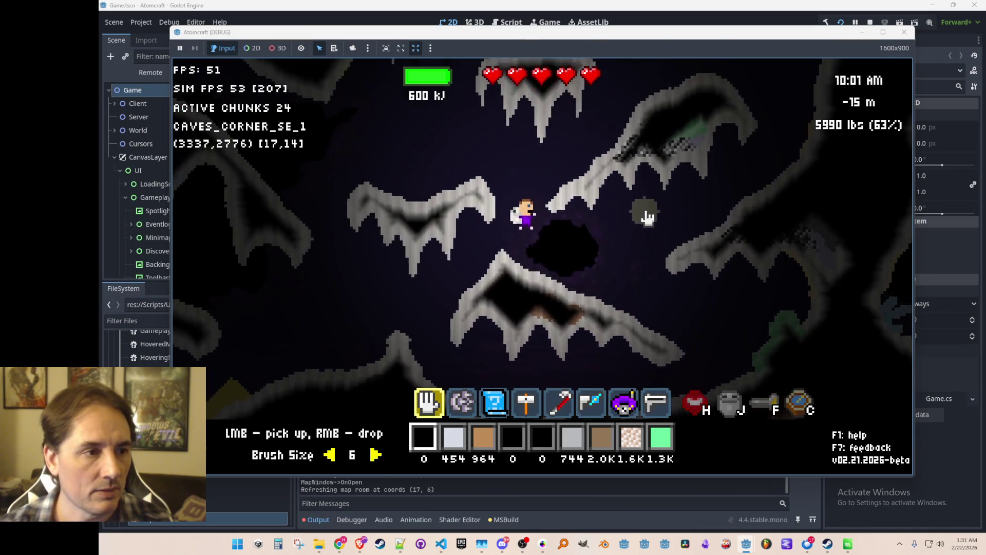
pyautogui.press('c')
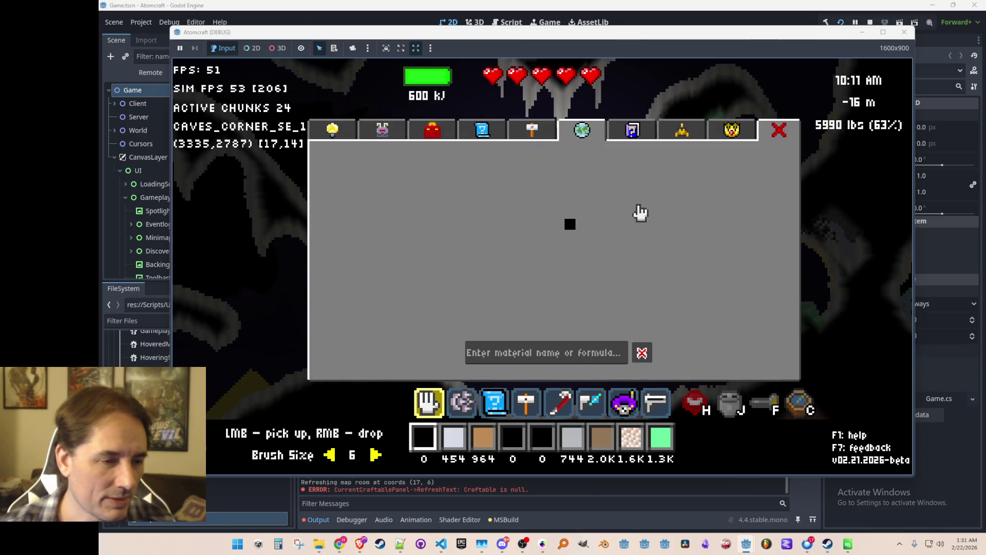
pyautogui.press('c')
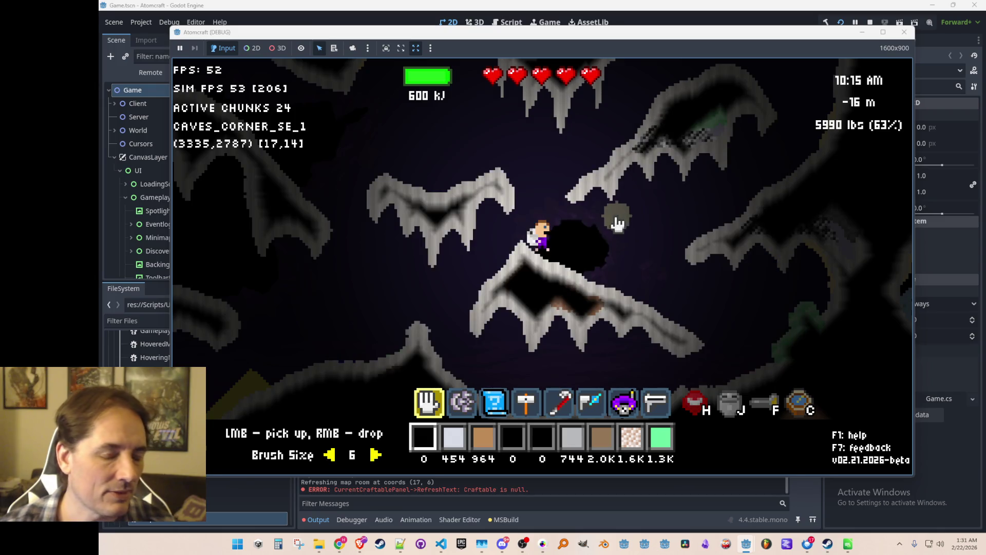
pyautogui.click(869, 23)
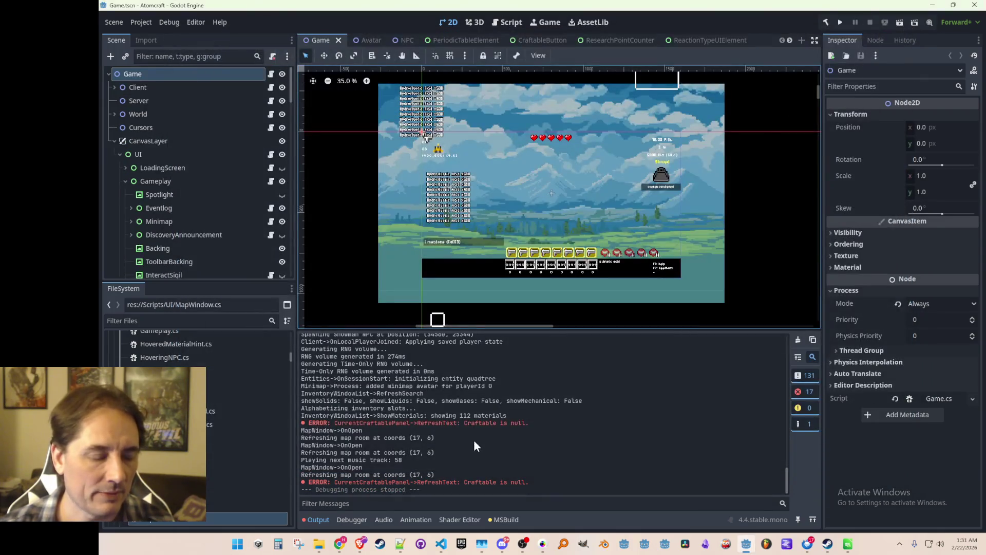
# Step: Add + VisibleMapRoomOffset to roomCoords in the debug print line
pyautogui.click(441, 544)
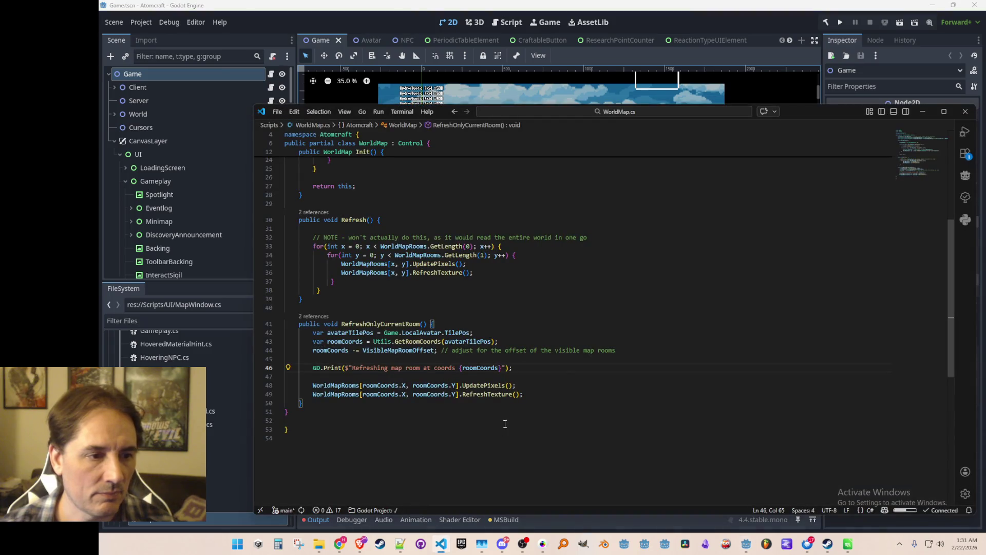
pyautogui.click(472, 368)
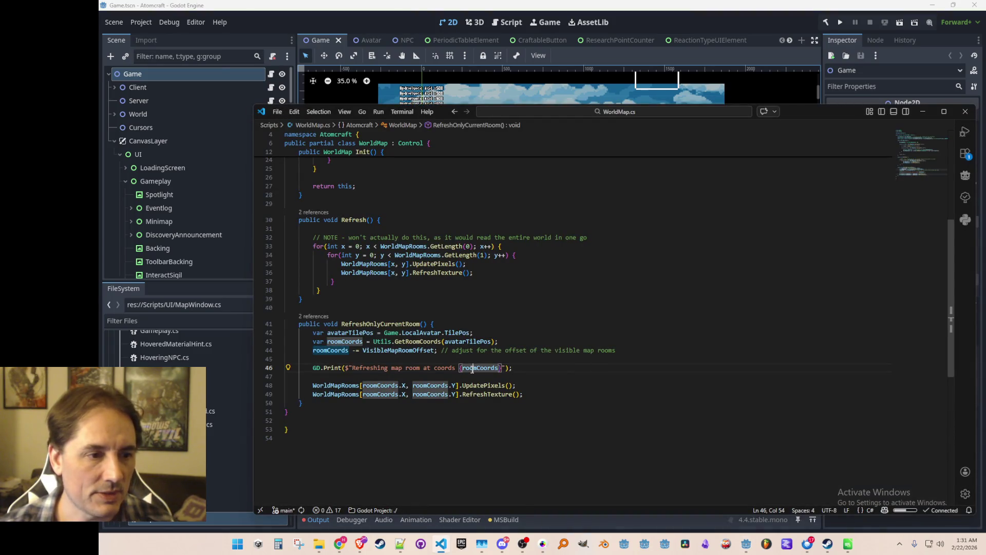
pyautogui.write('+')
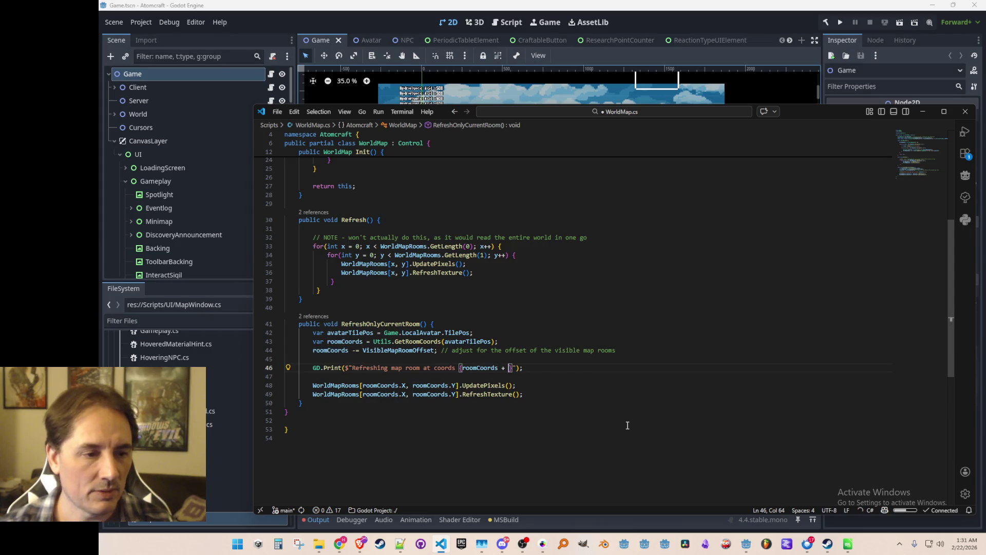
pyautogui.press('Tab')
pyautogui.press('Home')
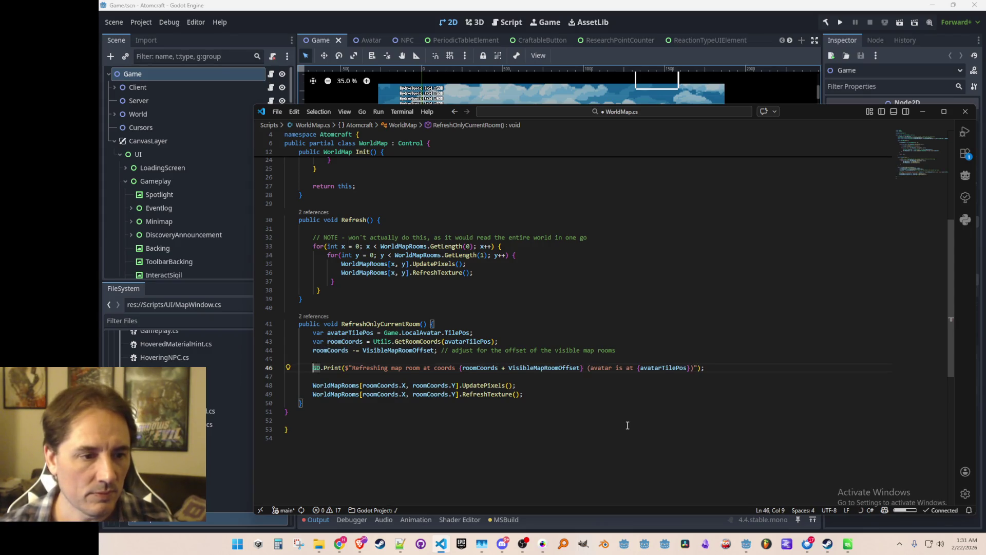
# Step: Check the RoomCoords declaration in WorldMapRoom.cs, leave it unchanged, and return to WorldMap.cs
pyautogui.rightClick(485, 387)
pyautogui.click(543, 191)
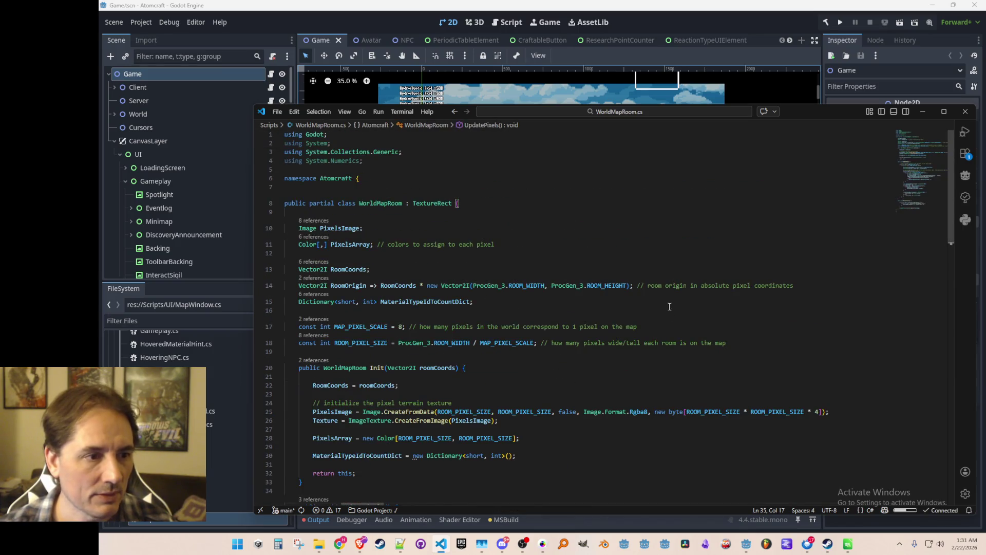
pyautogui.click(521, 200)
pyautogui.press('Home')
pyautogui.write('public')
pyautogui.hotkey('ctrl', 'z')
pyautogui.hotkey('ctrl', 'z')
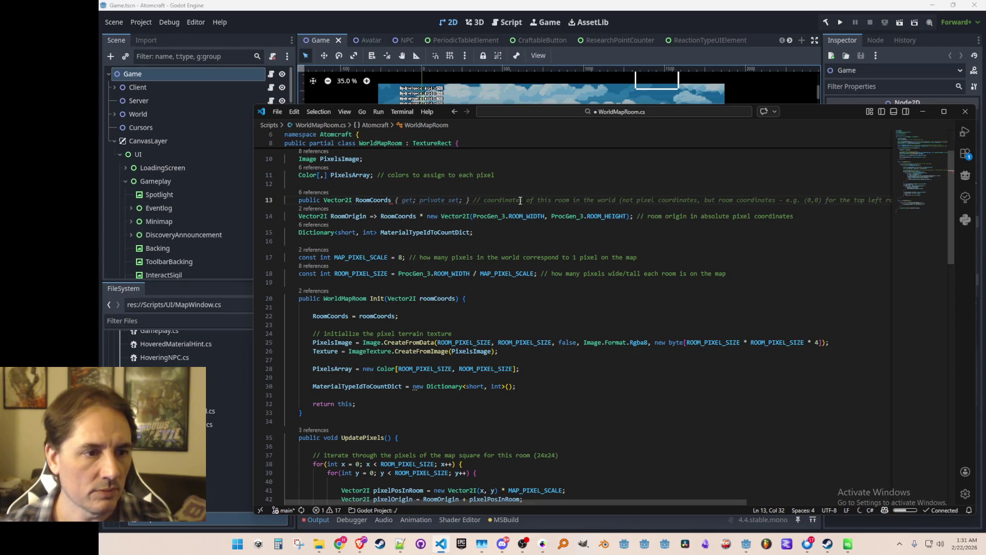
pyautogui.hotkey('alt', 'Left')
pyautogui.press('Down')
pyautogui.press('Up')
pyautogui.press('Up')
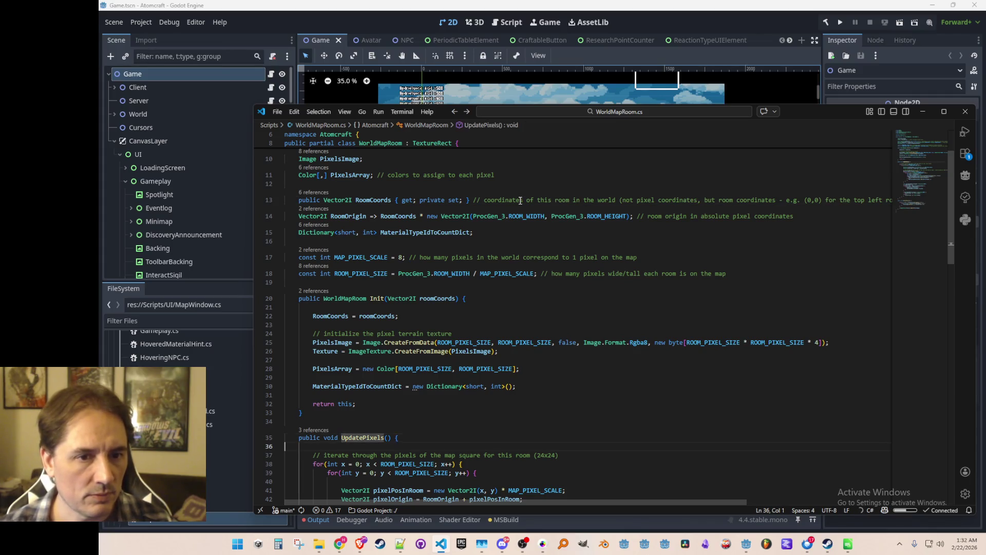
pyautogui.hotkey('alt', 'Left')
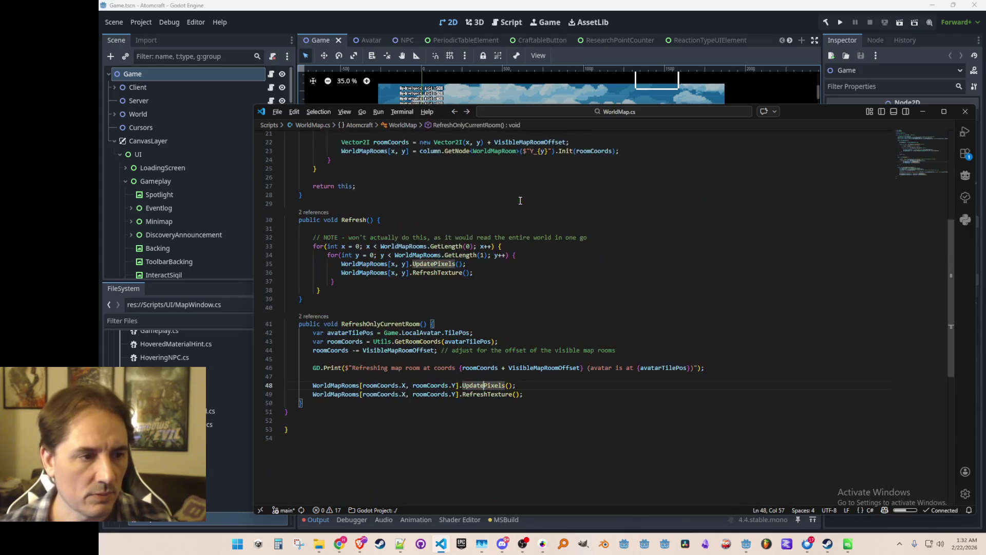
pyautogui.press('Up')
pyautogui.press('Up')
pyautogui.press('Up')
# Step: Fetch 'var room = WorldMapRooms[roomCoords.X, roomCoords.Y];' once and call both updates on room
pyautogui.press('Down')
pyautogui.press('Down')
pyautogui.press('Down')
pyautogui.press('Up')
pyautogui.press('Up')
pyautogui.press('End')
pyautogui.press('Home')
pyautogui.press('Return')
pyautogui.press('Return')
pyautogui.press('Up')
pyautogui.press('Up')
pyautogui.write('var room = WorldMapRooms[roomCoords.X, roomCoords.Y];')
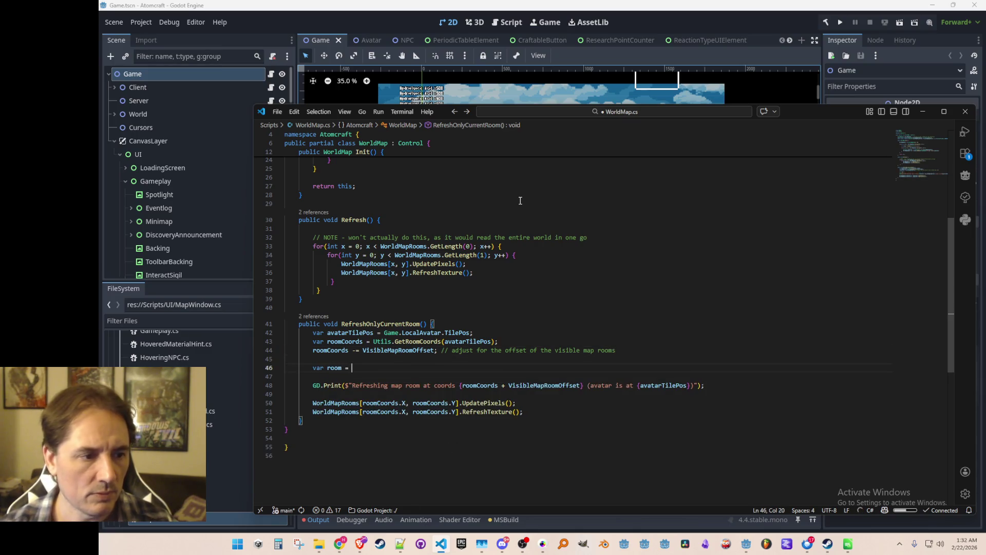
pyautogui.hotkey('ctrl', 'd')
pyautogui.hotkey('ctrl', 'd')
pyautogui.write('room')
# Step: Print room.RoomCoords in the debug line, save WorldMap.cs, and run the game from Godot
pyautogui.press('Up')
pyautogui.press('Up')
pyautogui.press('Up')
pyautogui.press('End')
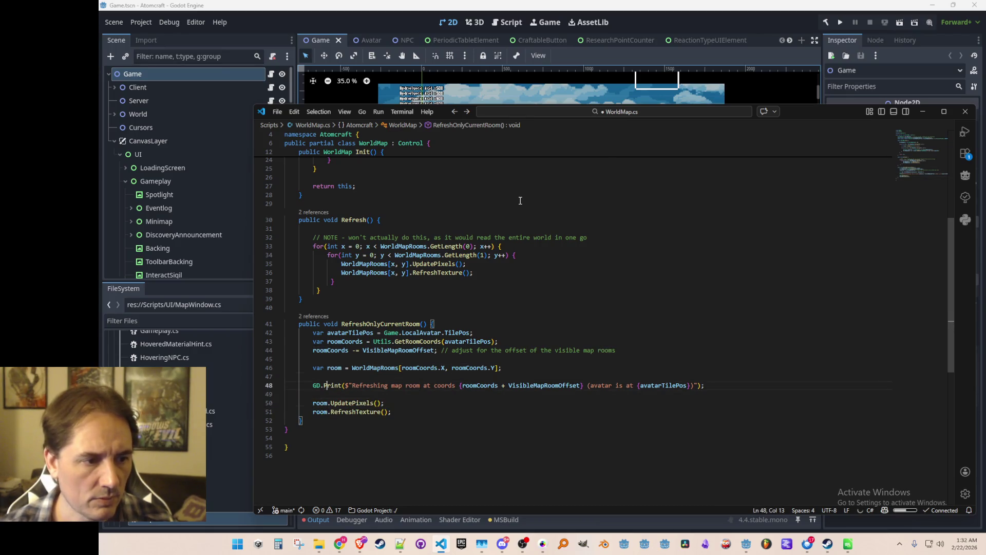
pyautogui.hotkey('ctrl', 'Left')
pyautogui.hotkey('ctrl', 'Left')
pyautogui.hotkey('ctrl', 'Left')
pyautogui.hotkey('ctrl', 'Left')
pyautogui.hotkey('ctrl', 'shift', 'Right')
pyautogui.hotkey('ctrl', 'shift', 'Right')
pyautogui.hotkey('ctrl', 'shift', 'Right')
pyautogui.write('room.RoomCoords')
pyautogui.hotkey('ctrl', 's')
pyautogui.press('End')
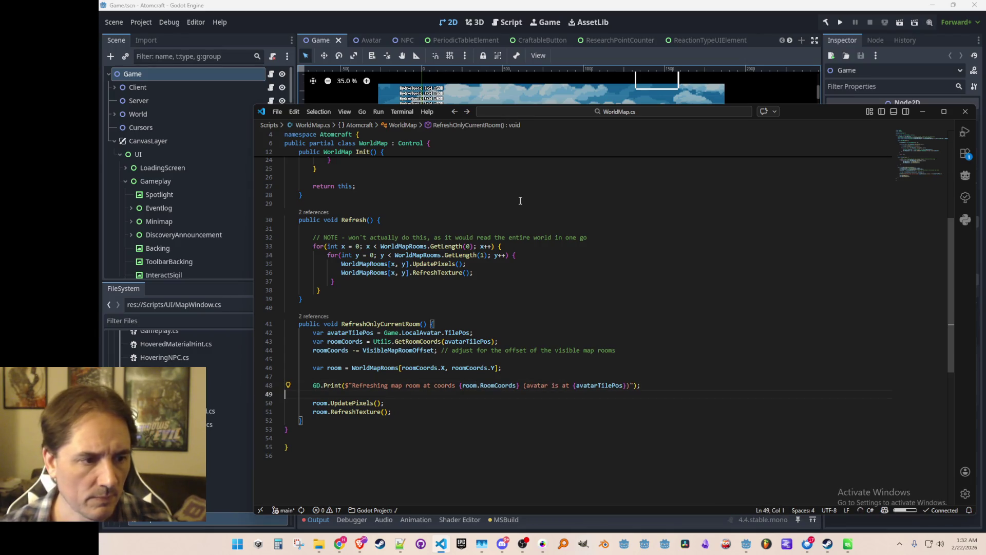
pyautogui.click(840, 22)
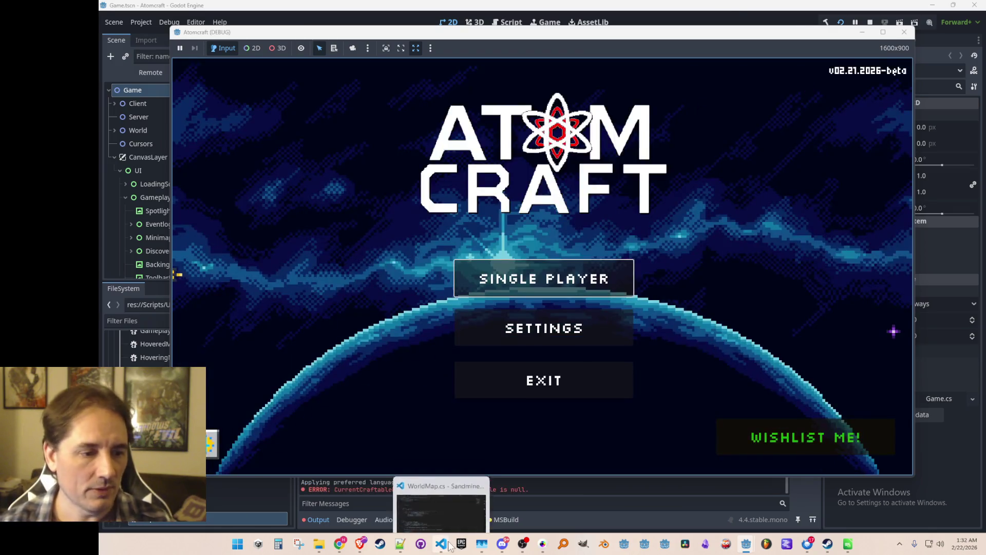
pyautogui.click(443, 544)
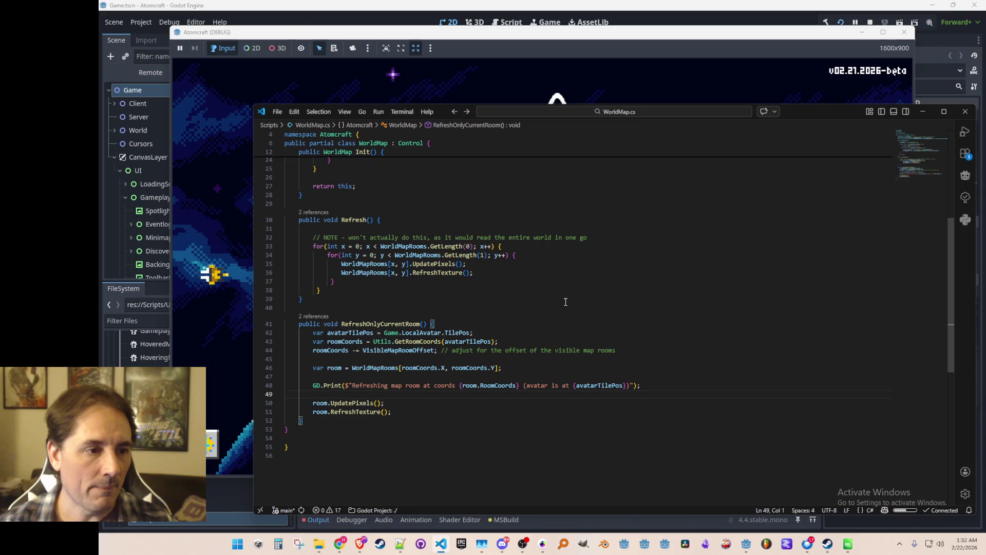
# Step: Jump to the RefreshTexture definition in WorldMapRoom.cs and scroll through it
pyautogui.rightClick(377, 412)
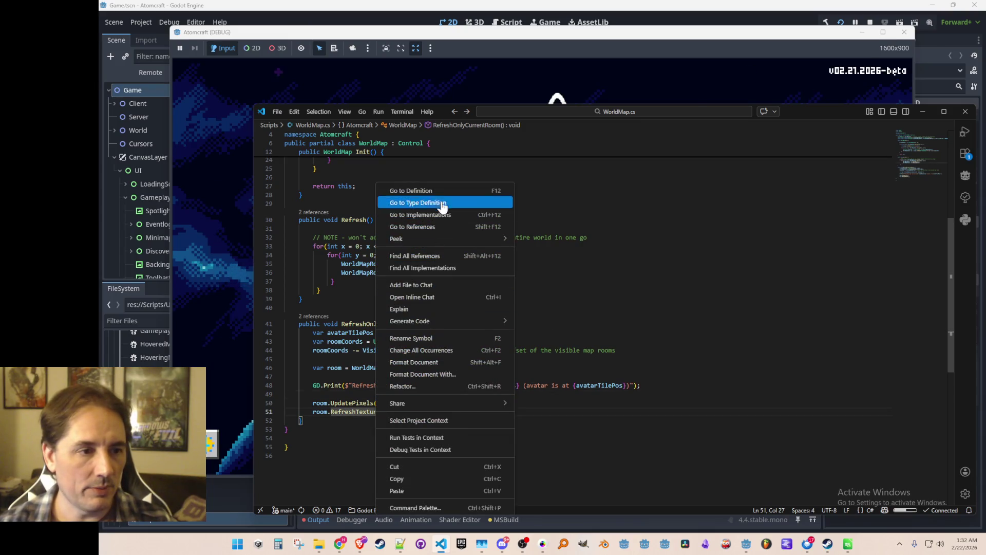
pyautogui.click(452, 190)
pyautogui.click(419, 408)
pyautogui.scroll(3, 369, 266)
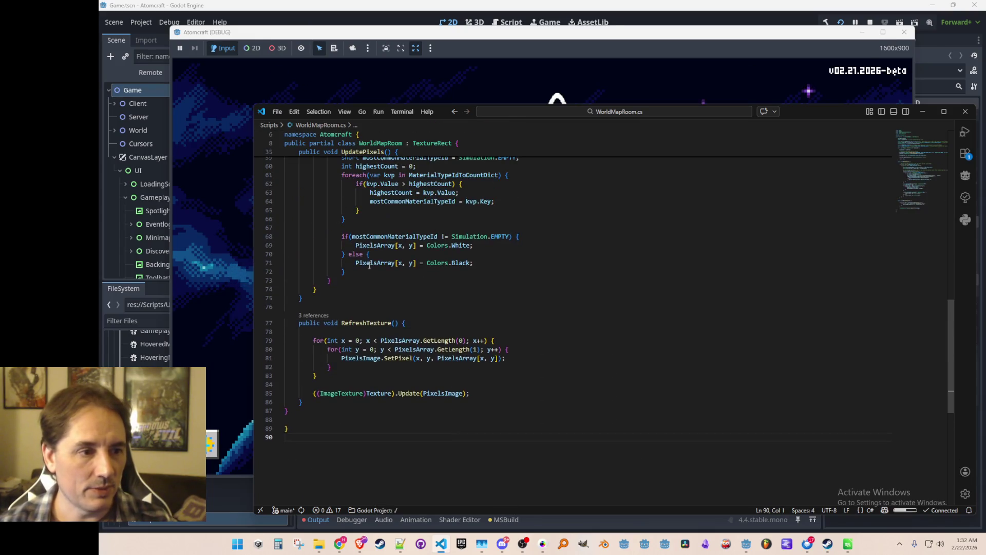
pyautogui.scroll(1, 353, 406)
# Step: Review where PixelsArray is used and search quick-open for 'Gameplay' without opening a file
pyautogui.click(374, 286)
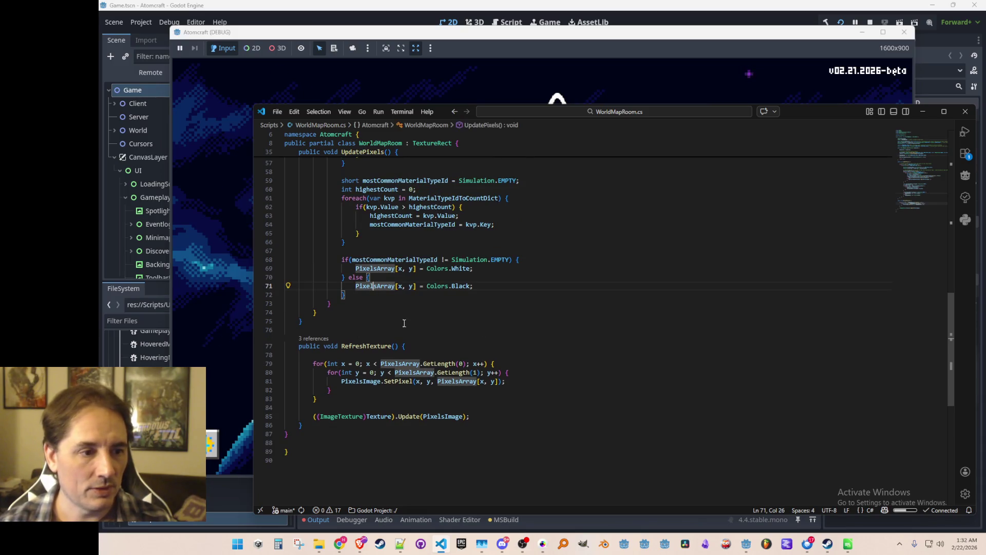
pyautogui.click(380, 460)
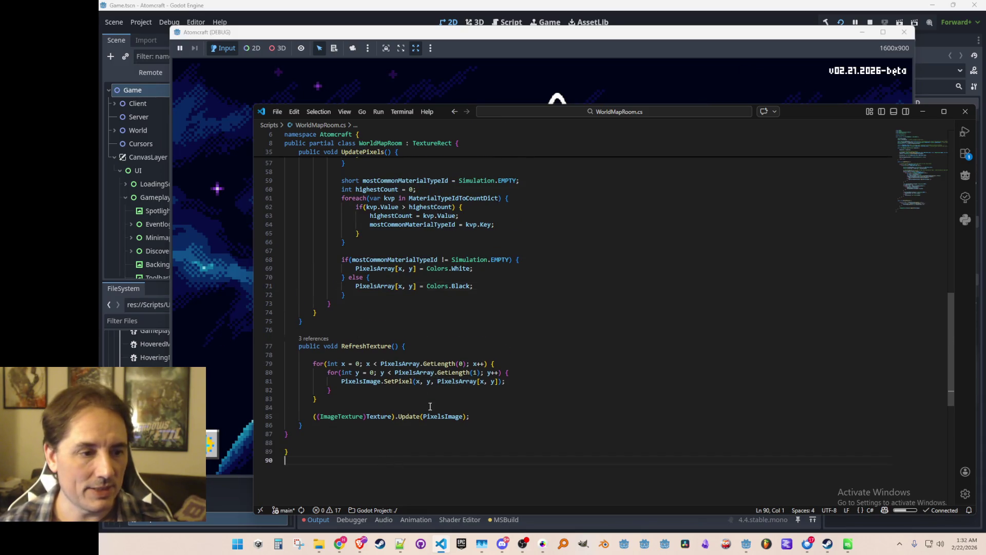
pyautogui.scroll(-1, 404, 436)
pyautogui.click(408, 393)
pyautogui.click(587, 310)
pyautogui.hotkey('ctrl', 'p')
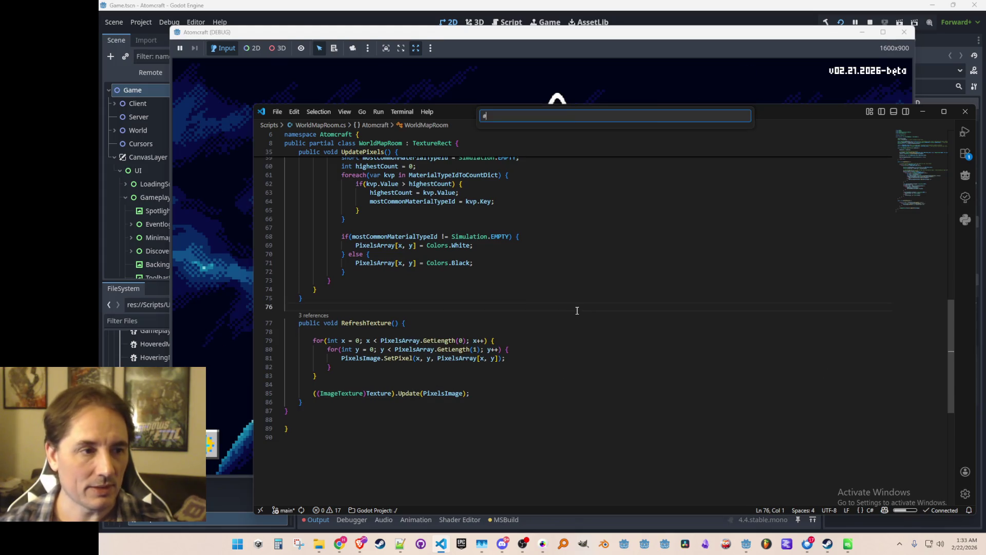
pyautogui.write('Gameplay')
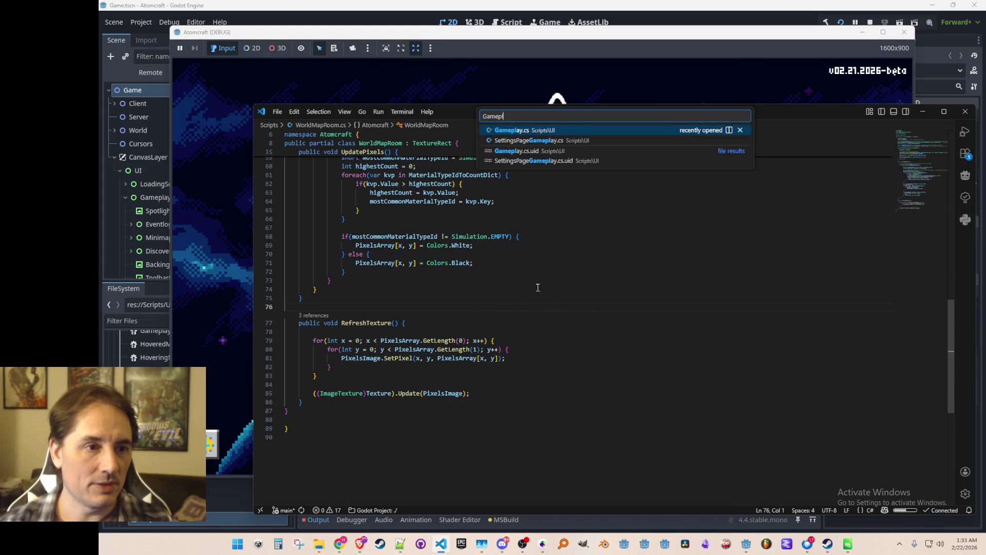
pyautogui.press('Escape')
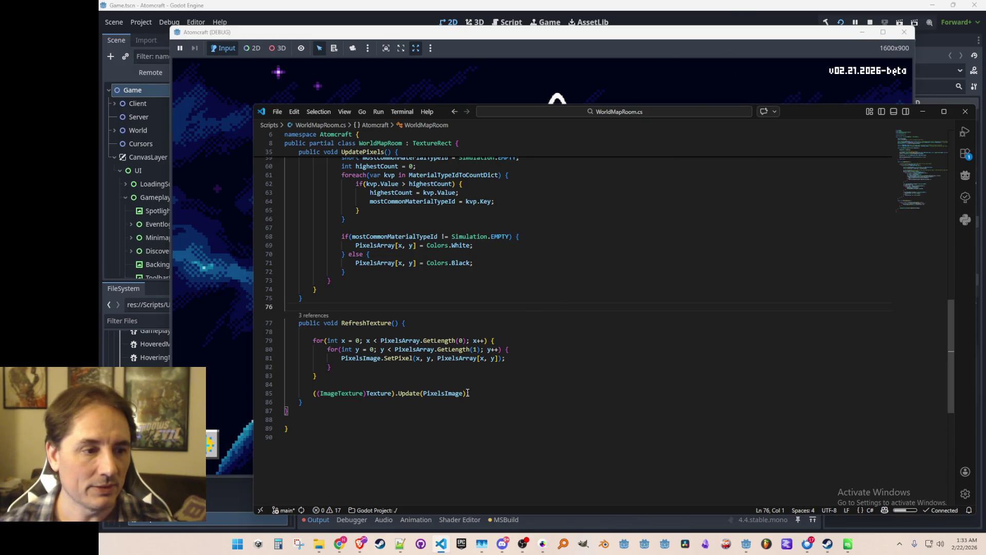
# Step: Duplicate the ImageTexture cast from the texture update line onto a new line
pyautogui.click(302, 393)
pyautogui.press('Right')
pyautogui.press('Right')
pyautogui.press('Left')
pyautogui.hotkey('ctrl', 'shift', 'Right')
pyautogui.hotkey('ctrl', 'shift', 'Right')
pyautogui.hotkey('ctrl', 'shift', 'Right')
pyautogui.hotkey('ctrl', 'c')
pyautogui.press('End')
pyautogui.press('Return')
pyautogui.hotkey('ctrl', 'v')
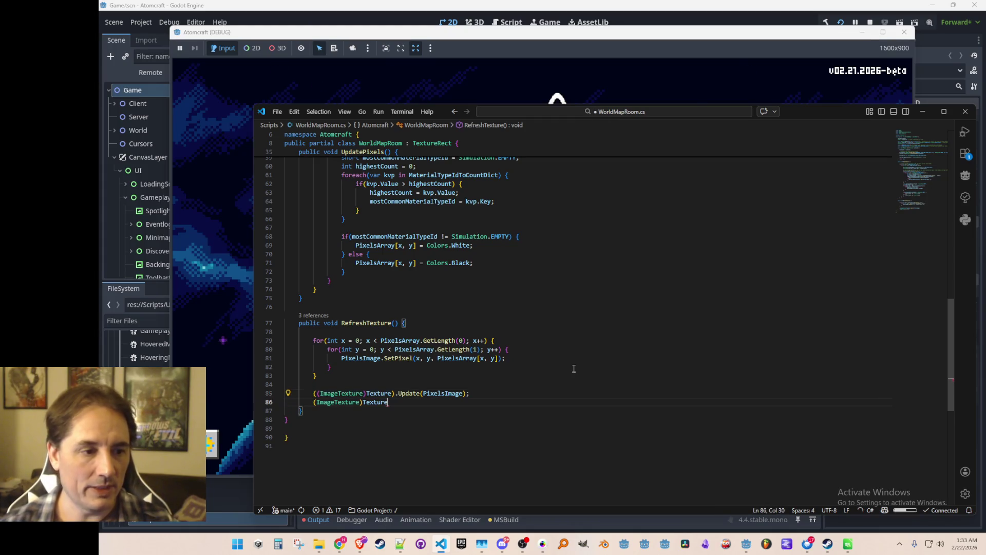
# Step: Undo the half-written '.Update(' call and leftover line, saving WorldMapRoom.cs
pyautogui.write('.Update(')
pyautogui.hotkey('ctrl', 'z')
pyautogui.hotkey('ctrl', 'z')
pyautogui.hotkey('ctrl', 's')
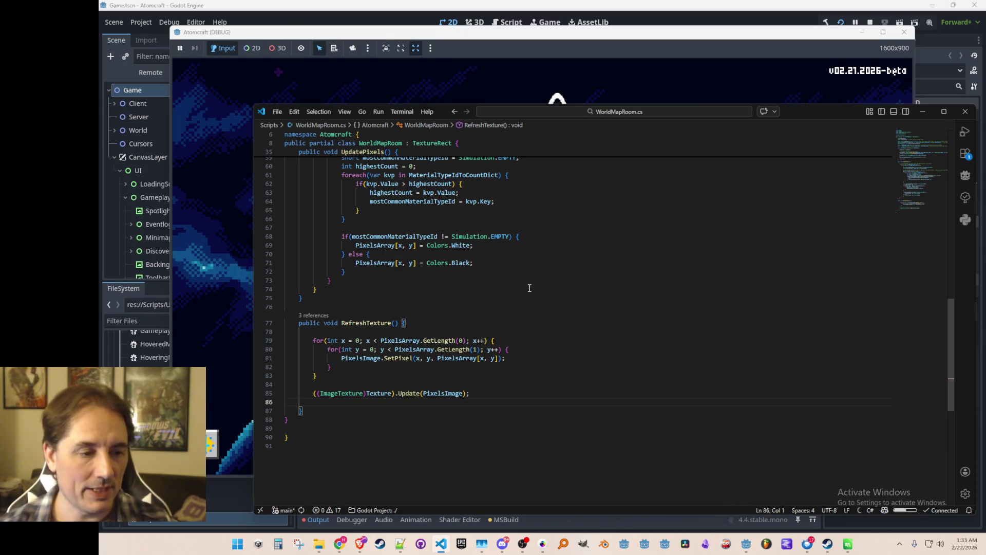
pyautogui.hotkey('ctrl', 'z')
pyautogui.hotkey('ctrl', 'z')
pyautogui.hotkey('ctrl', 'z')
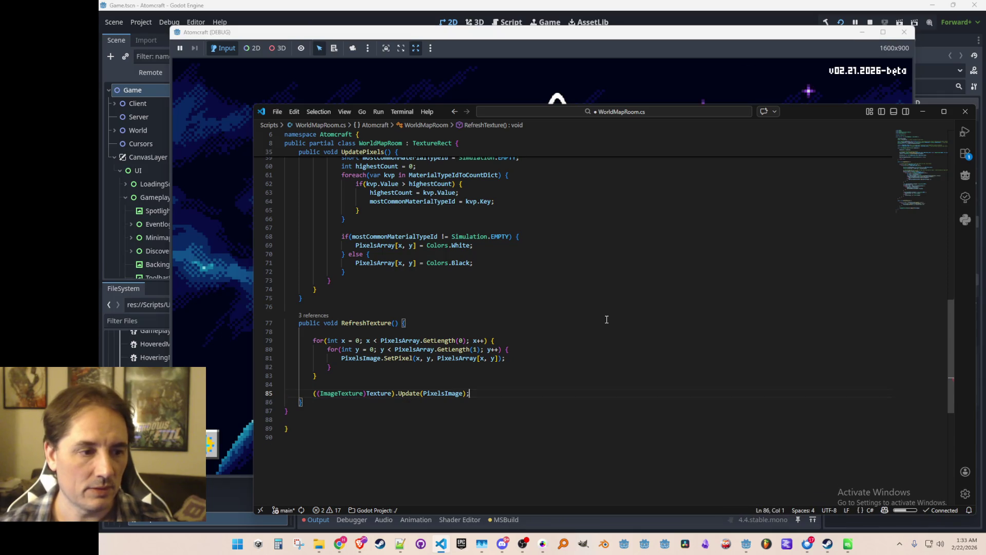
# Step: In the running Atomcraft game, choose a player profile and load a world
pyautogui.click(744, 43)
pyautogui.click(611, 274)
pyautogui.scroll(-2, 612, 274)
pyautogui.click(536, 359)
pyautogui.click(559, 279)
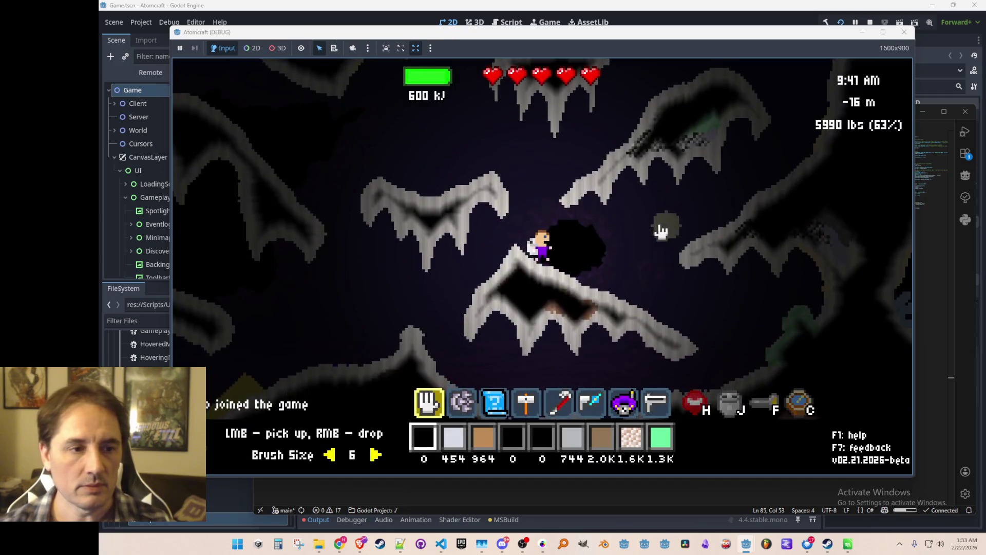
# Step: Press M in the game to show the Map tab with one small room square
pyautogui.press('m')
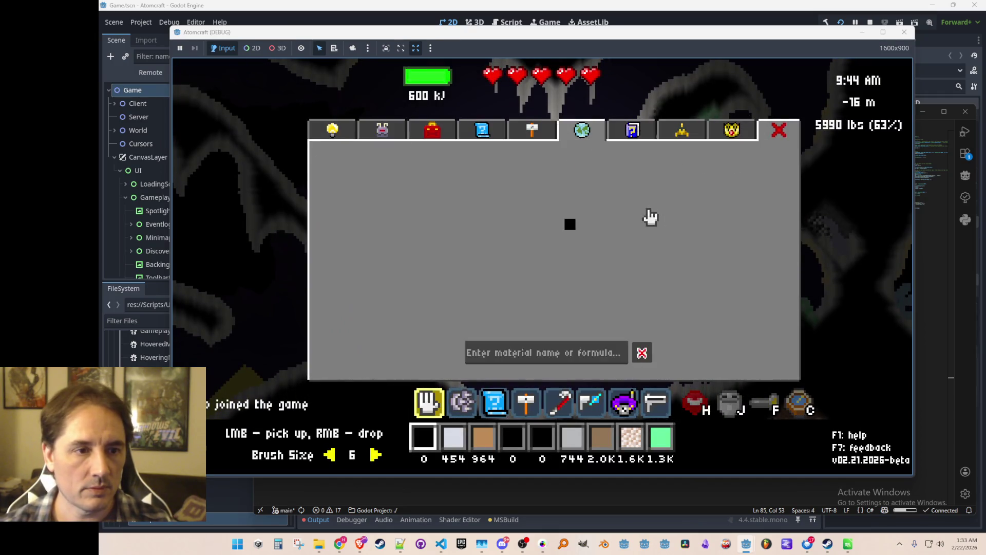